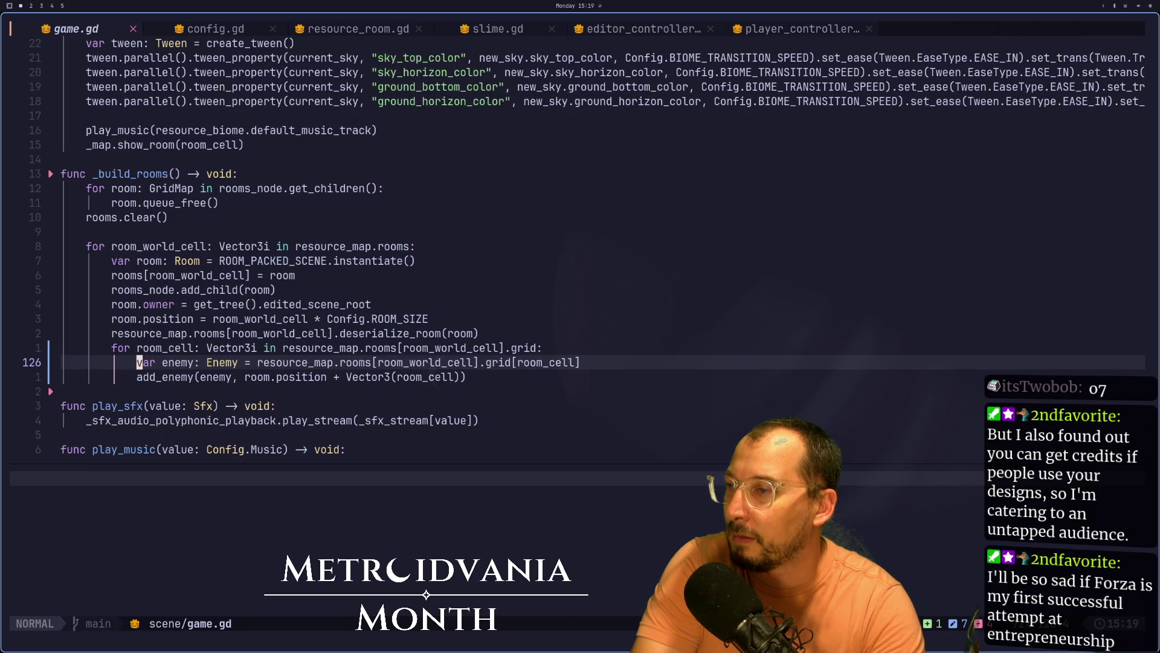
- Add 'if Enemy.values().has(enemy):' on a new line under var enemy in _build_rooms
key("o")
key("Escape")
key("u")
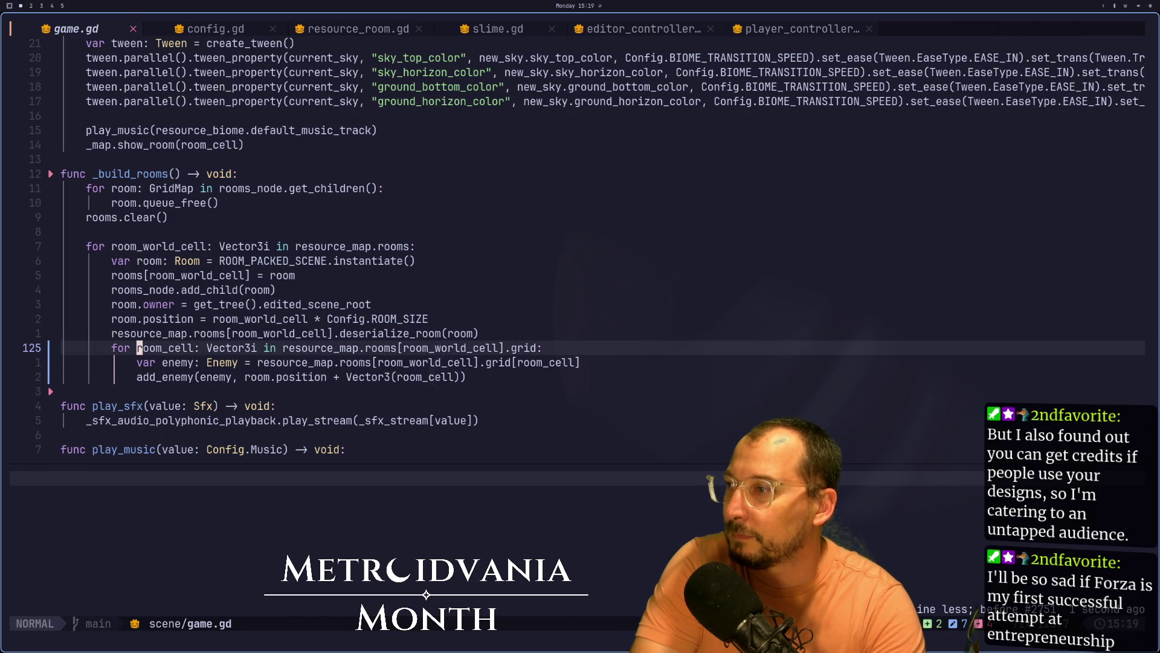
type("jomatch")
key("BackSpace")
key("BackSpace")
key("BackSpace")
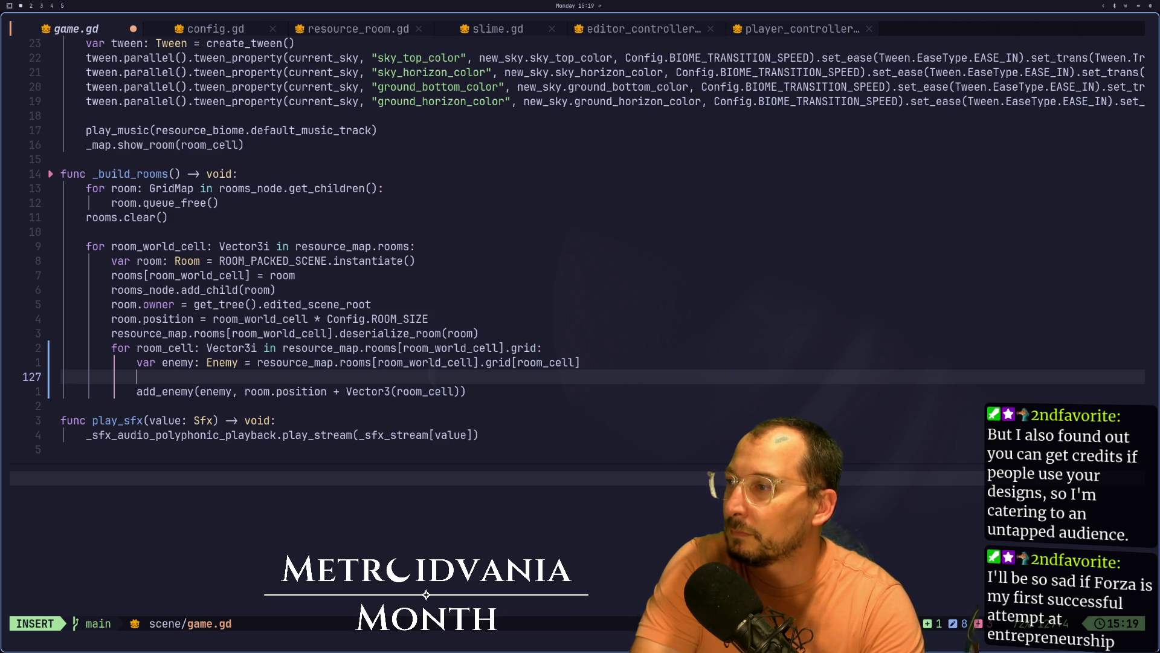
type("e")
key("BackSpace")
type("o")
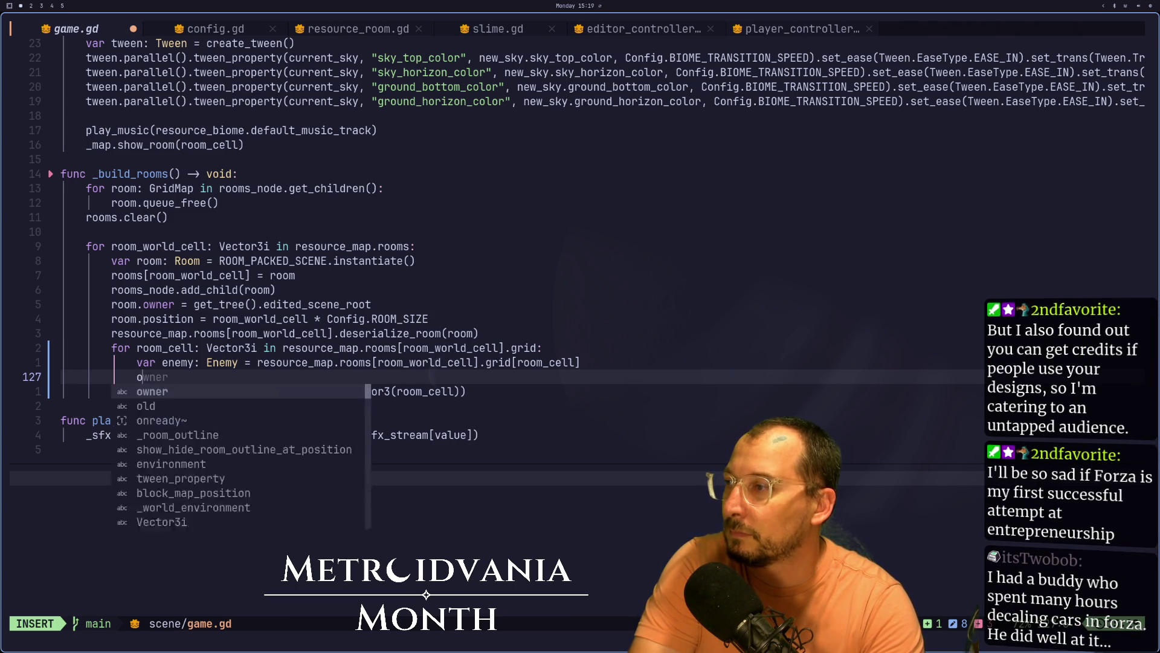
key("BackSpace")
type("if Enemi")
key("BackSpace")
type("y.")
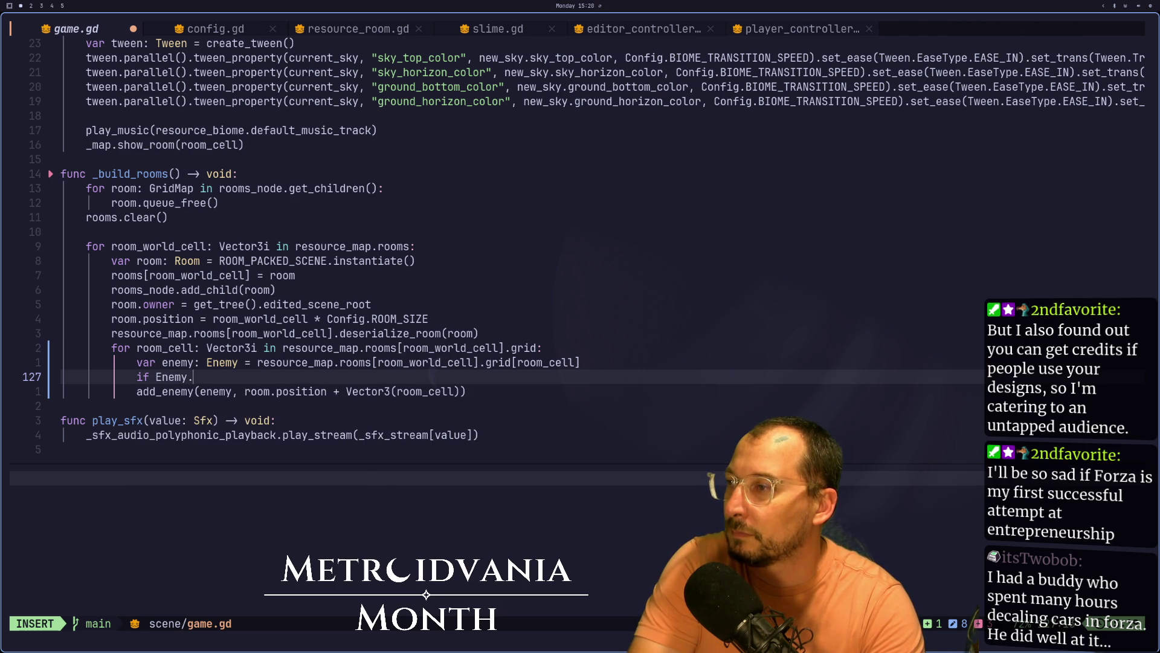
type("valu")
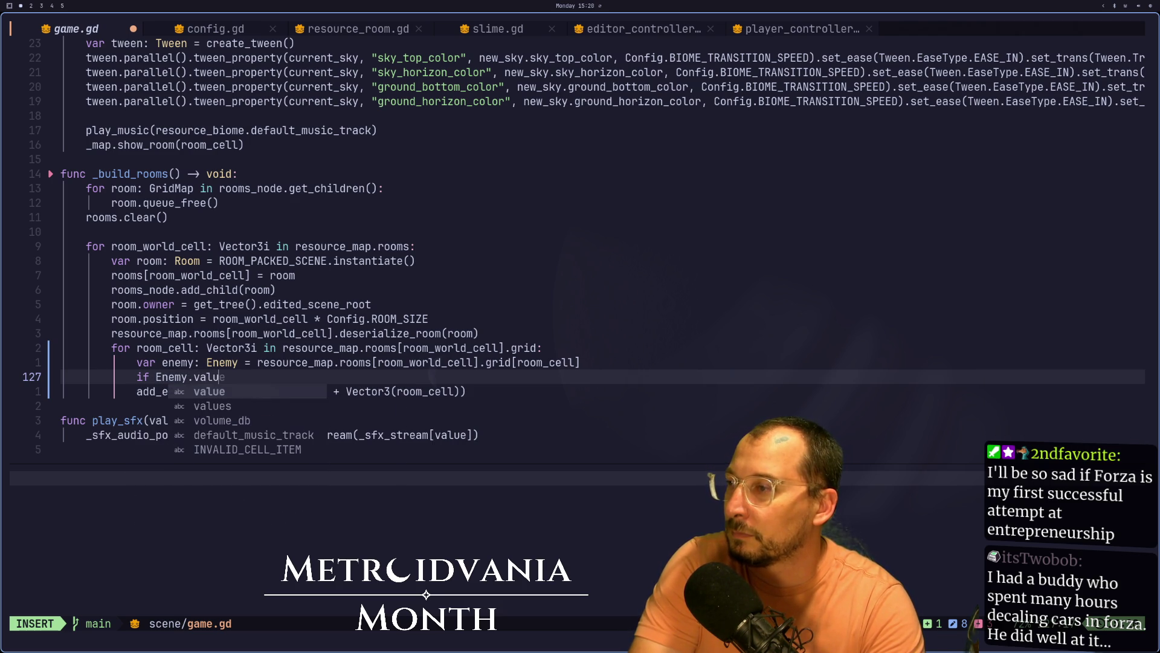
key("BackSpace")
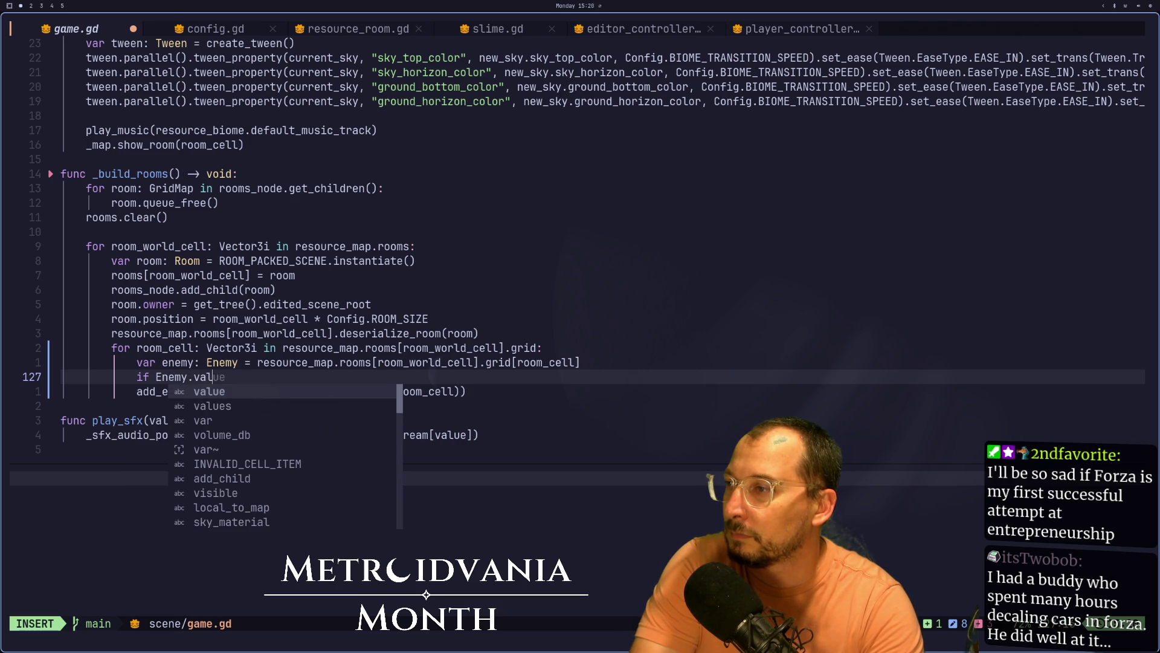
type("ues().has")
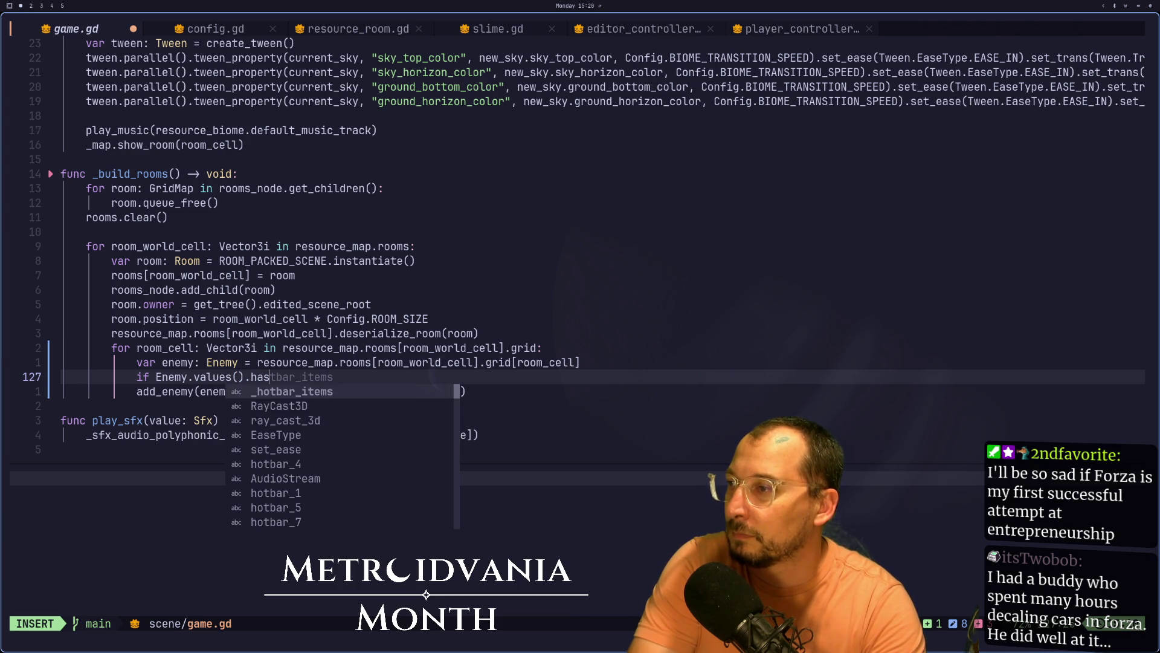
type("(")
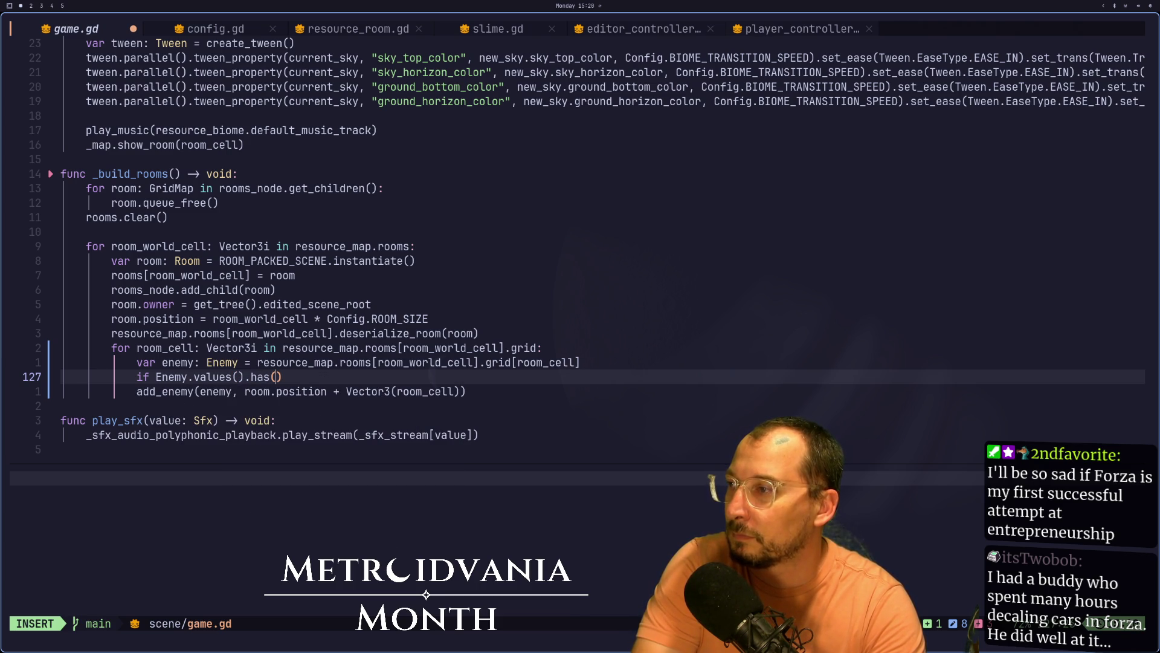
type("enemy):")
key("Escape")
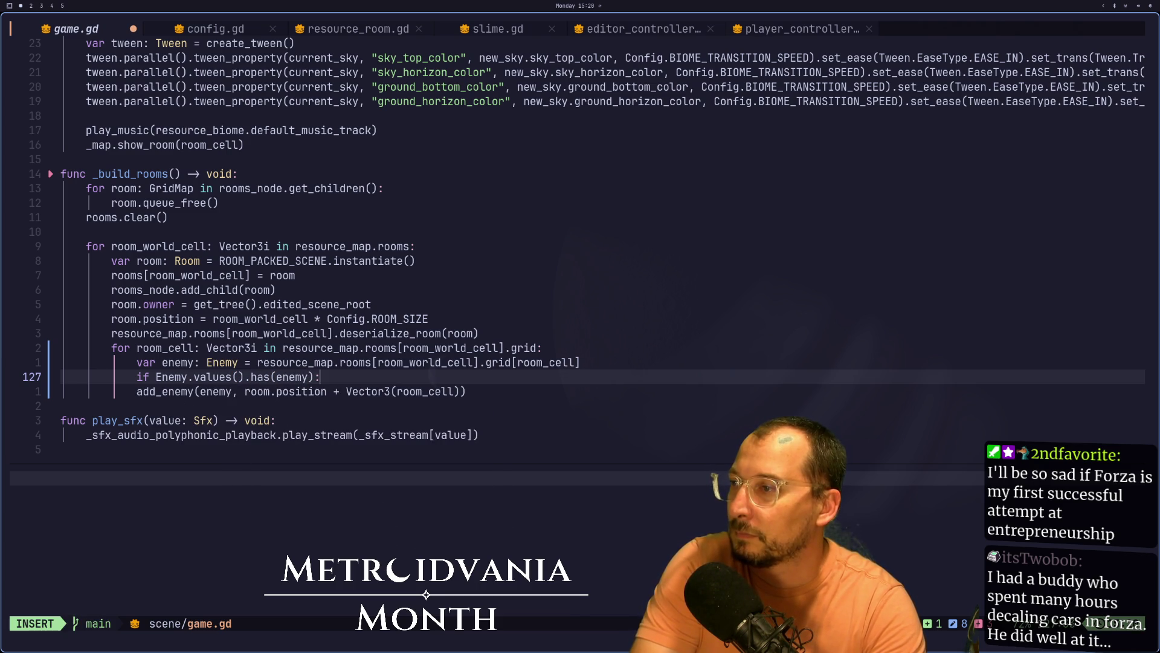
- Indent the add_enemy call under the new check and save game.gd
key("j")
key("b")
key("b")
key("b")
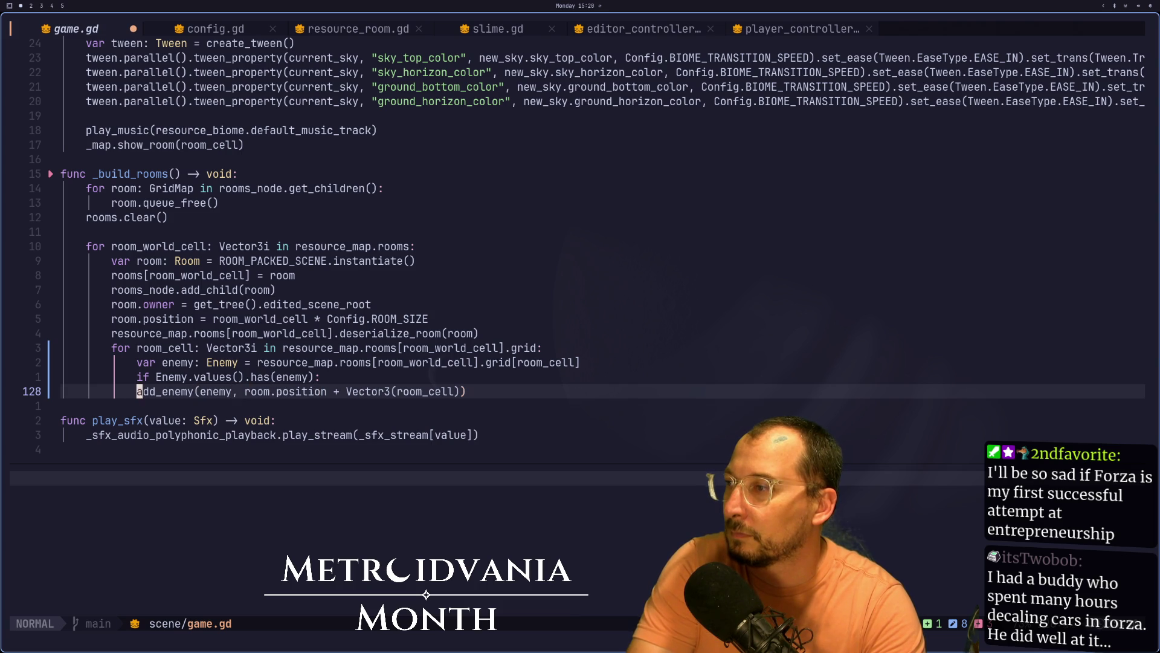
key("i")
key("Tab")
key("Escape")
type(":w")
key("Return")
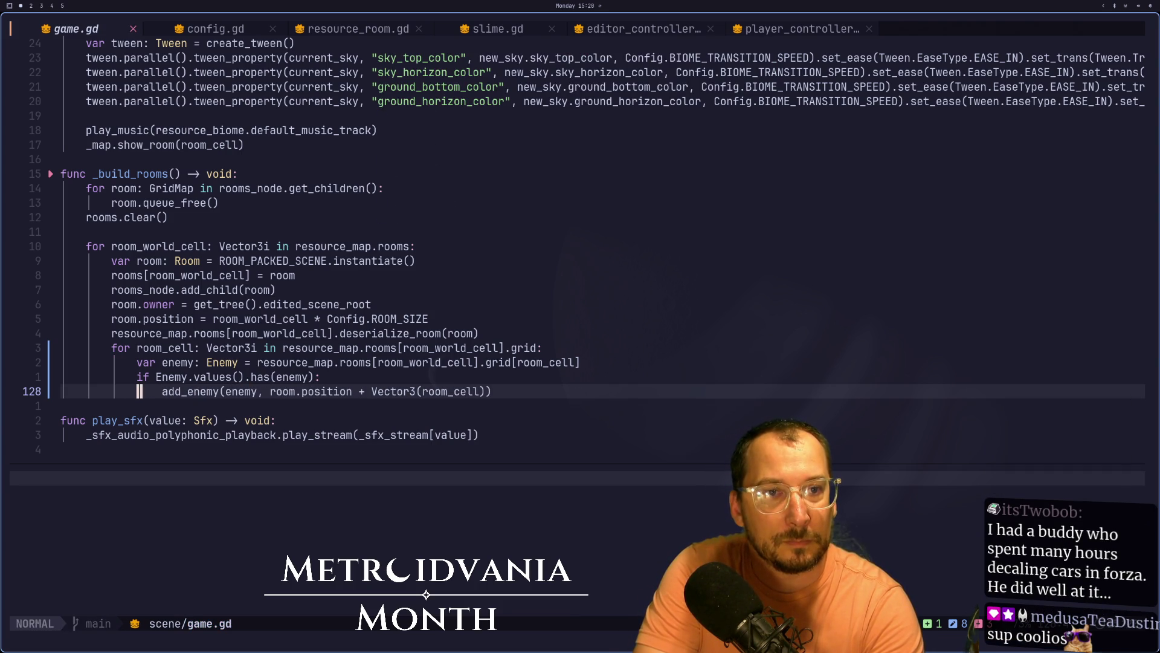
key("super+2")
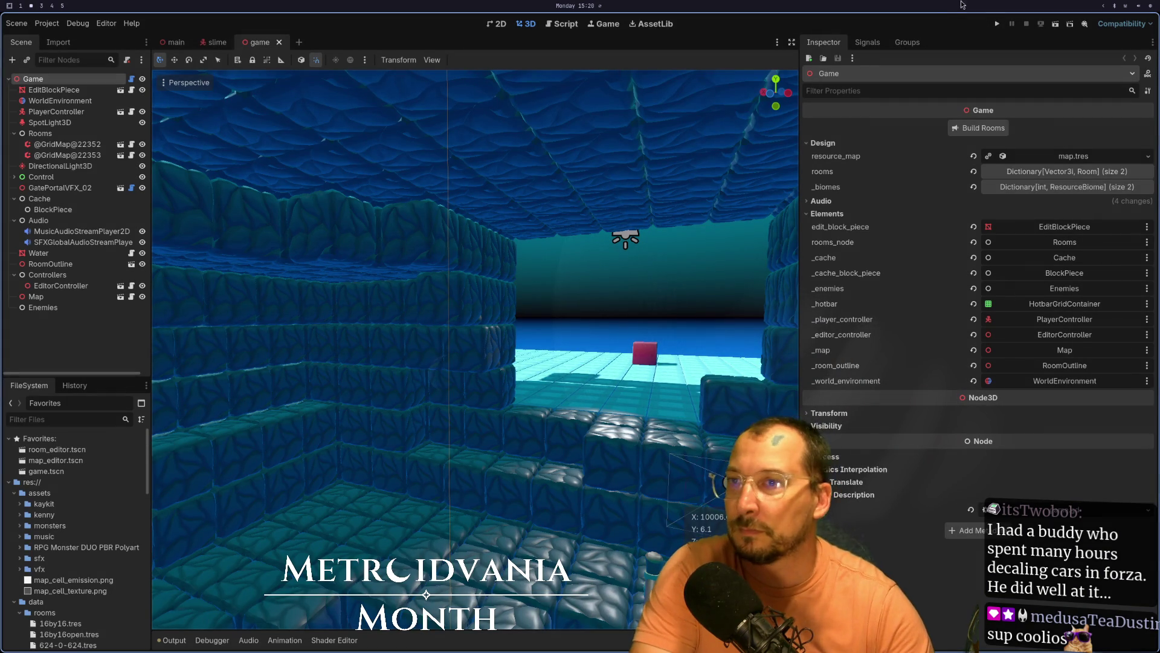
- Rebuild the rooms with Build Rooms, look around the viewport, and inspect the Enemies node for slimes
left_click(977, 128)
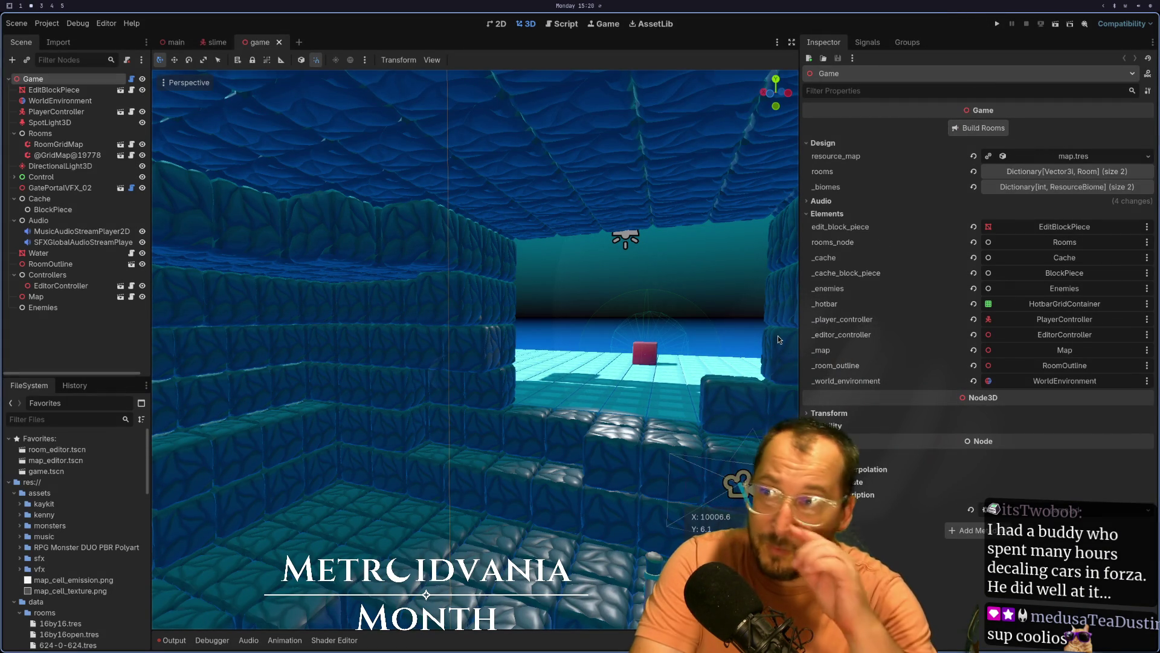
left_click_drag(778, 339, 505, 362)
scroll(505, 363, "down", 5)
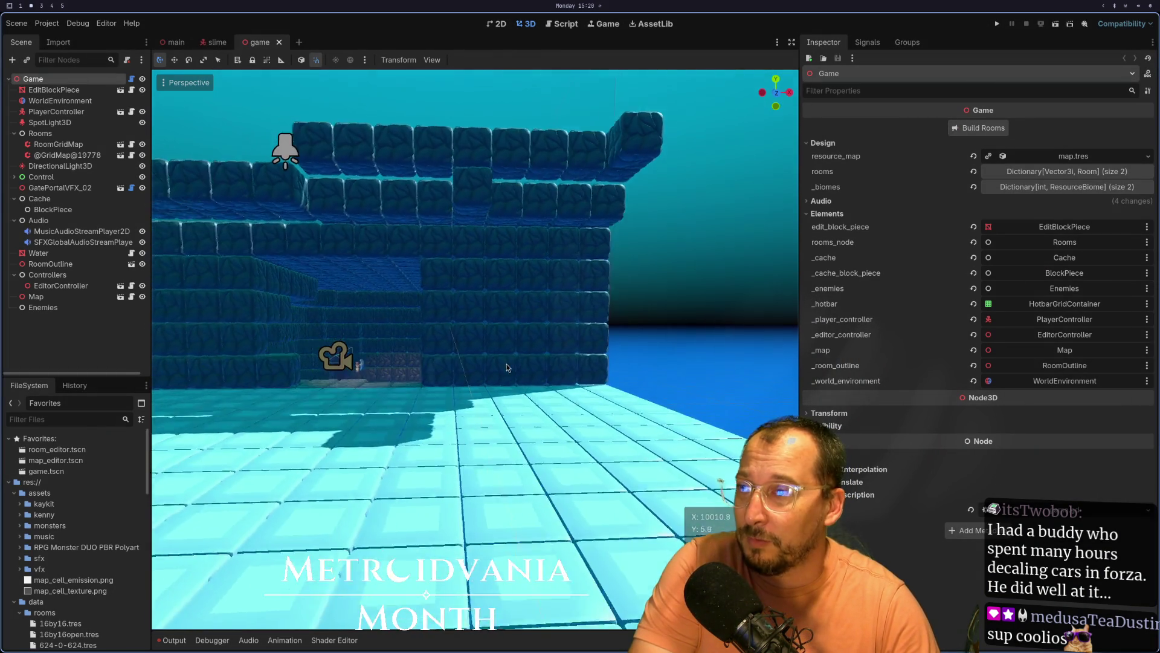
scroll(521, 369, "up", 6)
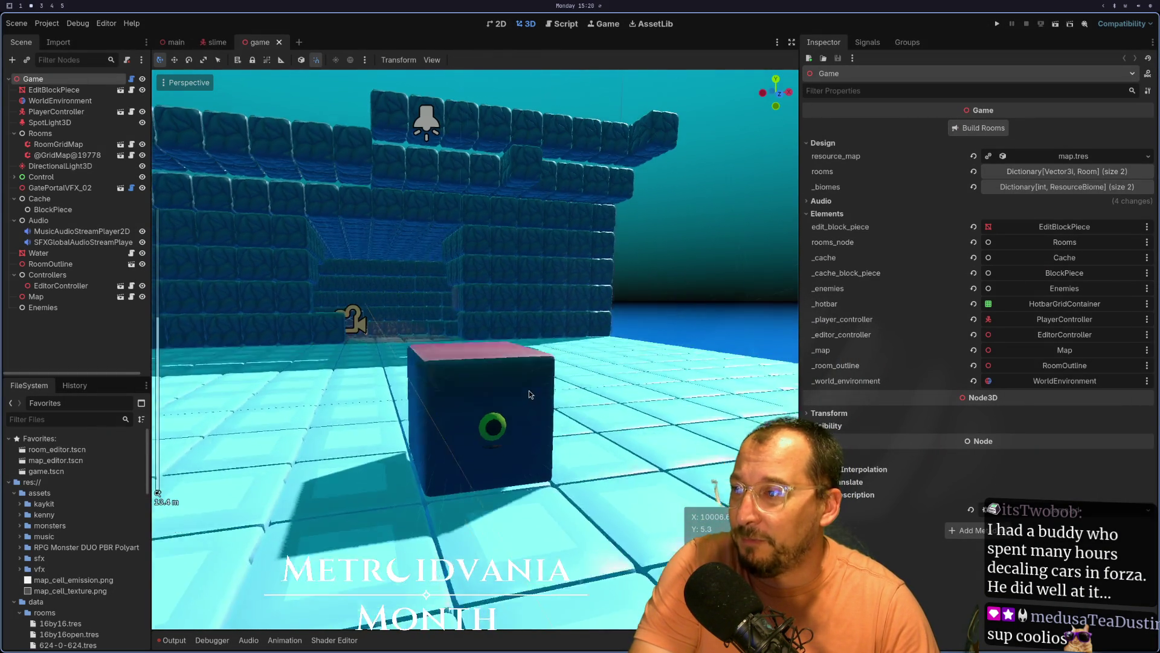
left_click_drag(523, 397, 532, 397)
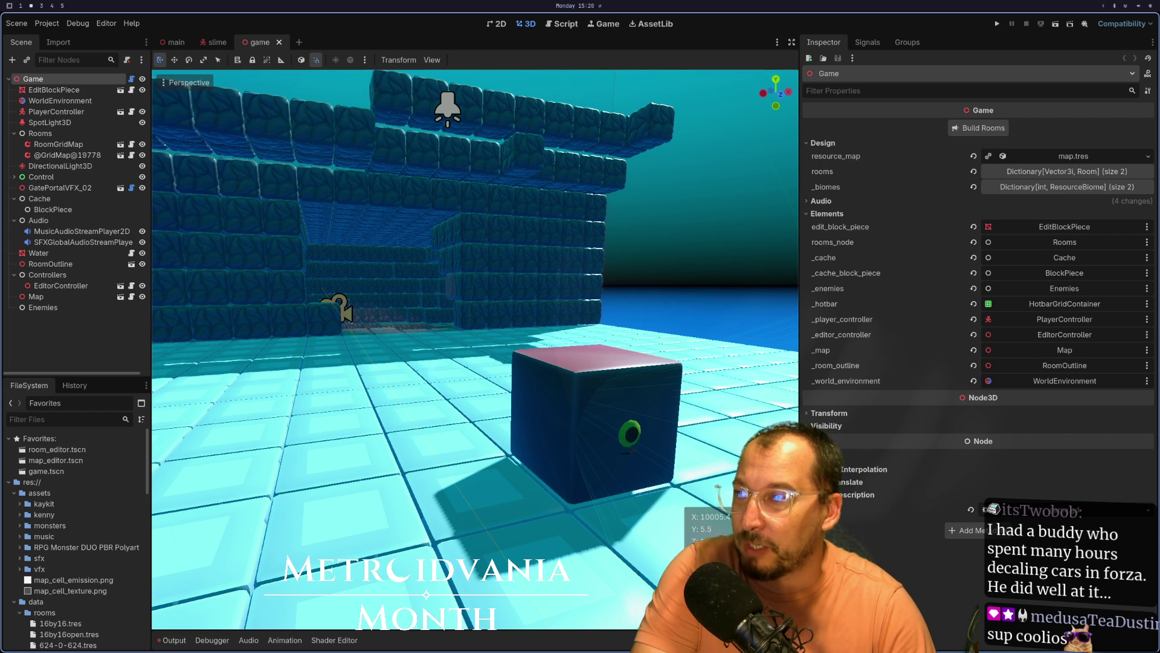
left_click(43, 307)
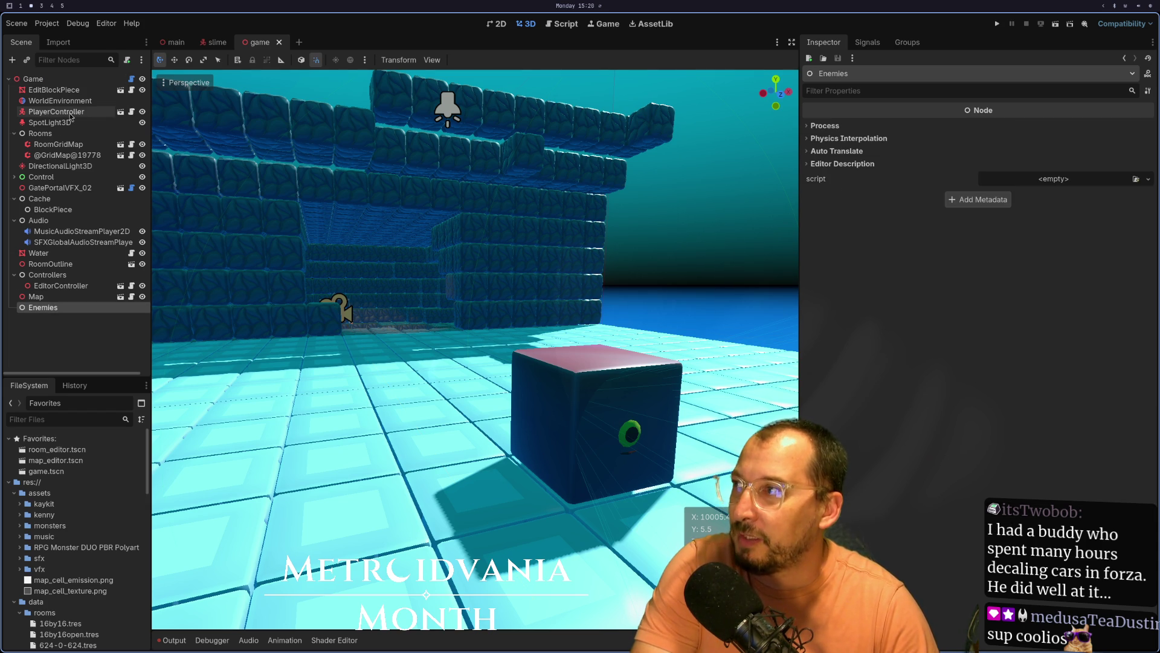
key("super+1")
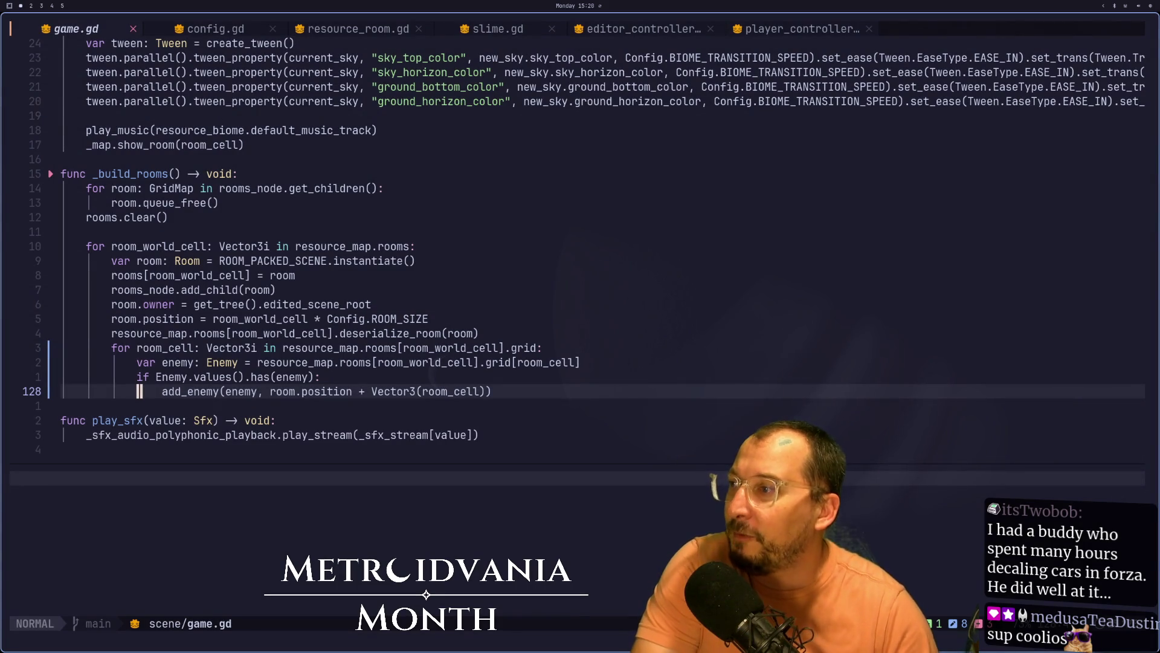
- Jump to add_enemy's definition and move the slime.owner line below _enemies.add_child(slime)
left_click(177, 391)
key("g")
key("d")
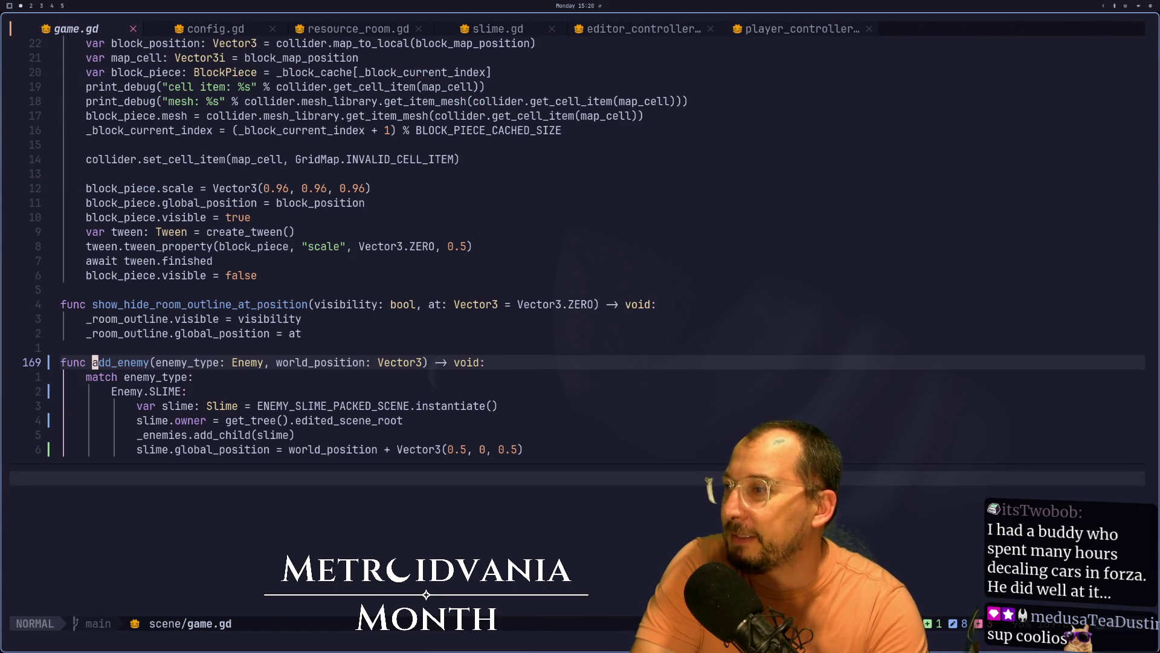
key("j")
key("j")
key("j")
key("j")
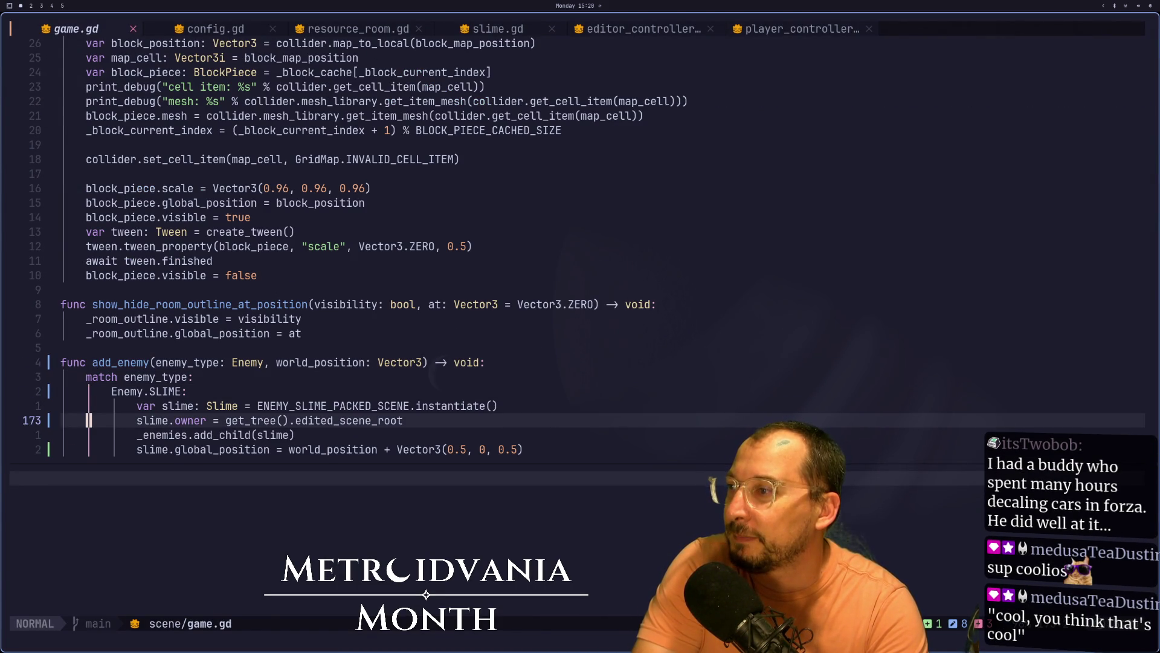
key("w")
key("w")
key("w")
key("c")
key("d")
key("p")
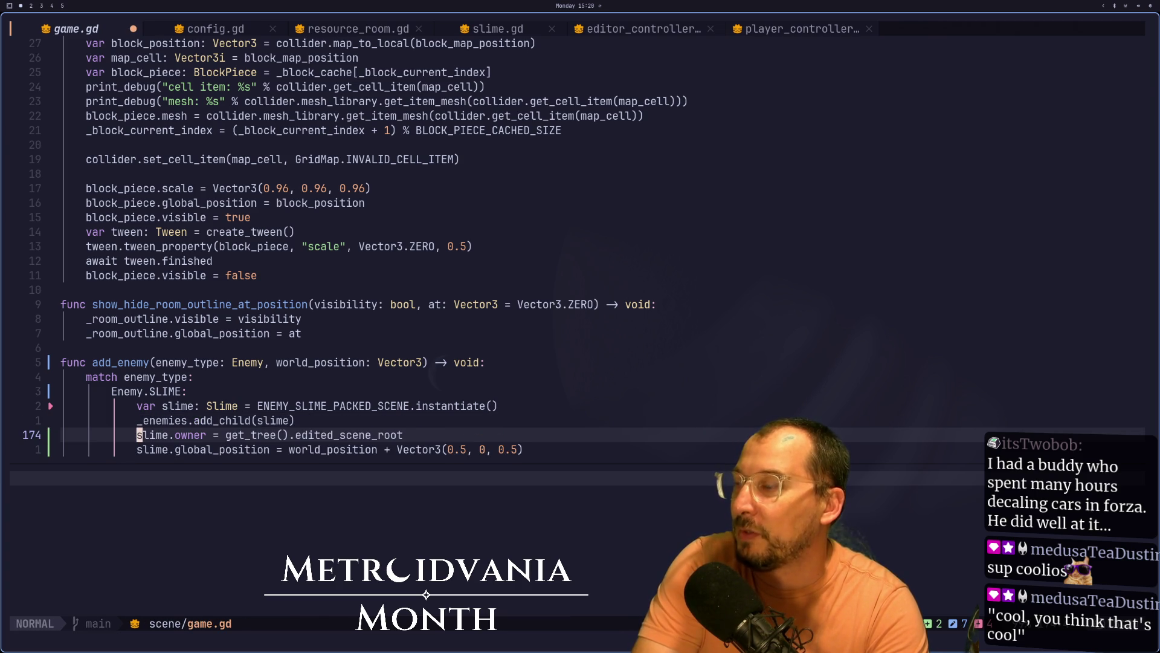
key("super+2")
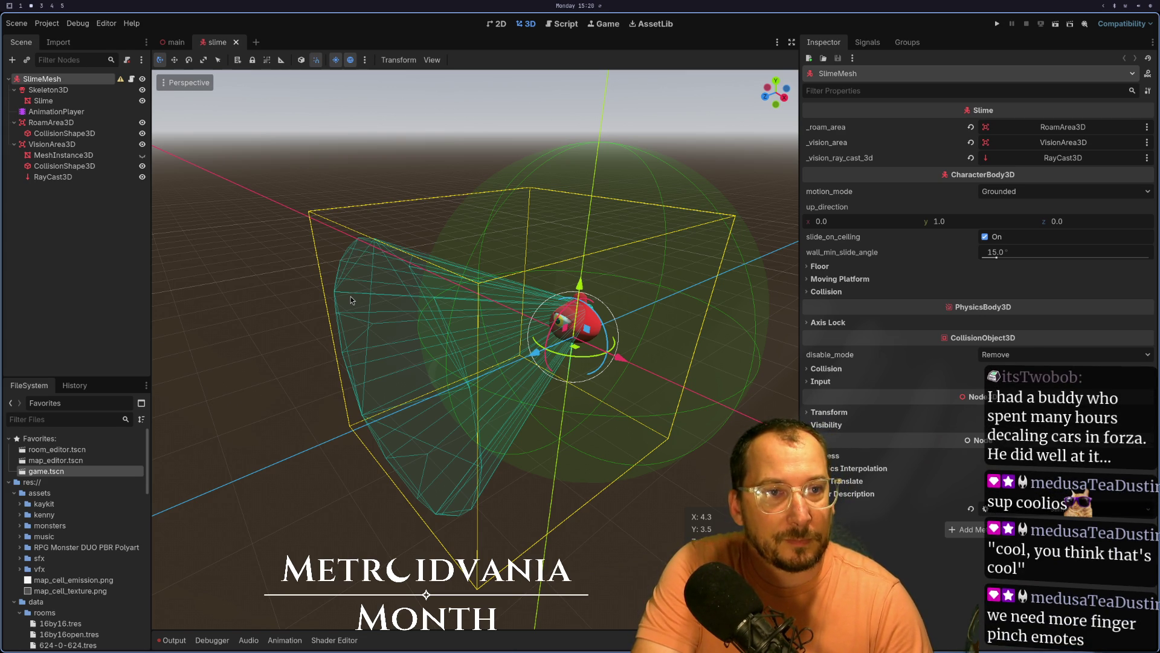
- Relaunch Godot and open the Metroidvania-month project
key("F5")
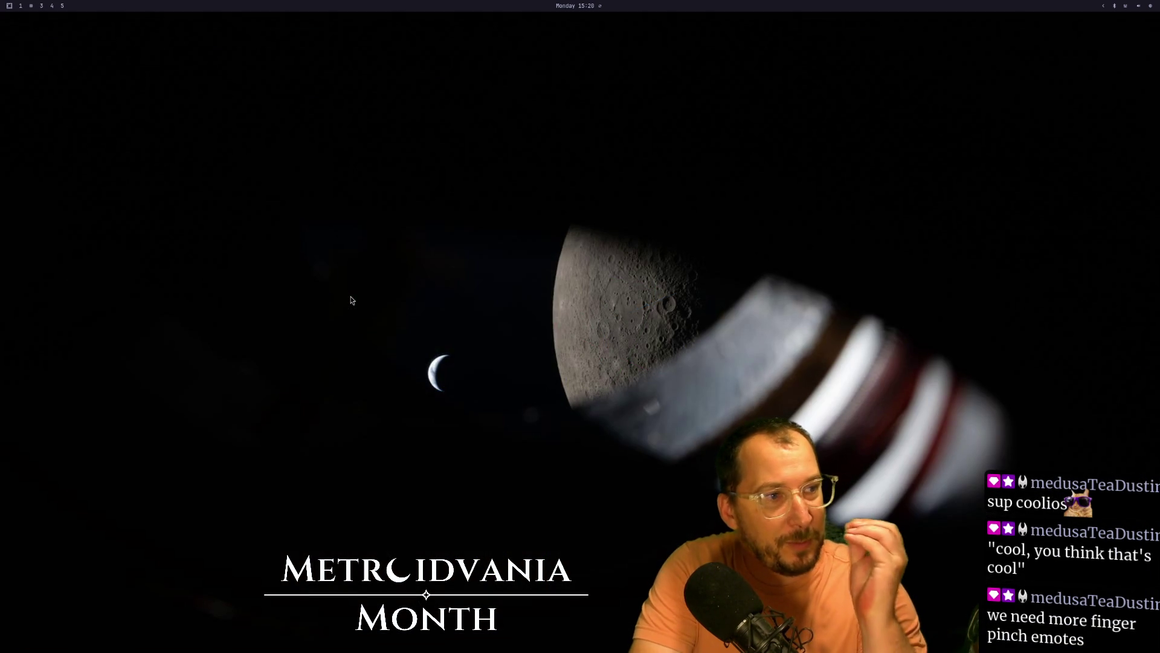
key("super+space")
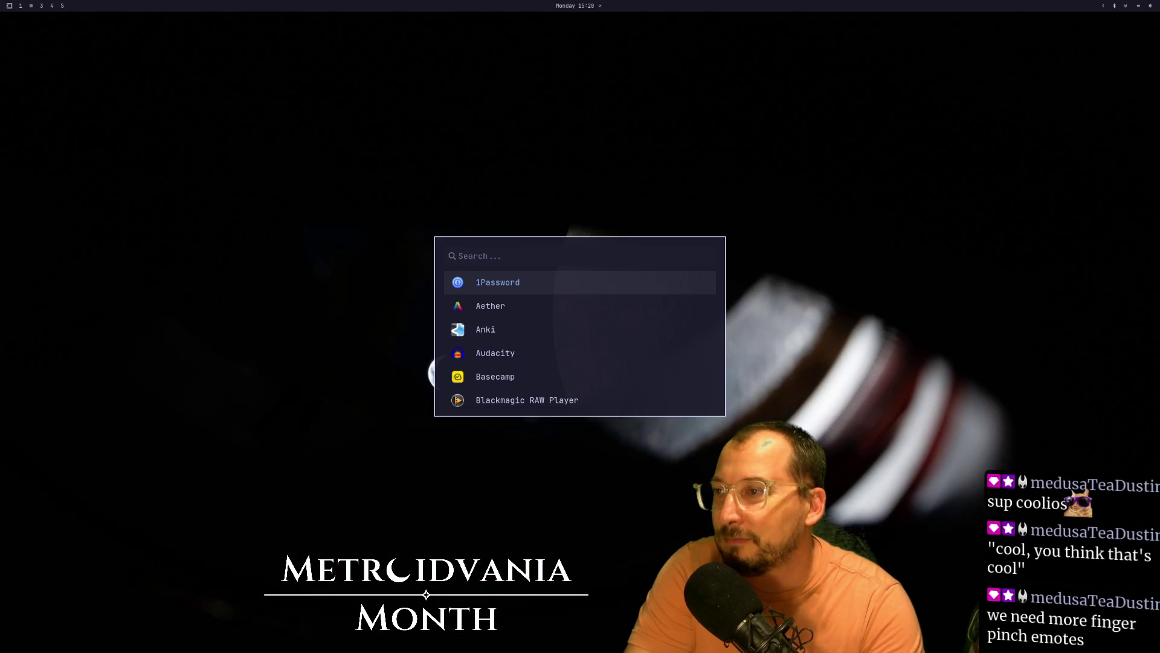
type("god")
key("Return")
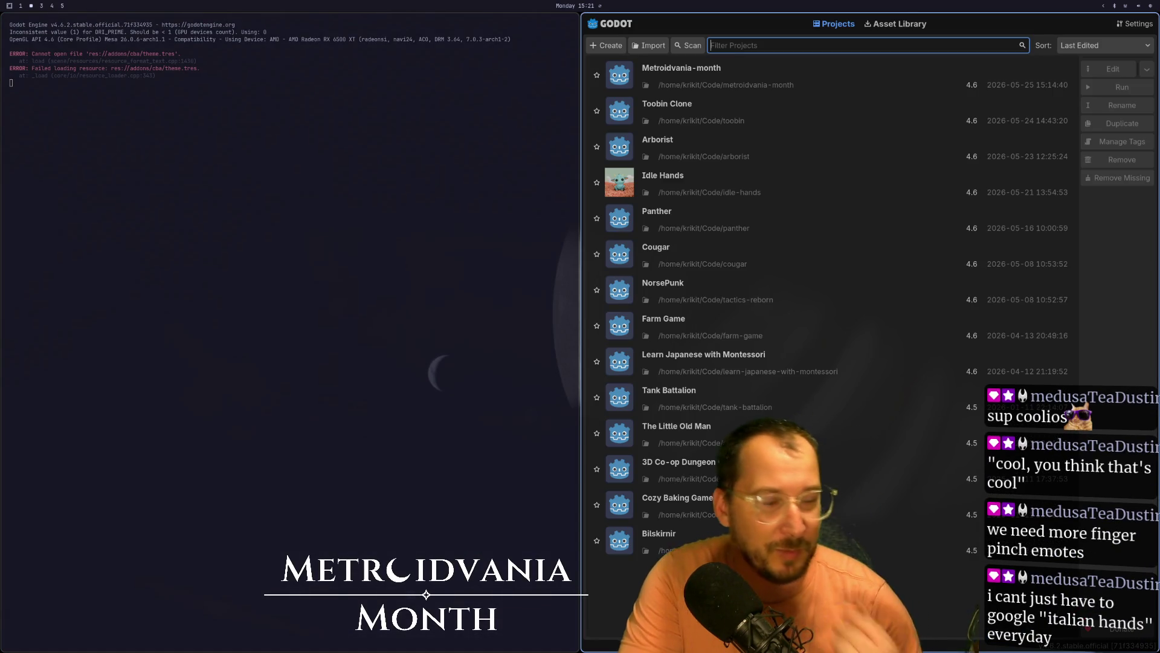
left_click(756, 86)
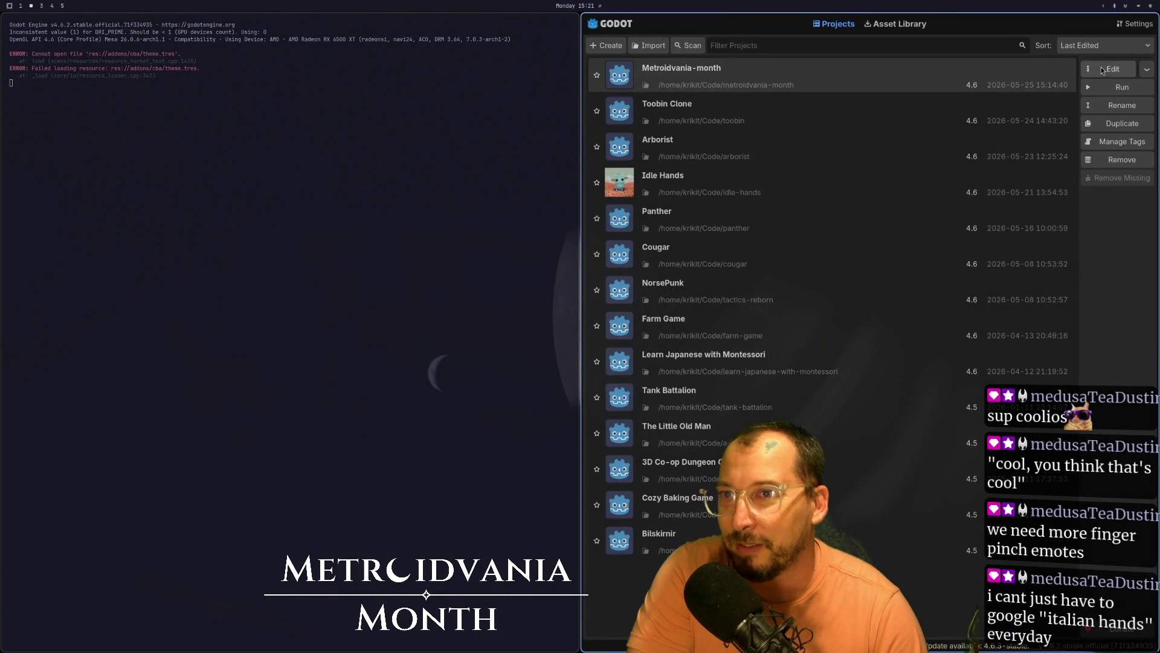
left_click(1113, 68)
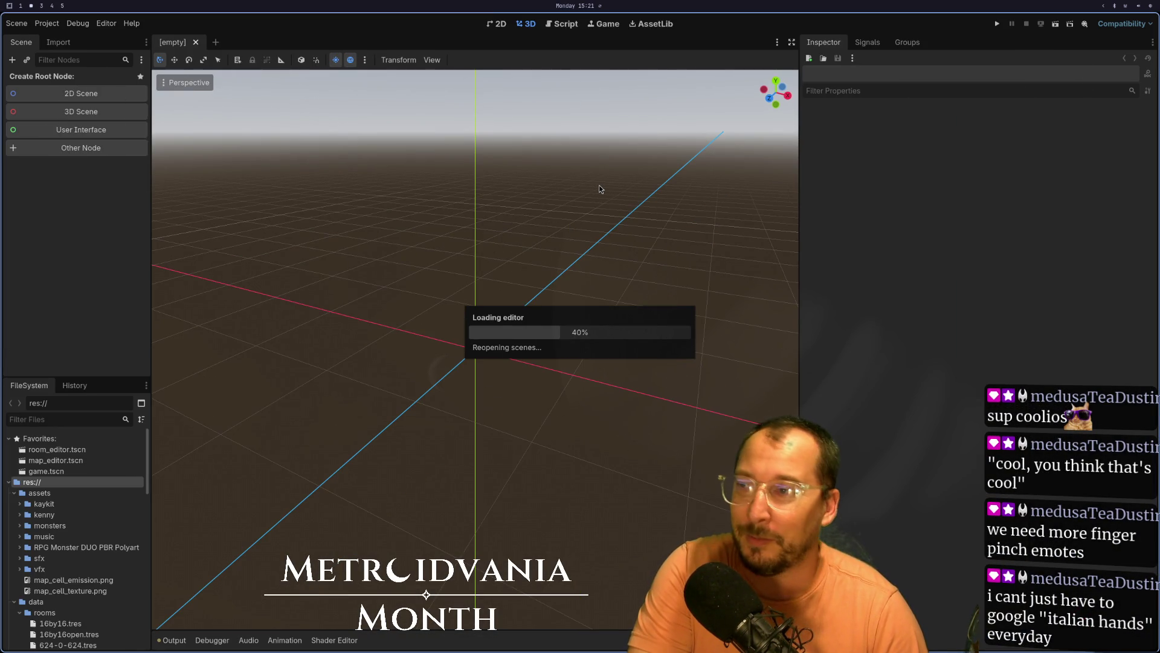
- Inspect the slime's vision and roam areas in the viewport, then return to game.gd
left_click_drag(186, 255, 437, 245)
scroll(368, 266, "down", 3)
mouse_move(366, 265)
left_mouse_down()
mouse_move(538, 337)
mouse_move(483, 327)
left_mouse_up()
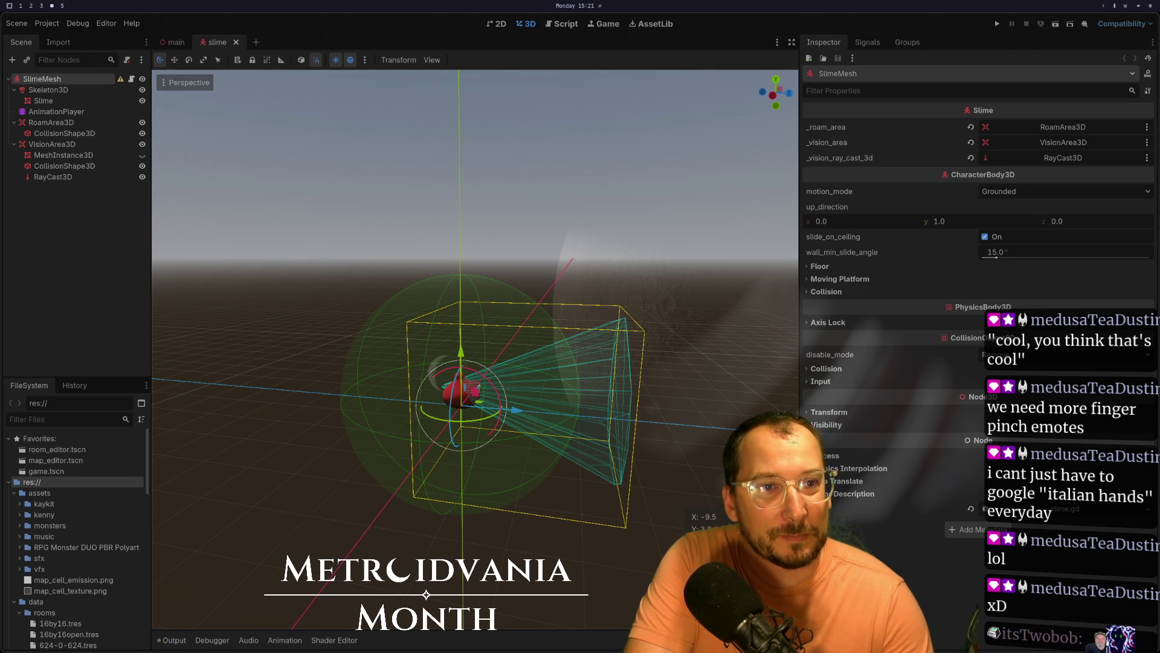
key("super+1")
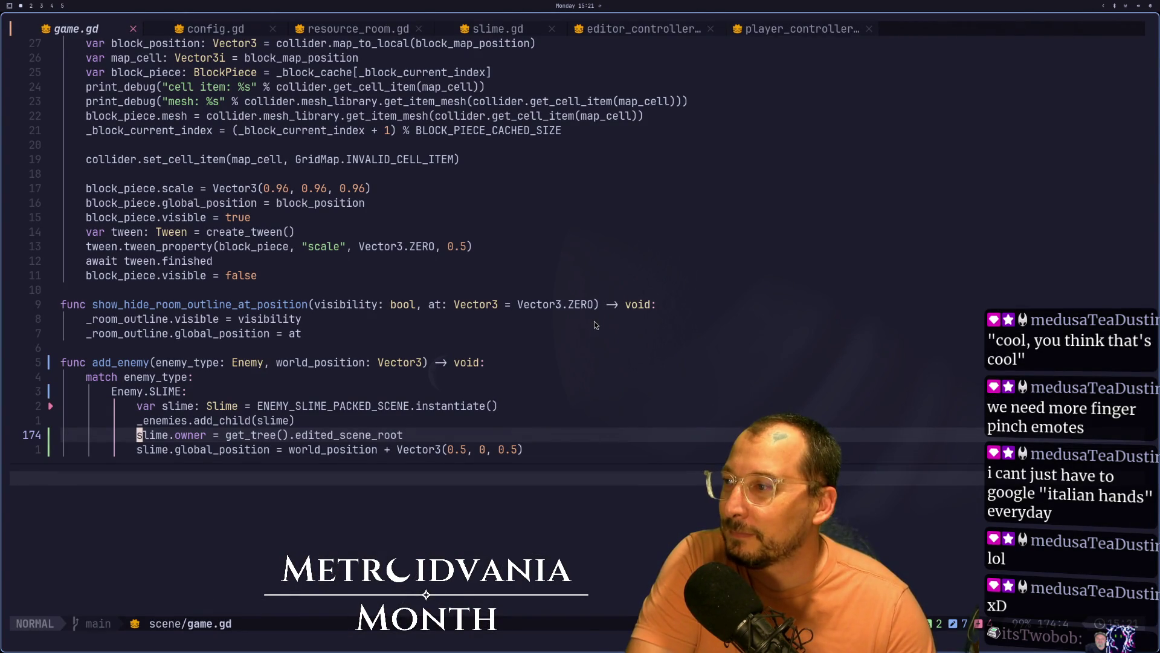
key("super+4")
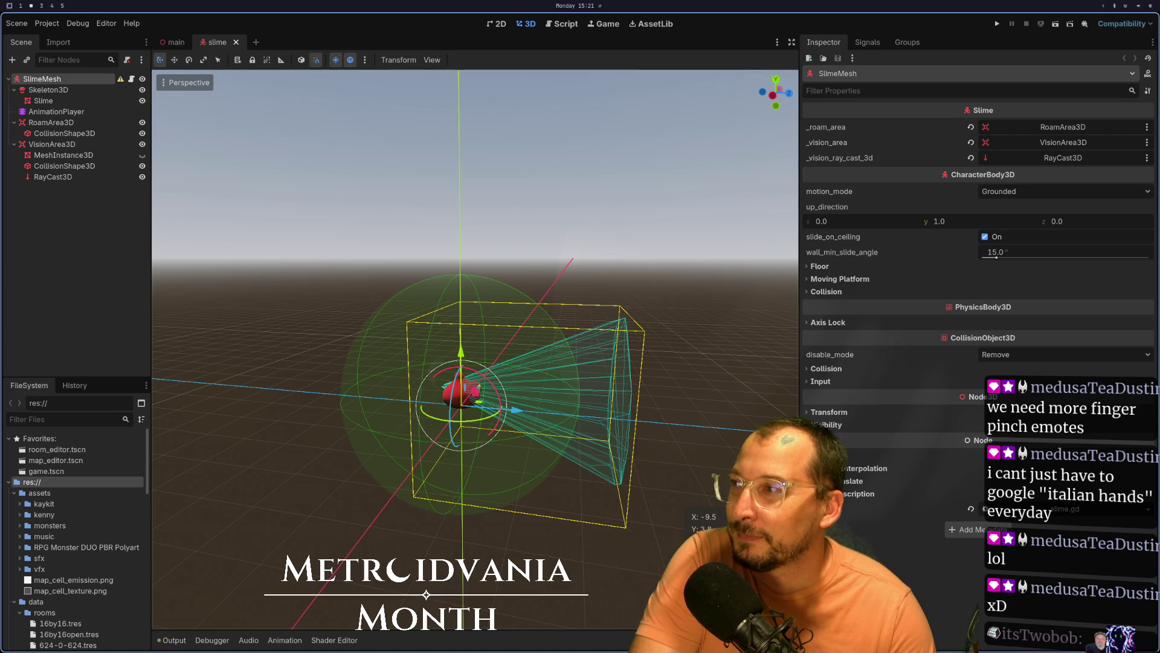
key("super+1")
key("super+4")
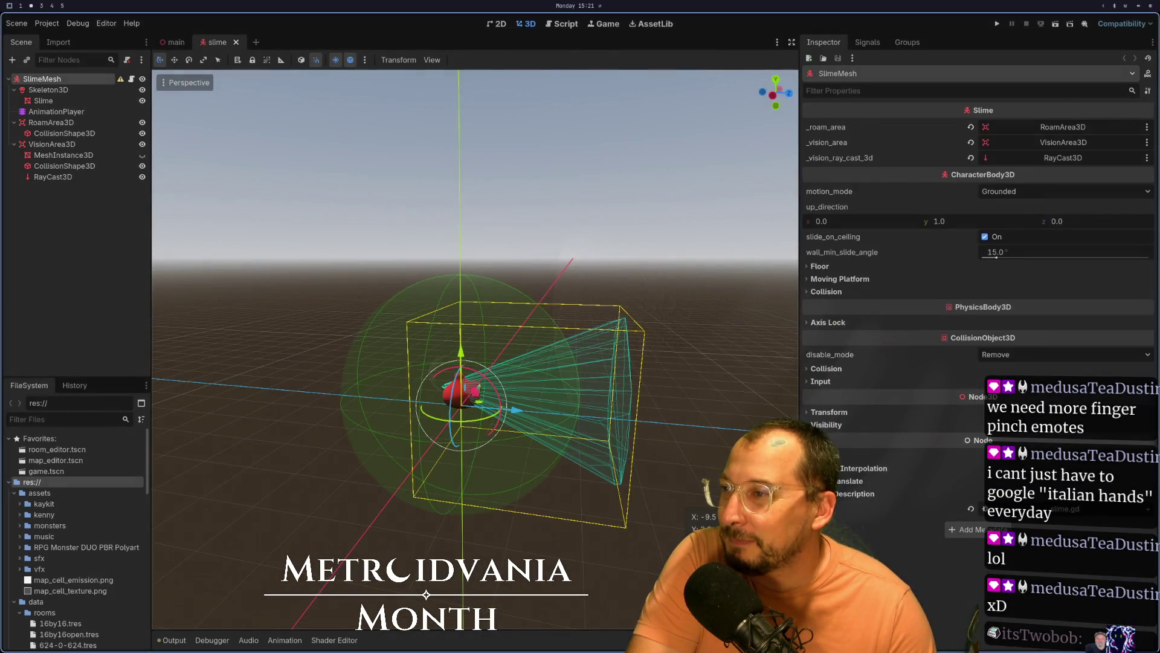
key("super+1")
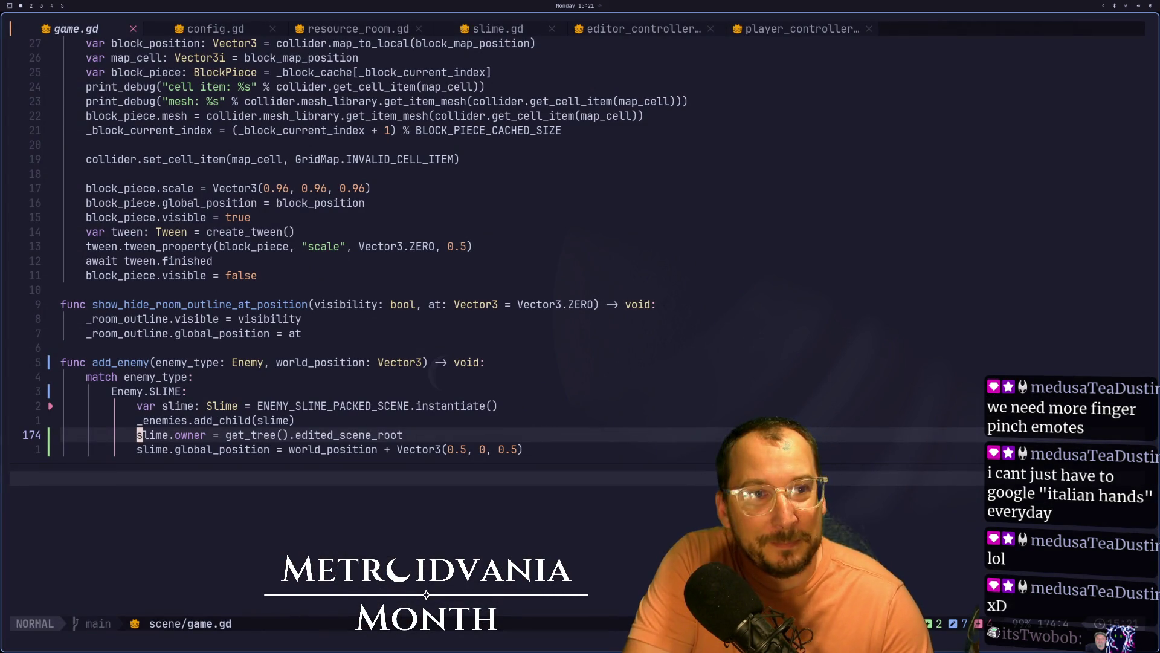
key("super+4")
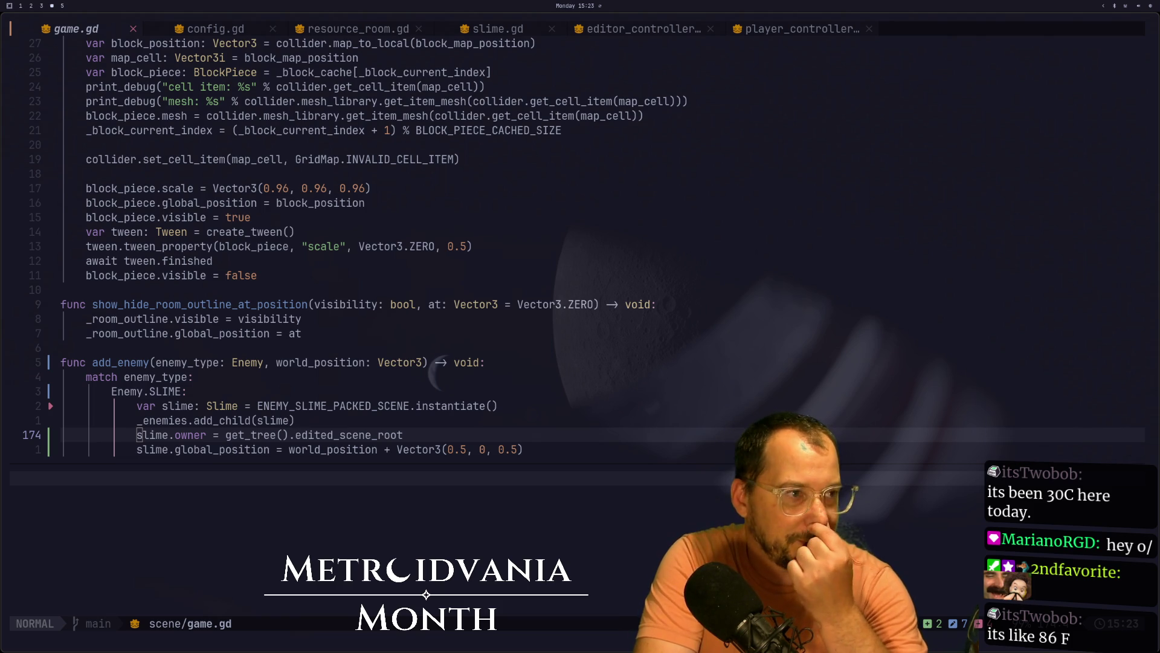
left_click(222, 318)
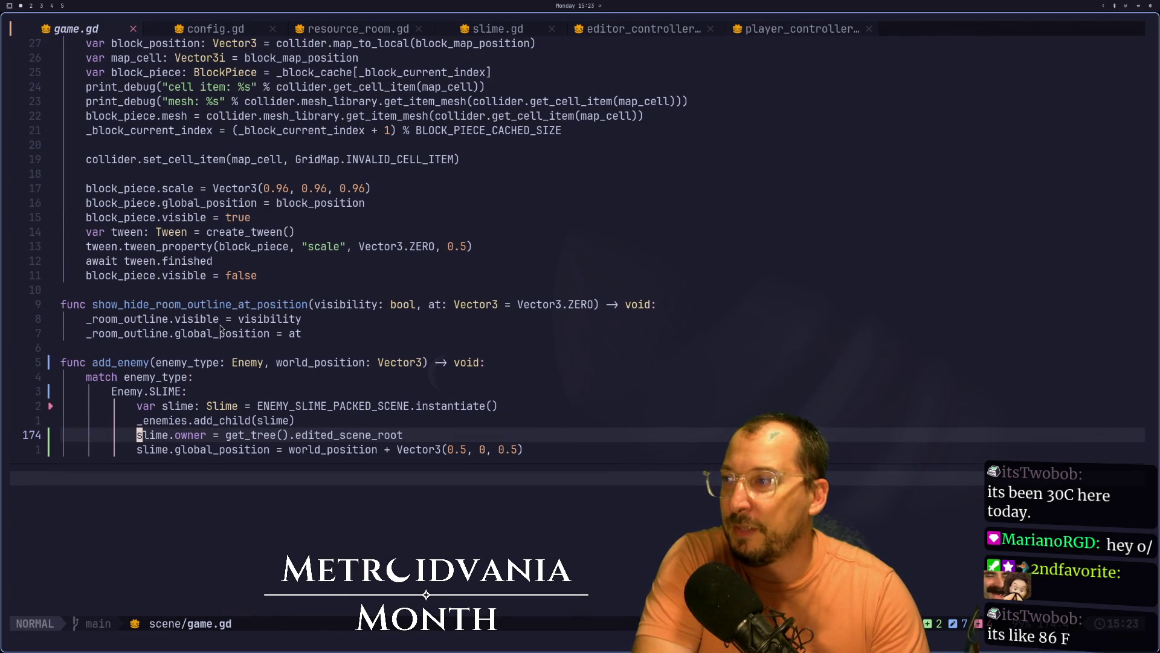
- Read through add_enemy, checking the get_tree call on slime.owner and the ENEMY_SLIME line
scroll(239, 356, "down", 2)
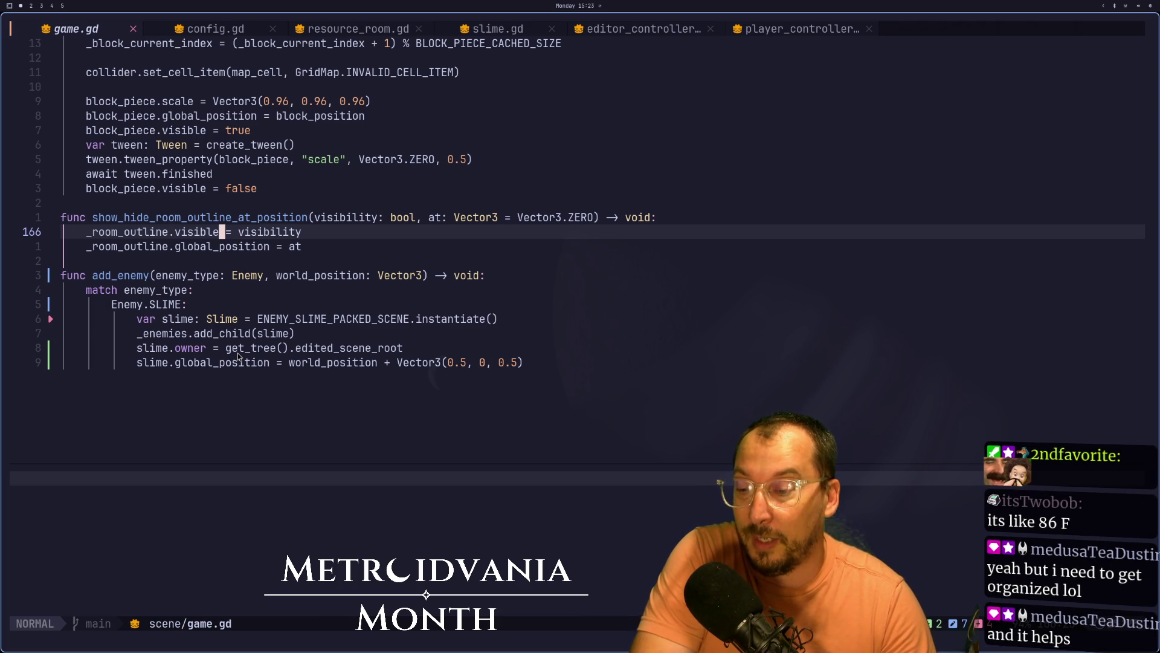
left_click(254, 348)
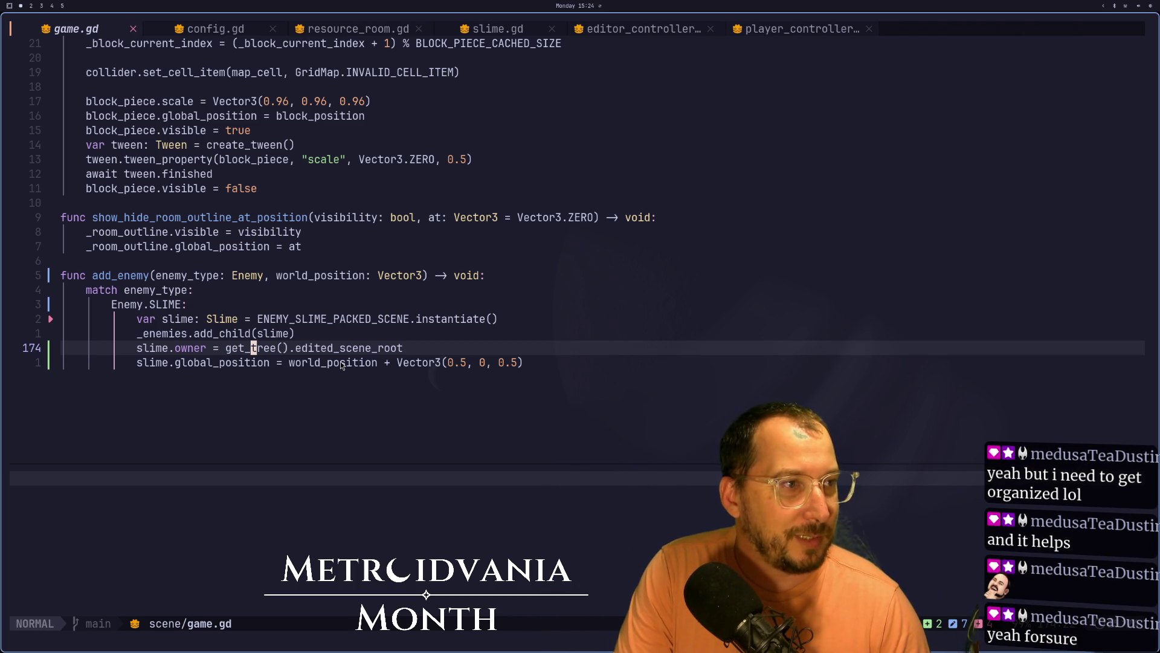
left_click(297, 321)
- Compare the _enemies.add_child and slime.global_position lines, then bring up the Godot slime scene
key("j")
key("j")
key("j")
key("k")
key("j")
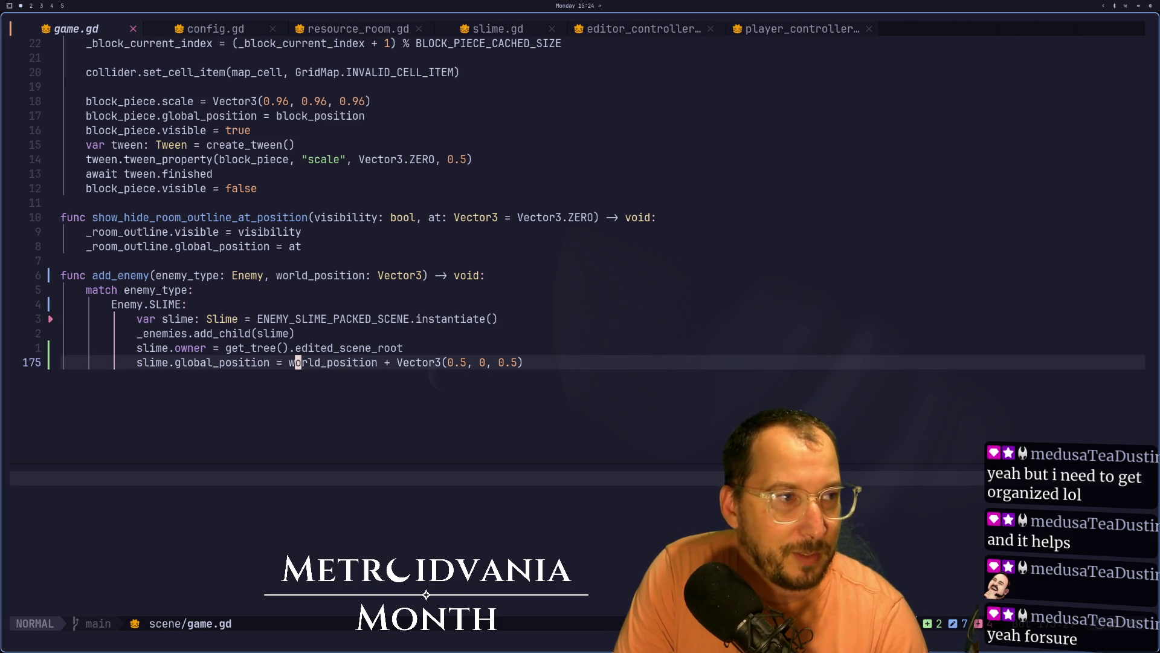
key("k")
key("k")
key("k")
key("j")
key("j")
key("j")
key("k")
key("k")
key("j")
key("j")
key("k")
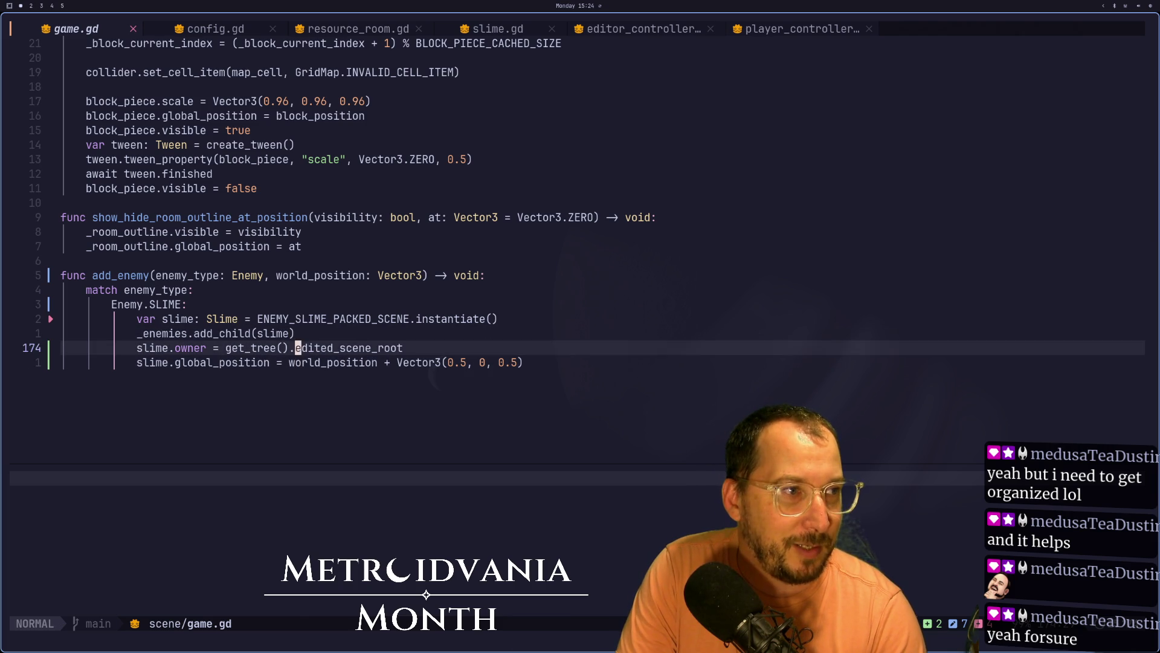
key("j")
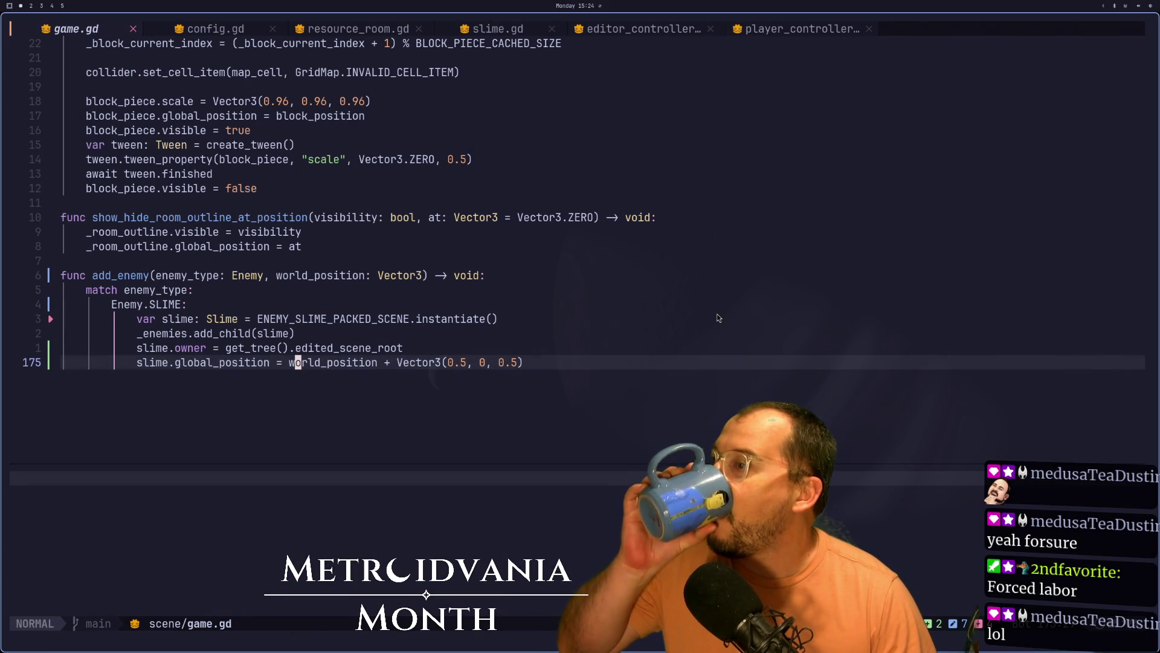
scroll(426, 351, "down", 1)
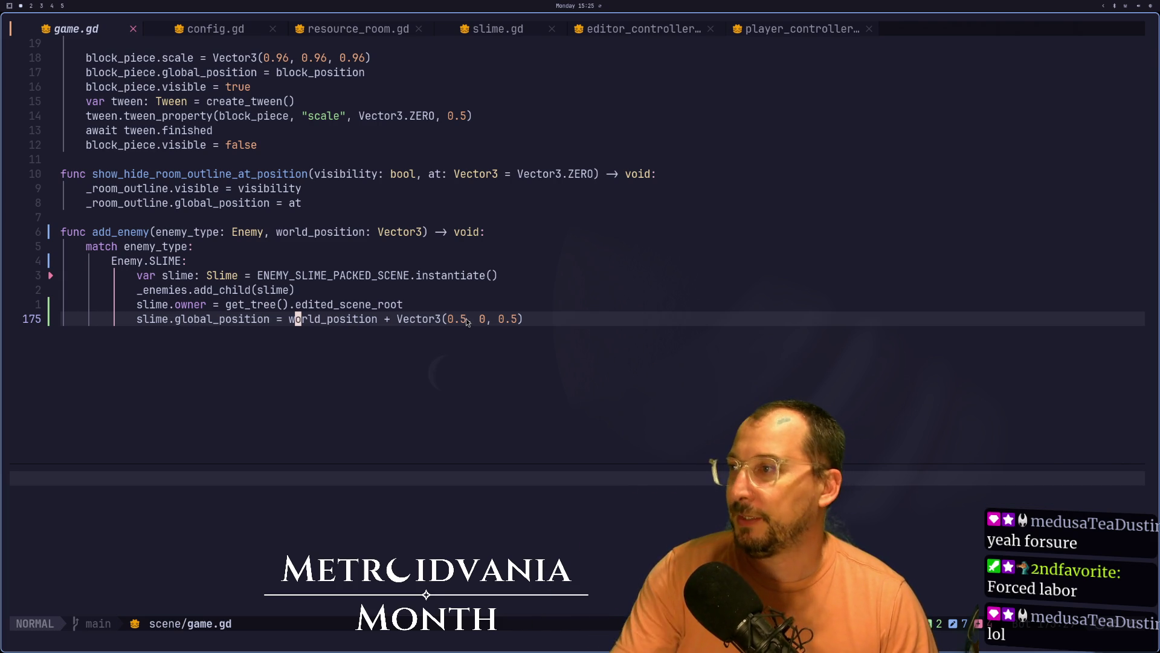
key("super+2")
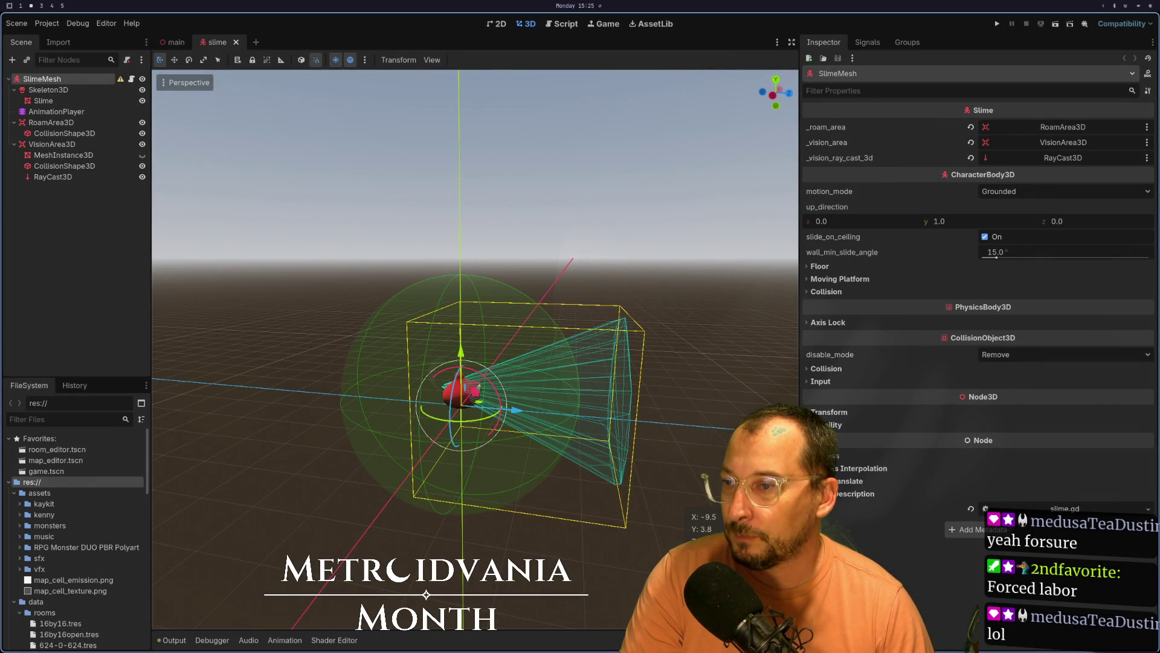
- Open game.tscn from the FileSystem favourites in Godot, then return to game.gd
key("super+1")
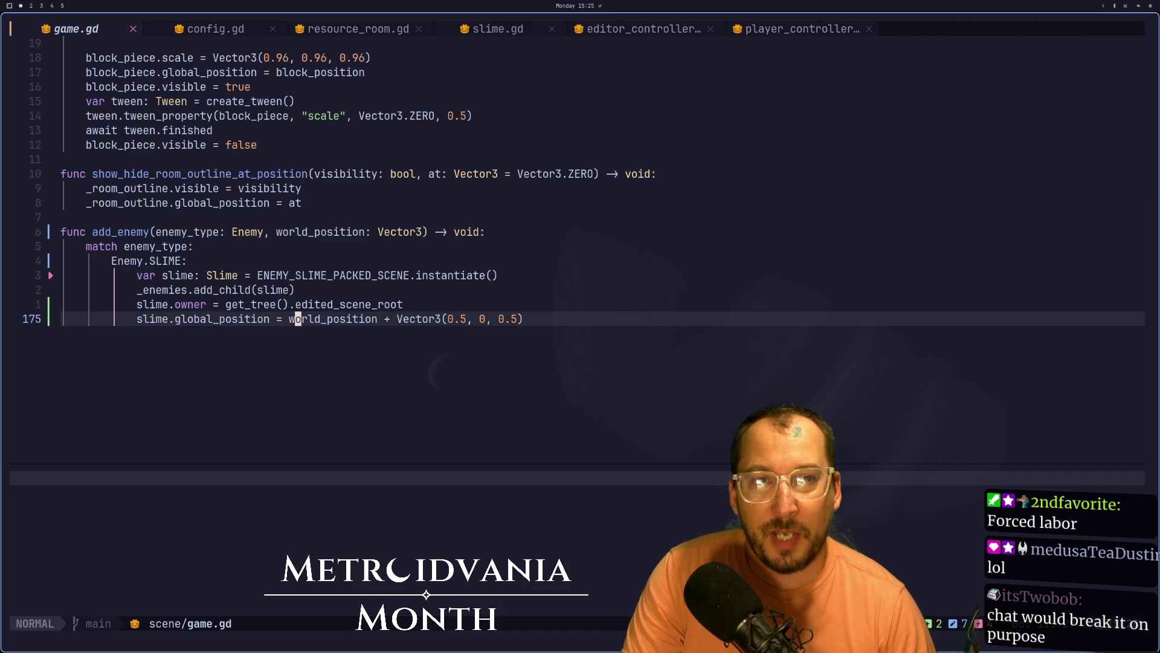
key("dollar")
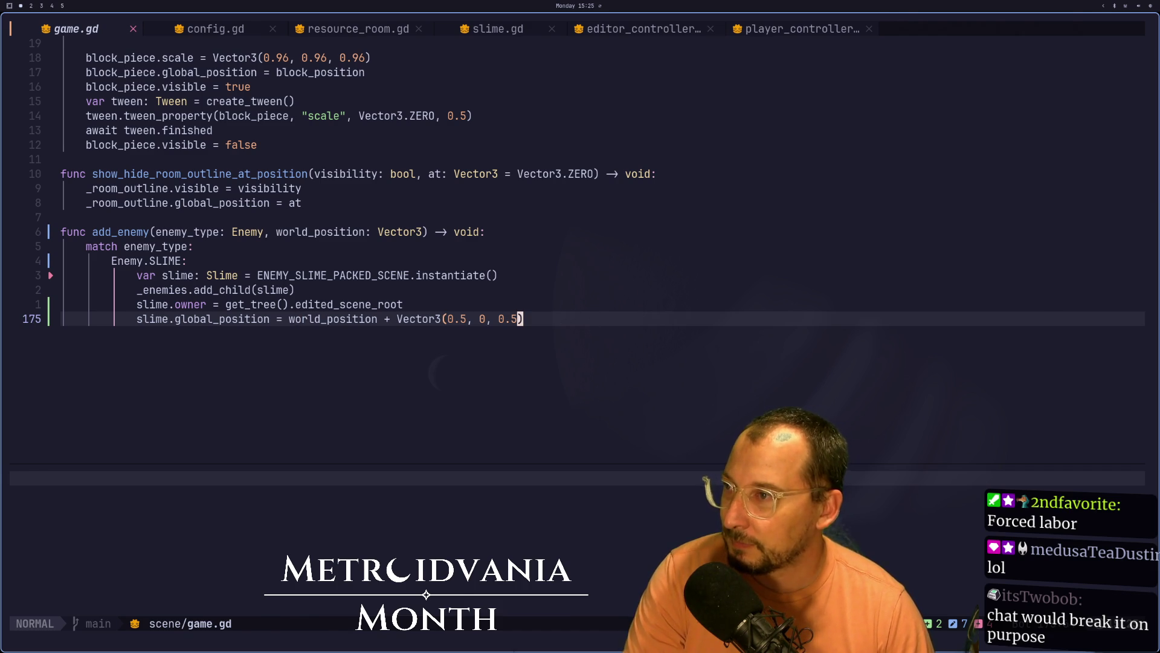
key("super+2")
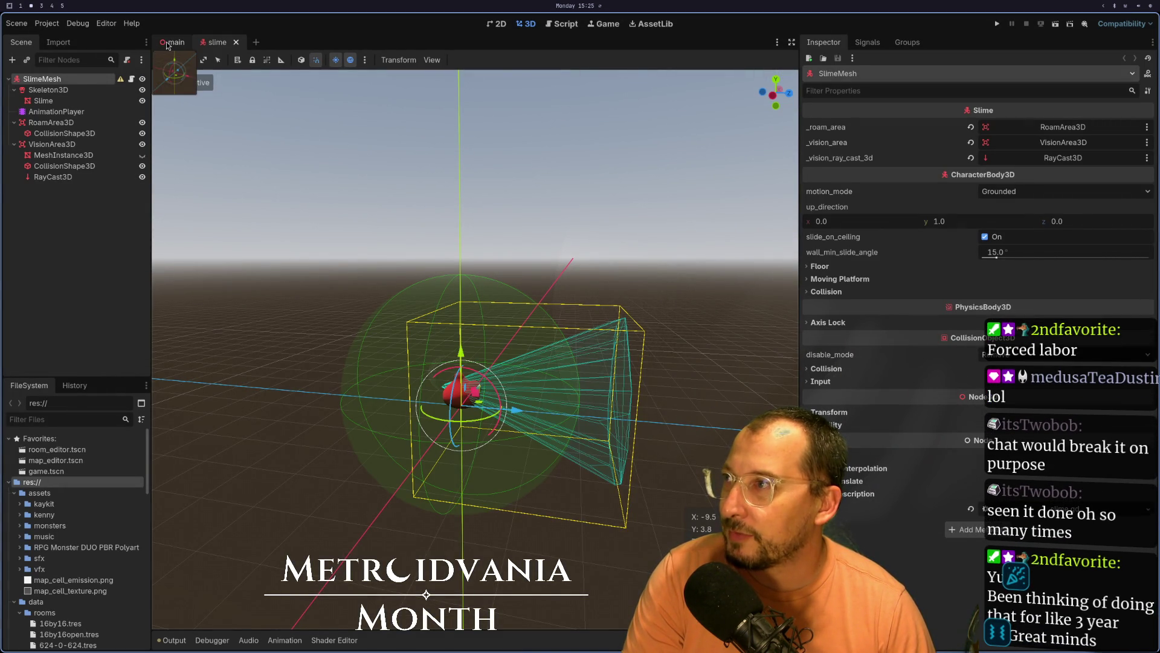
left_click(167, 46)
left_click(62, 472)
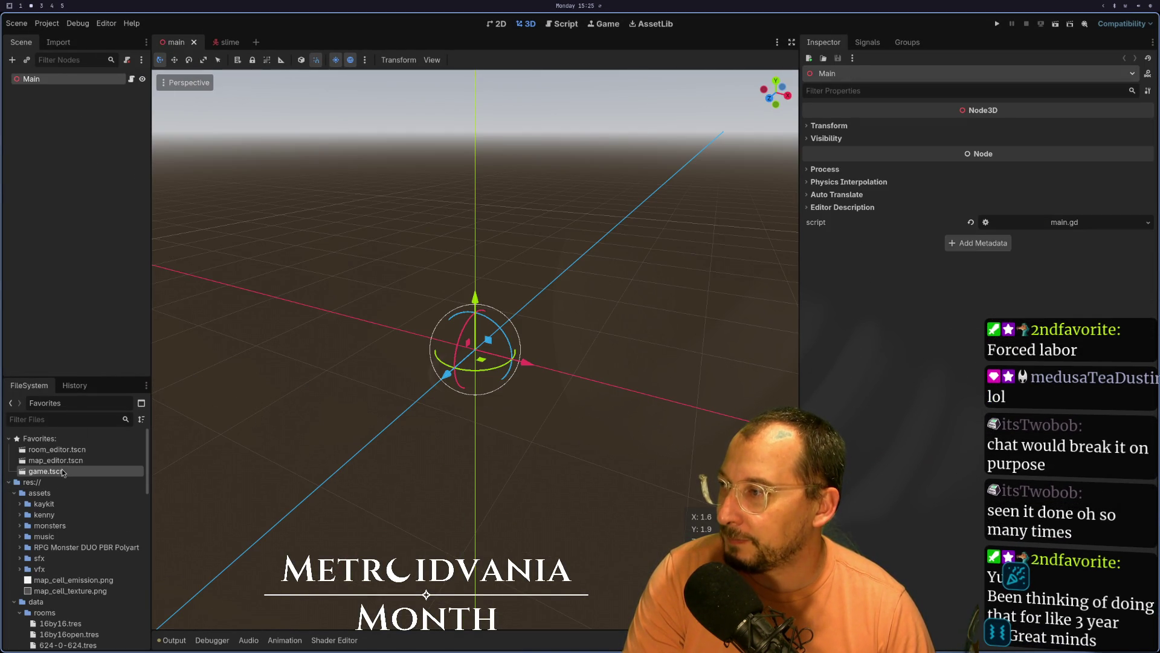
double_click(62, 472)
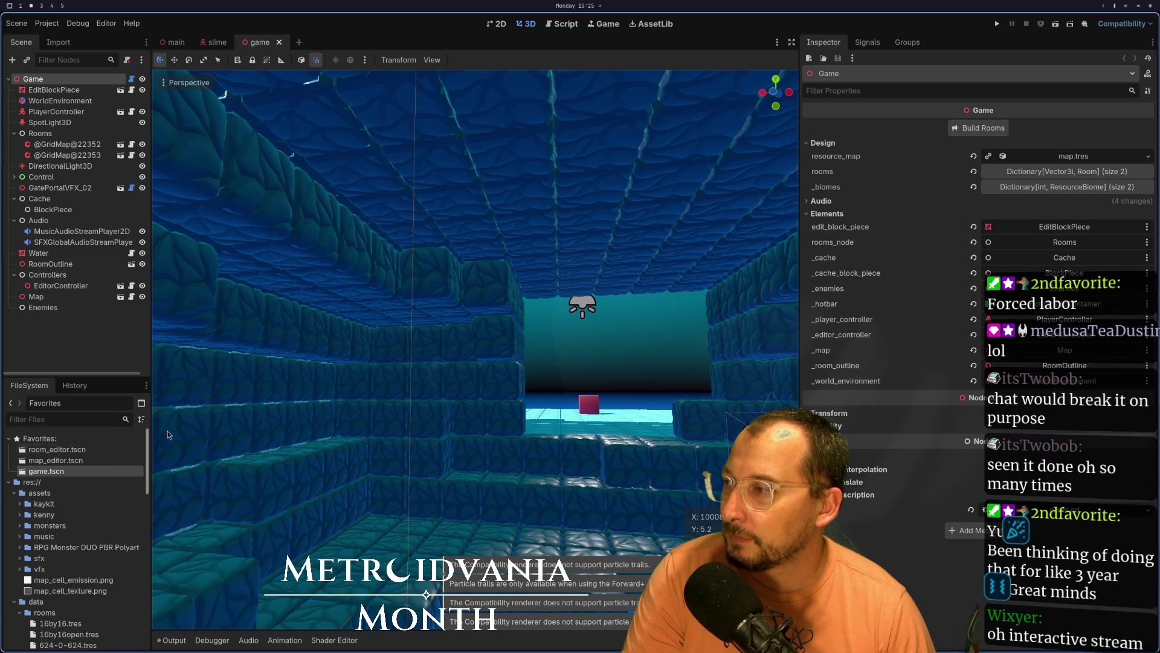
key("super+1")
scroll(662, 312, "up", 12)
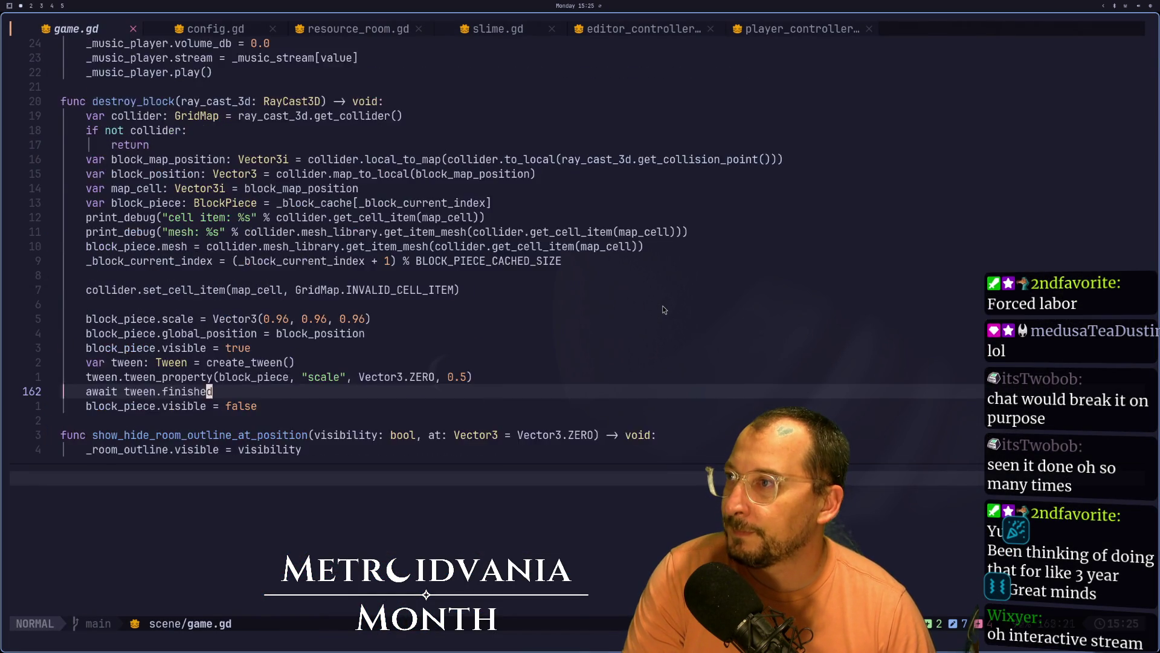
- Navigate _build_rooms to the if Enemy.values() check below the var room line
scroll(663, 309, "up", 2)
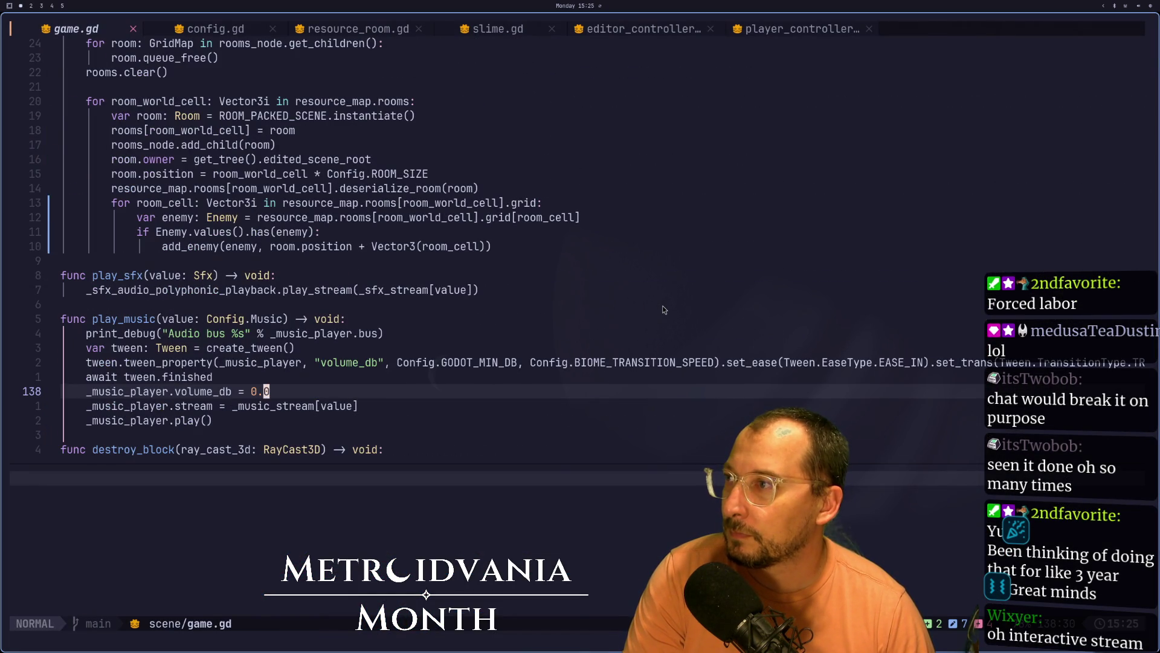
left_click(419, 246)
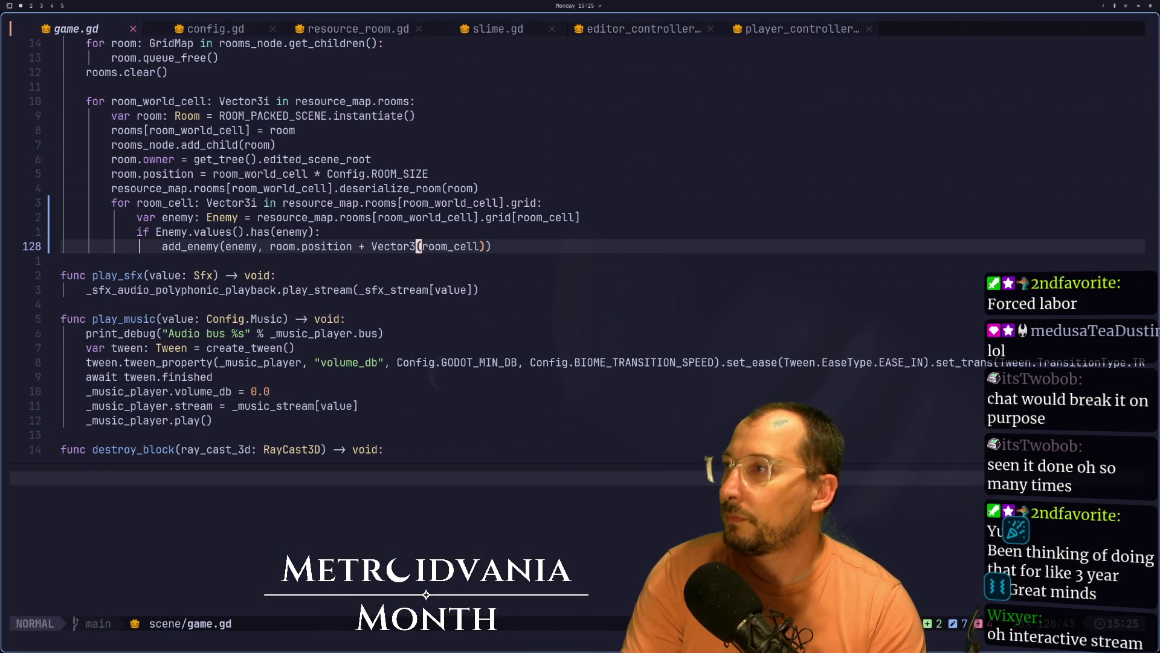
key("k")
key("k")
key("k")
key("k")
key("k")
key("k")
key("b")
key("b")
key("k")
key("k")
key("h")
key("h")
key("h")
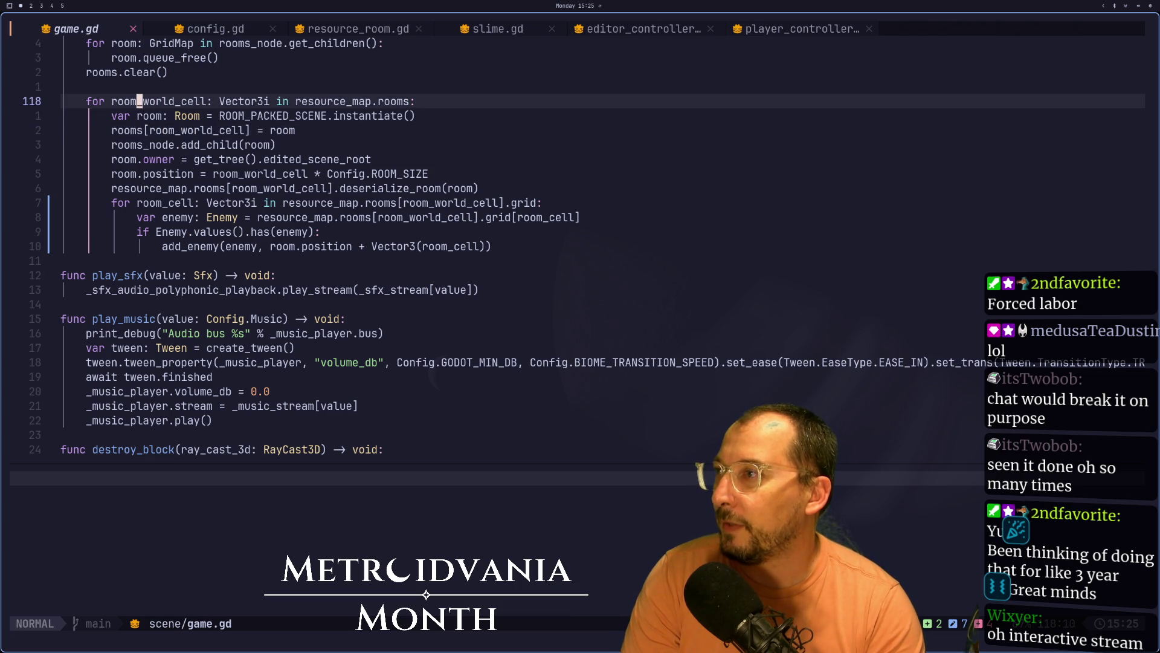
key("j")
key("l")
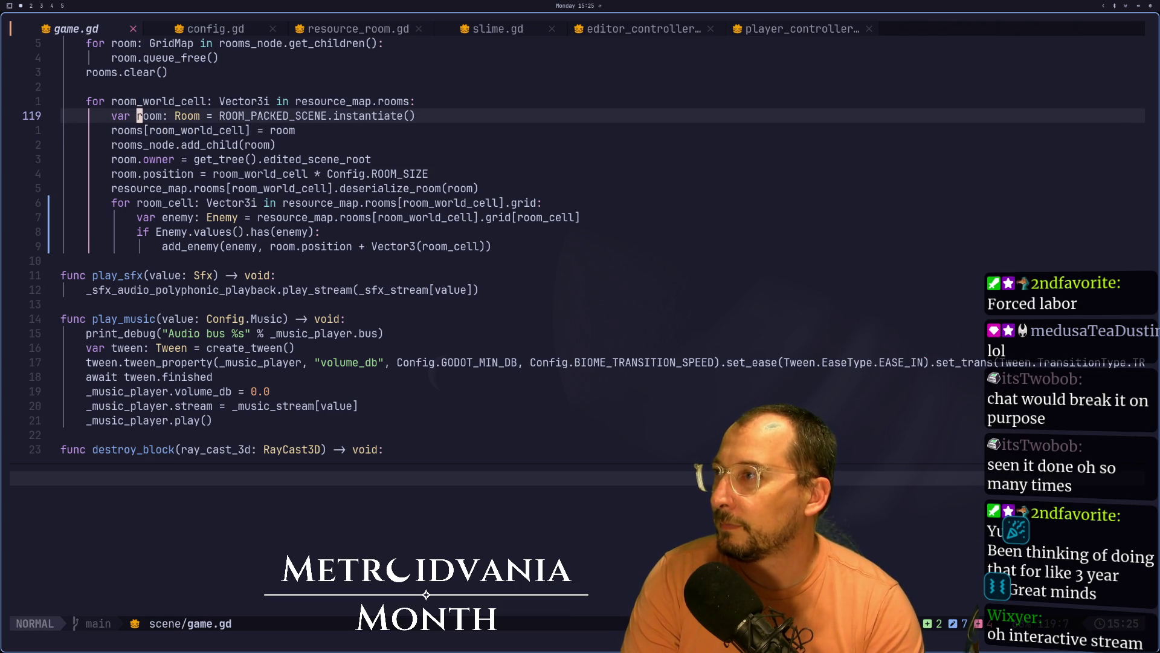
key("v")
key("k")
key("k")
key("Escape")
key("j")
key("j")
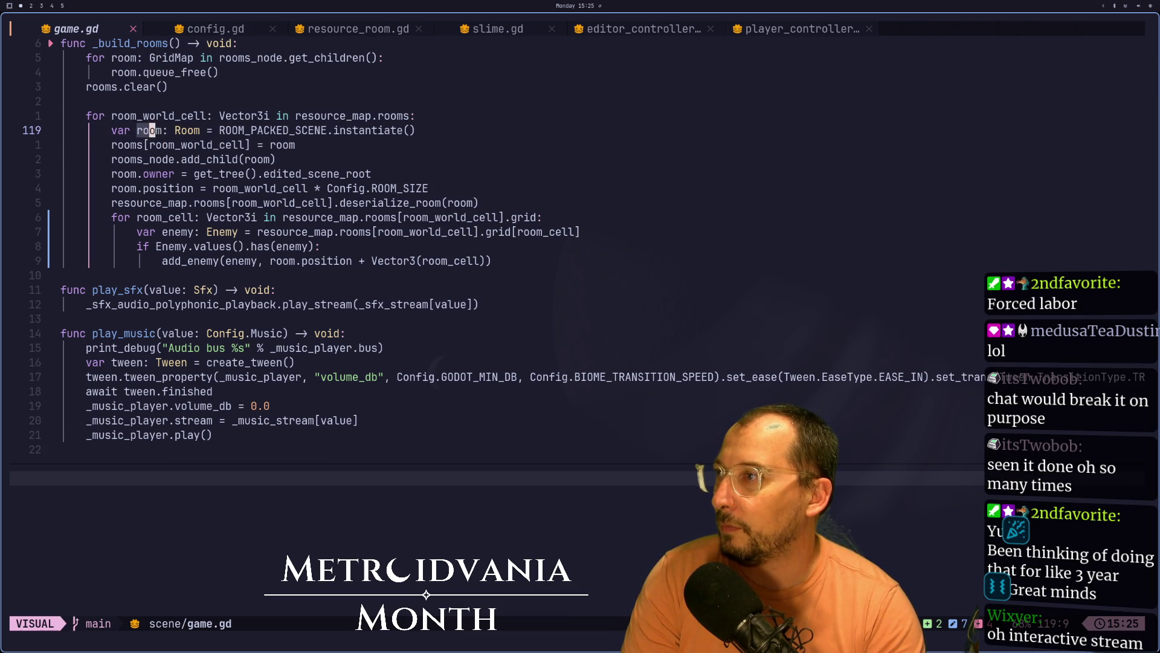
key("j")
key("j")
key("j")
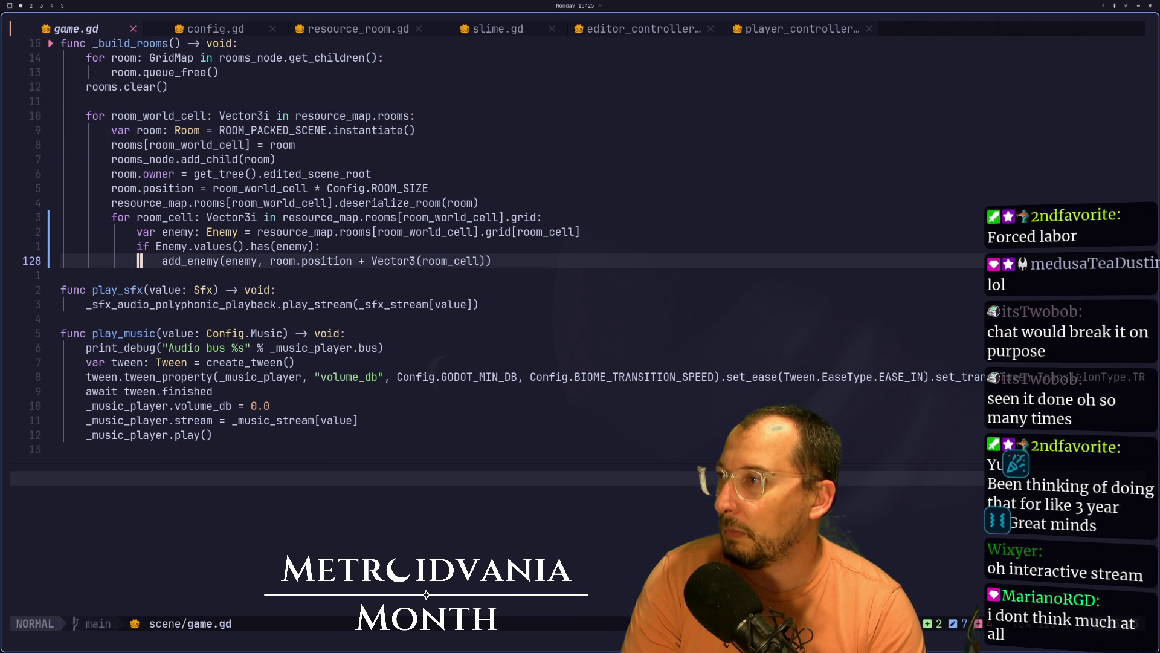
key("w")
key("k")
key("l")
- Start a new line under the enemy check with 'room', removing stray characters and blank lines
key("w")
key("w")
key("w")
key("w")
key("o")
key("Escape")
type("oproom")
key("Escape")
type("okd")
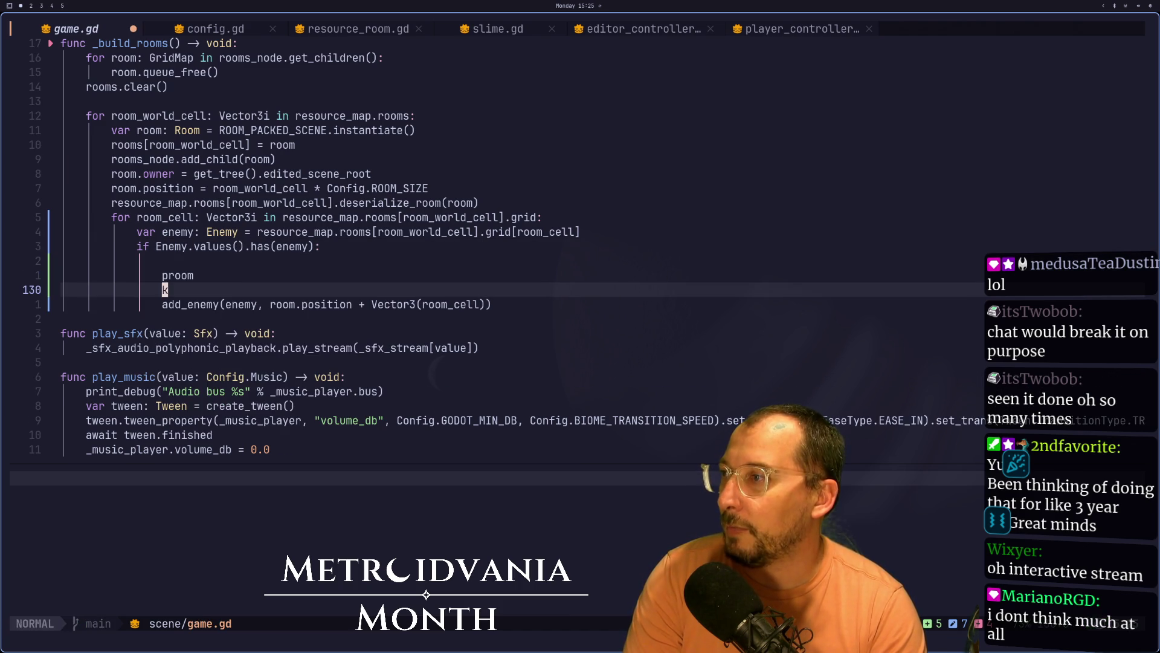
key("BackSpace")
key("BackSpace")
key("Escape")
key("k")
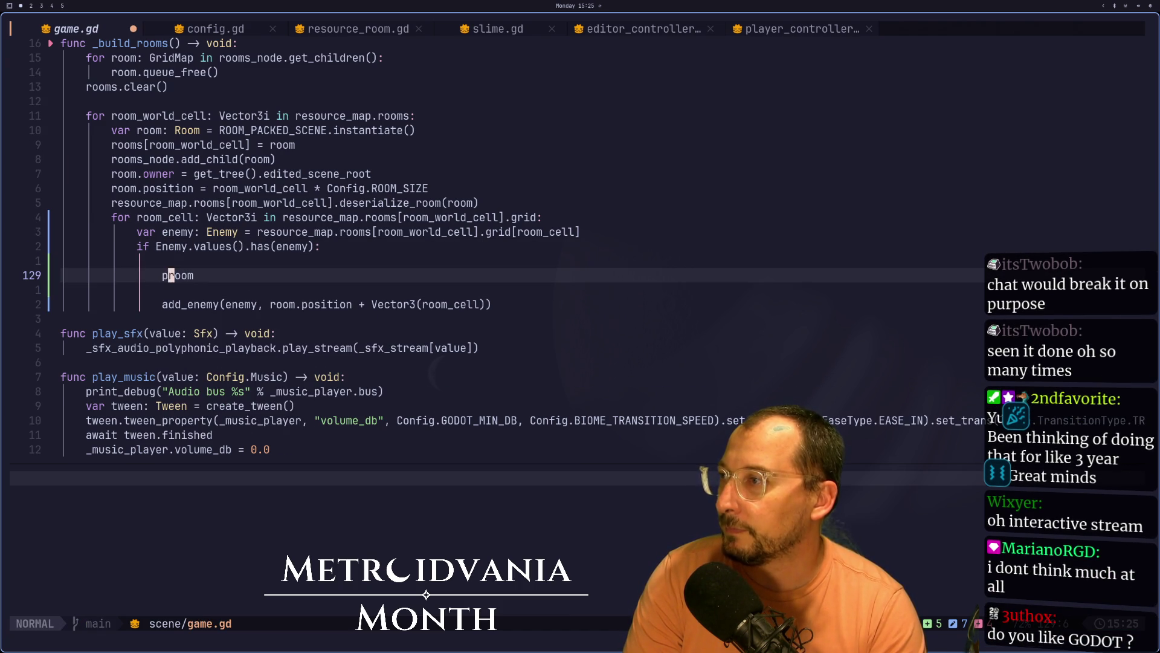
key("x")
key("j")
key("d")
key("d")
key("k")
key("k")
key("d")
key("d")
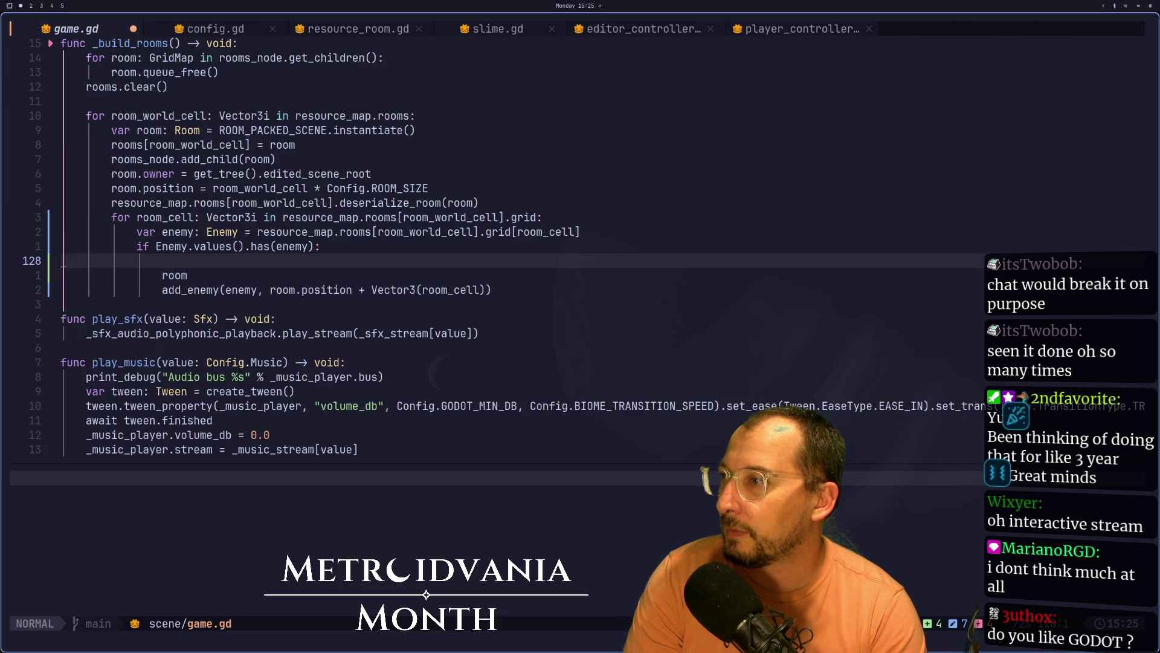
- Complete the line as room.set_cell_item(room_cell, GridMap.INVALID_CELL_ITEM) using completions
type("wea.set_")
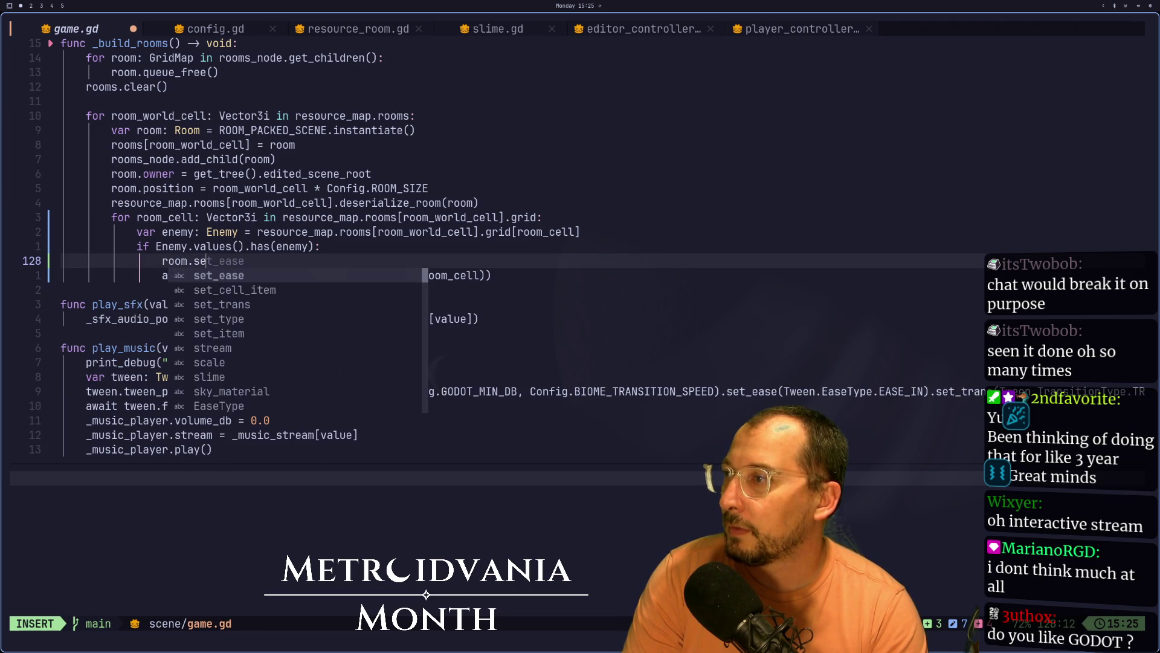
type("gri")
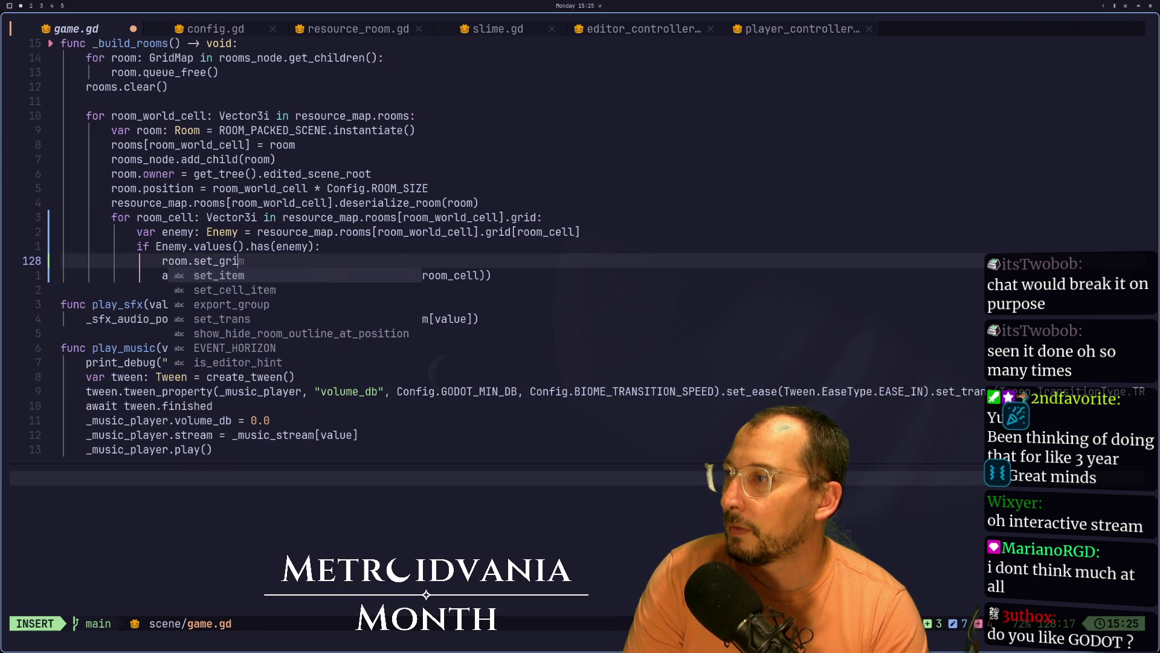
key("BackSpace")
key("BackSpace")
key("BackSpace")
type("c")
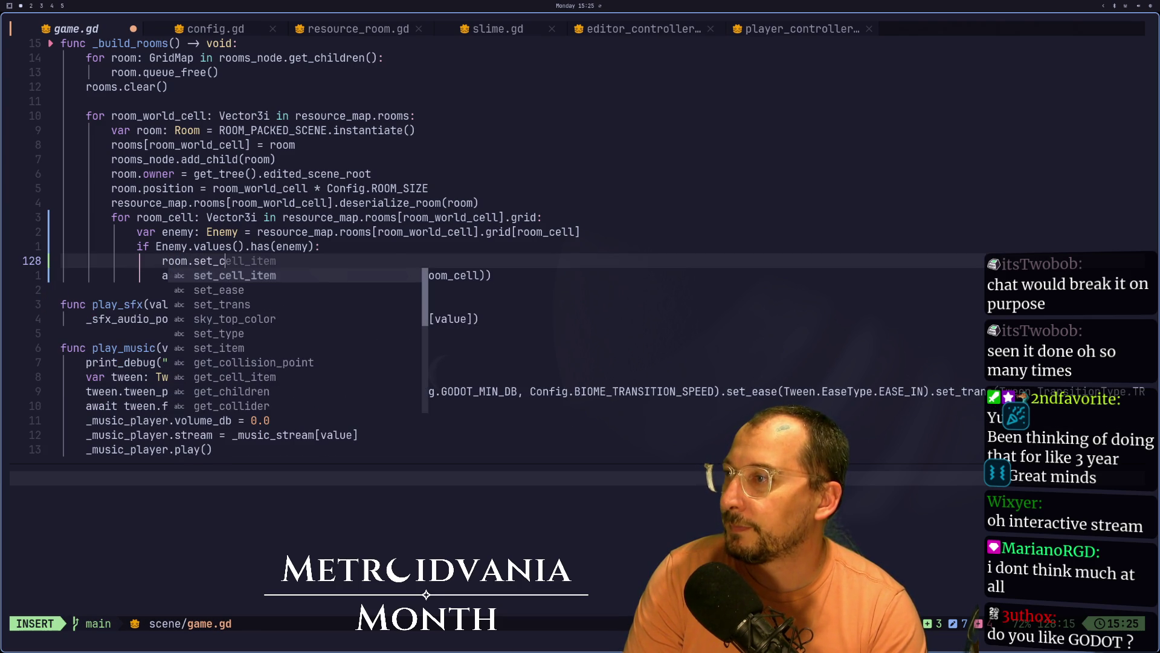
key("Tab")
type("(")
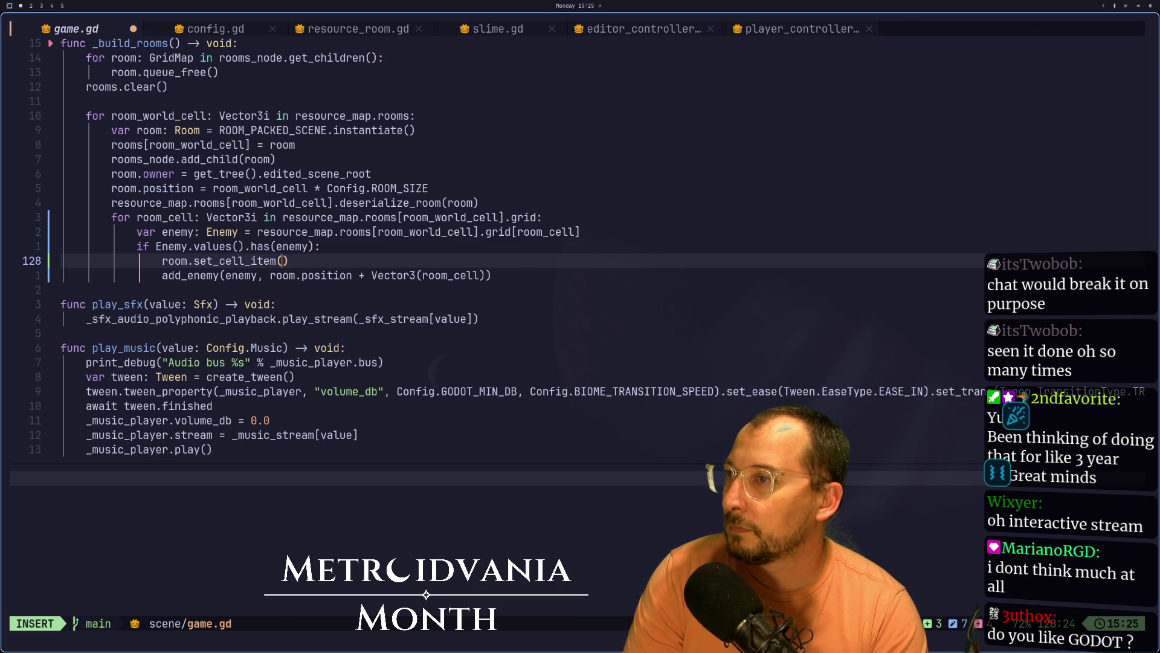
type("roio")
key("BackSpace")
key("BackSpace")
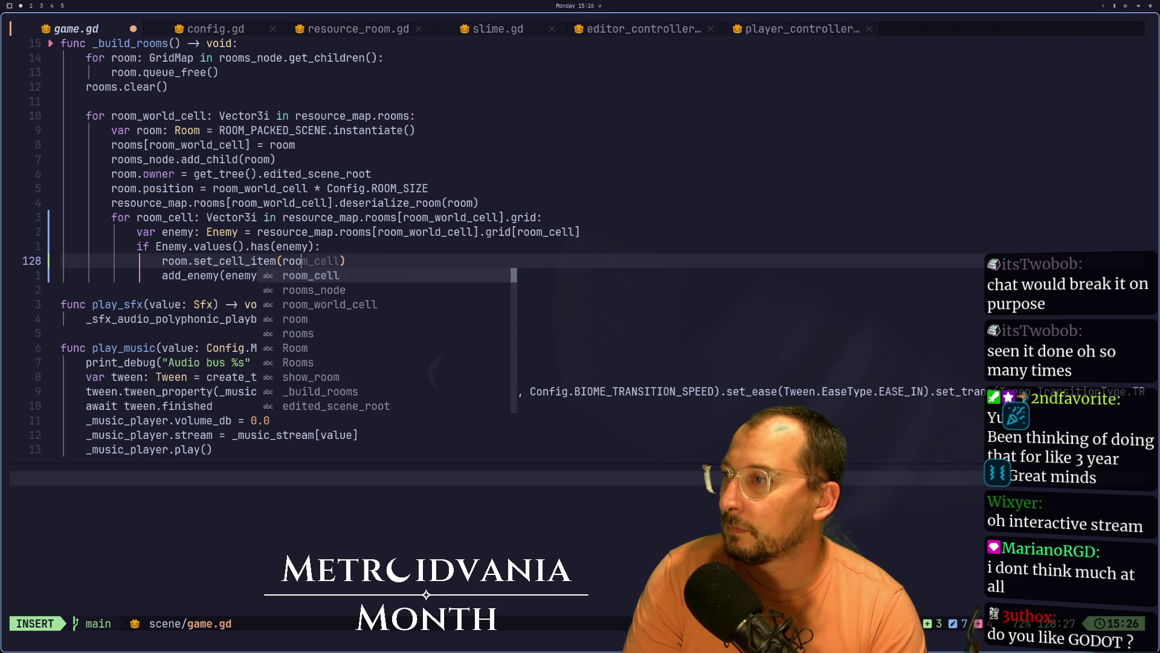
type("o")
key("Tab")
type(", ")
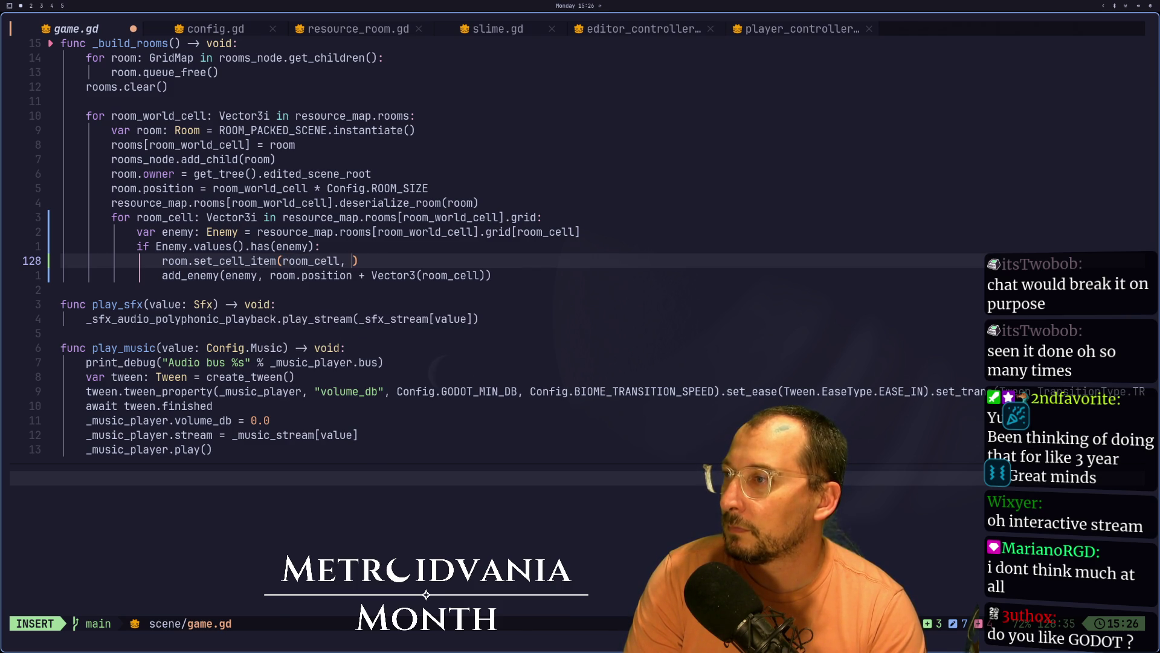
type("GridMap.")
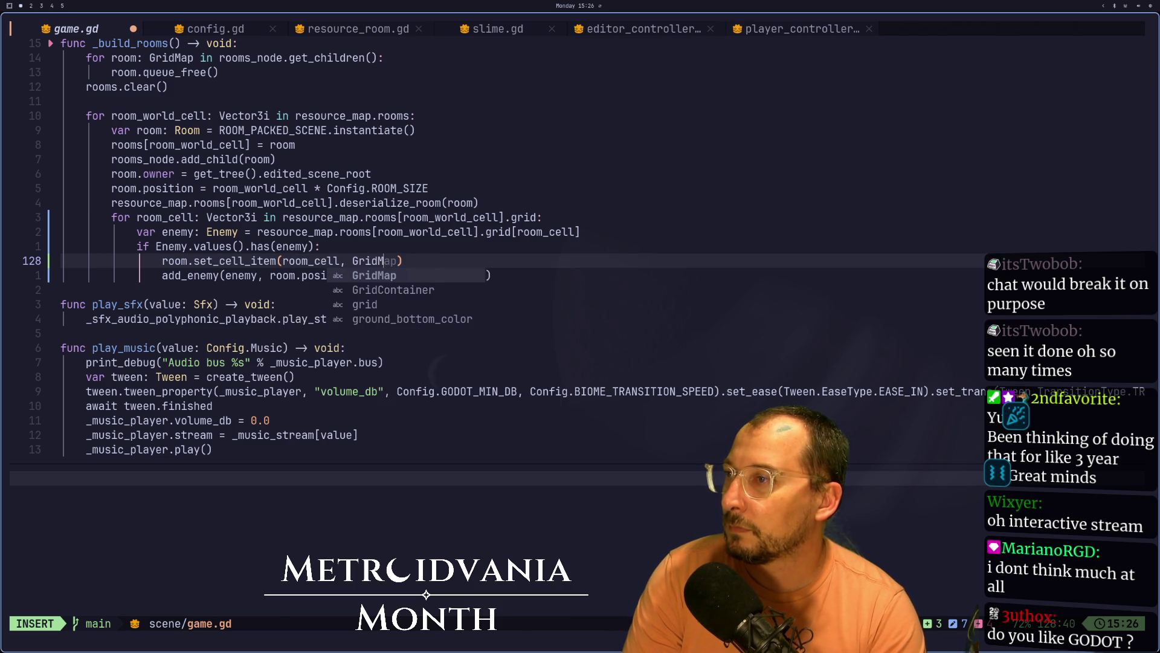
type("in")
key("Tab")
key("Escape")
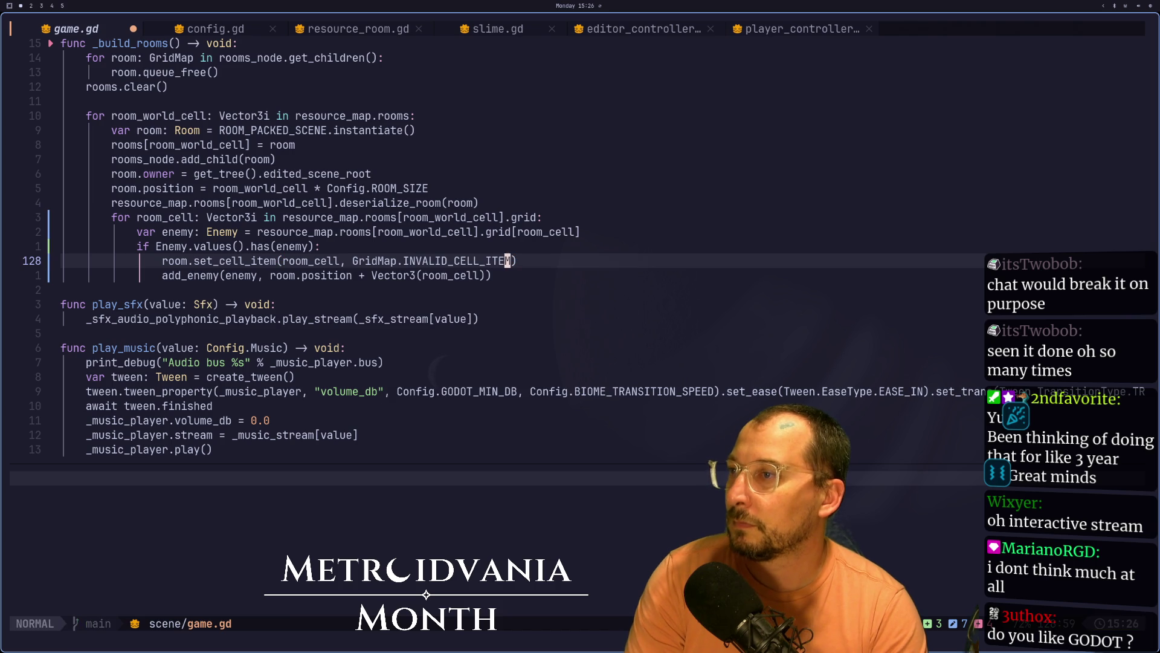
key("super+2")
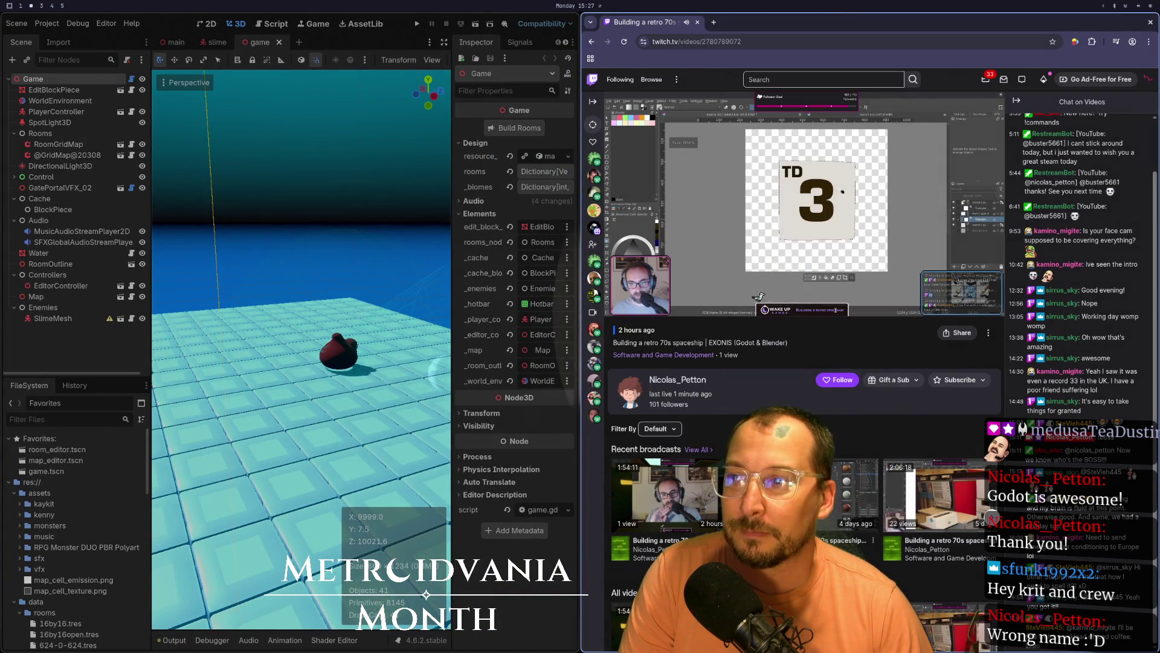
- Skim the retro 70s spaceship VOD fullscreen by seeking ahead, then exit and pause at 01:22:20
double_click(994, 311)
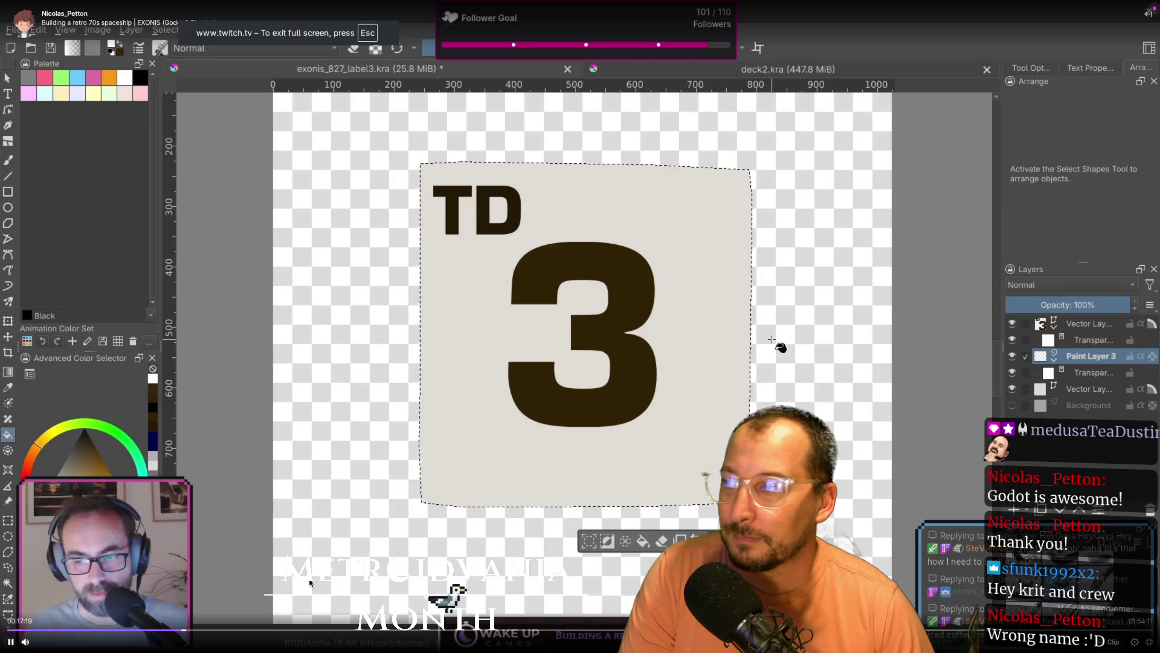
left_click(414, 630)
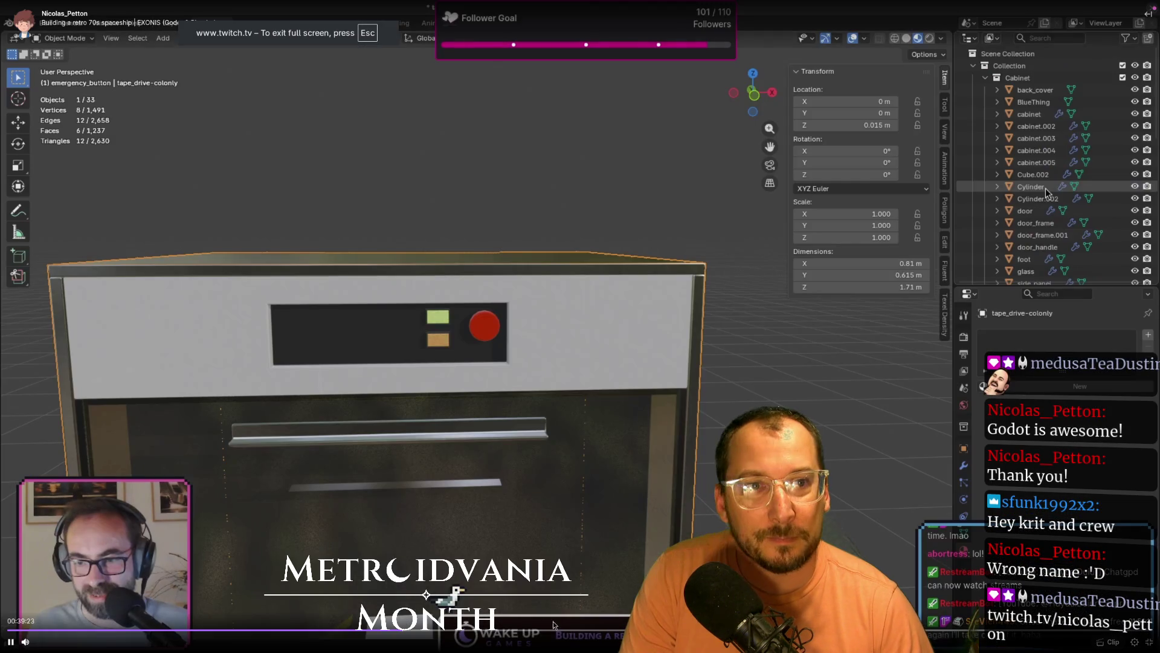
key("Escape")
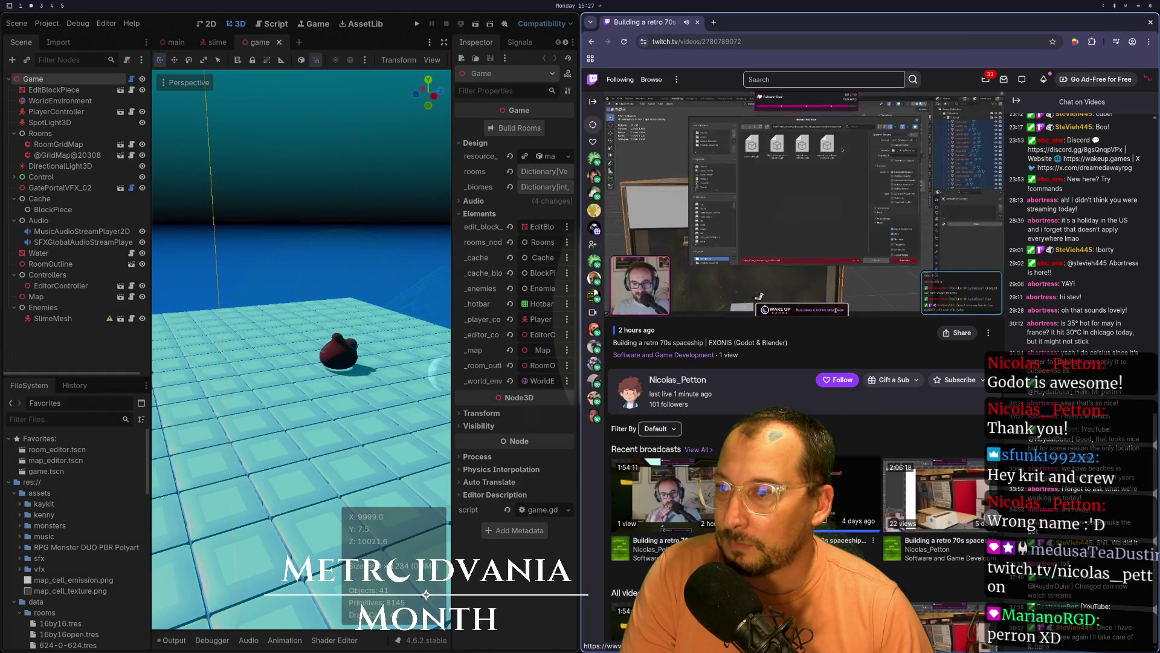
double_click(810, 181)
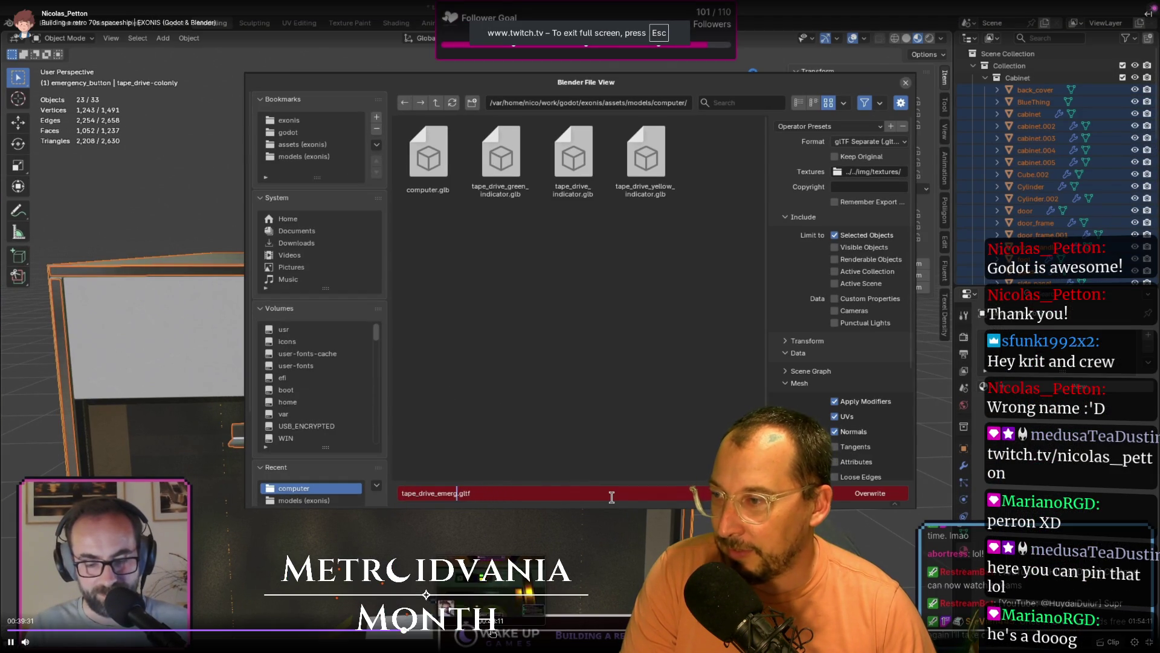
left_click(492, 629)
left_click(546, 630)
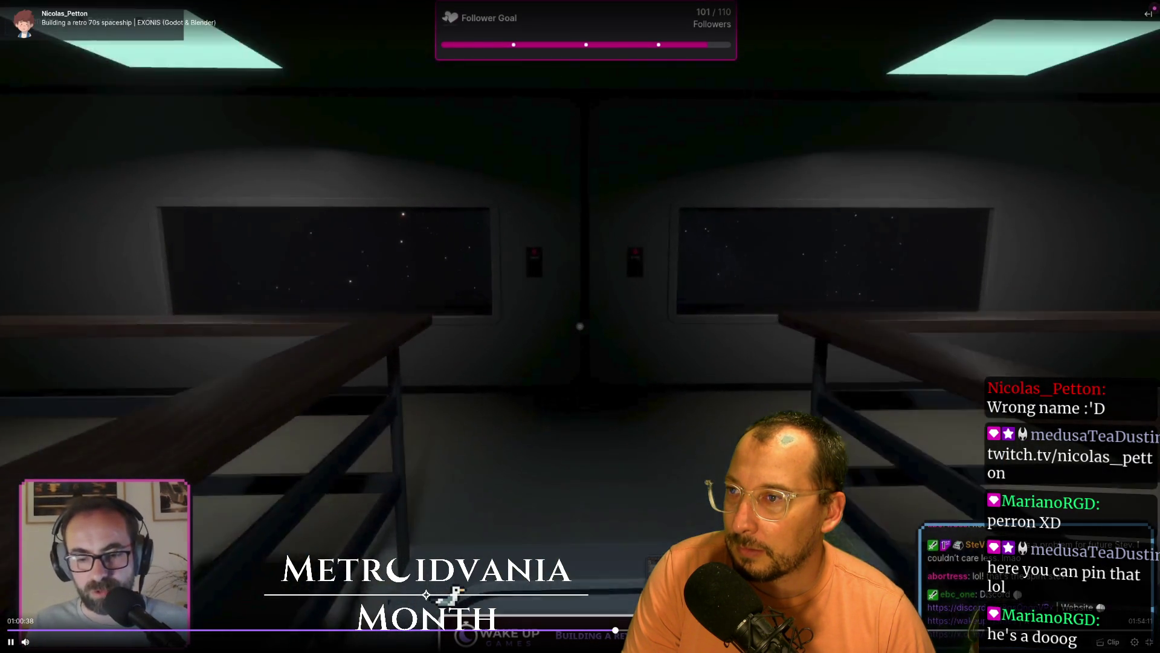
left_click(701, 630)
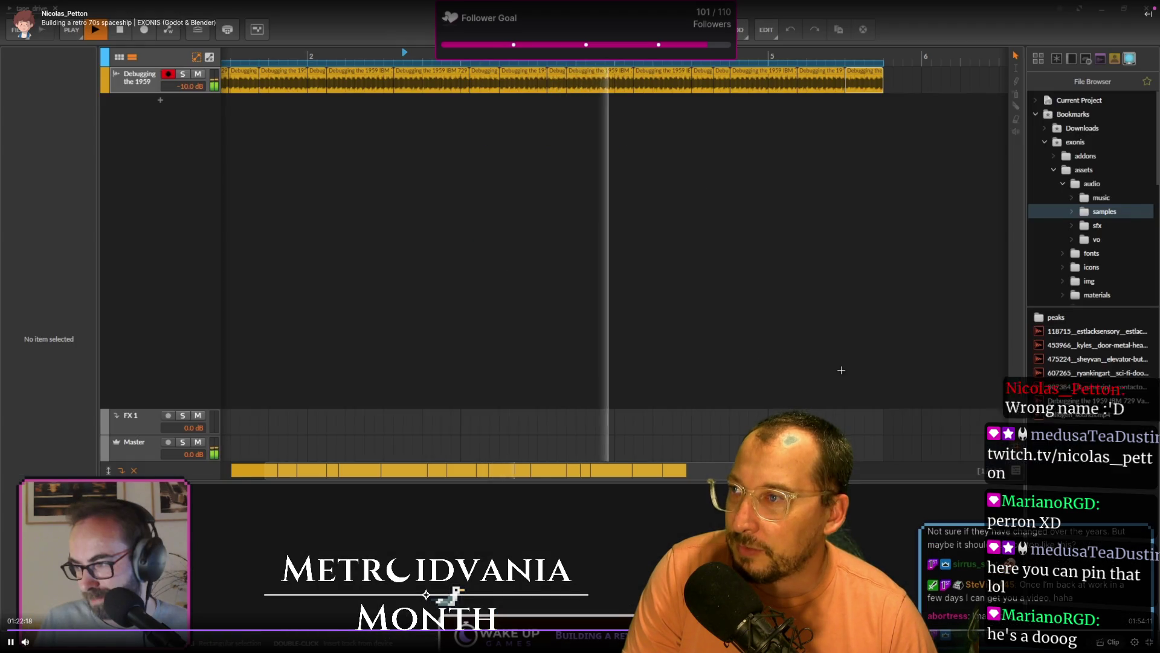
key("Escape")
left_click(788, 243)
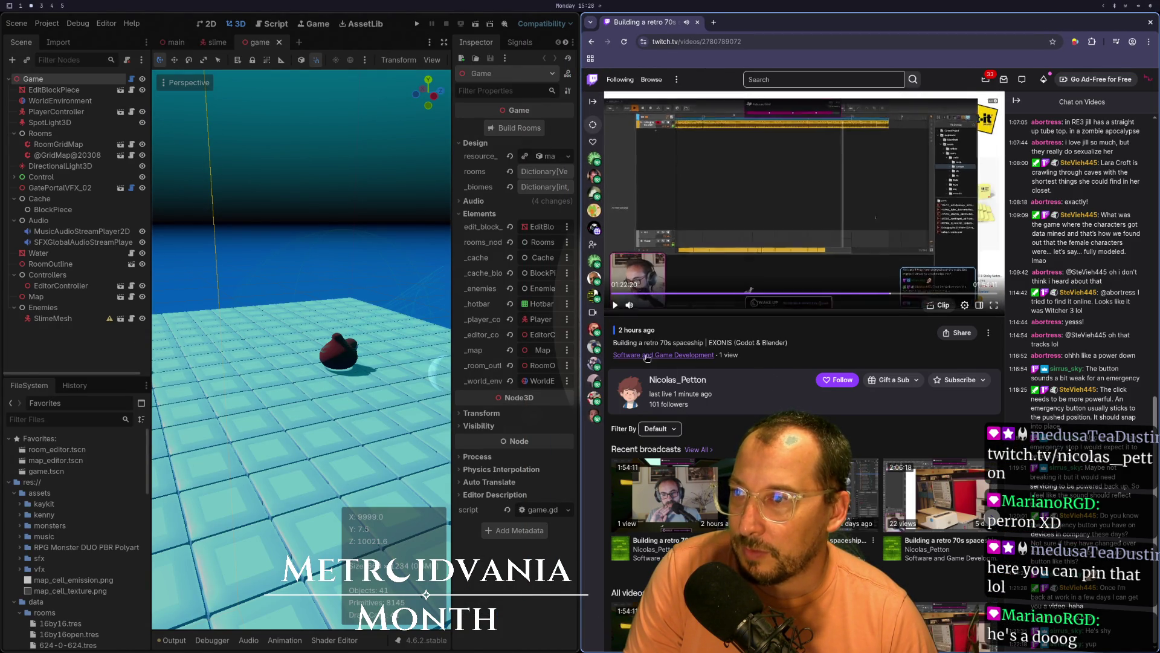
- Open the streamer's channel About page in a new tab, briefly visiting its Bluesky link
middle_click(677, 379)
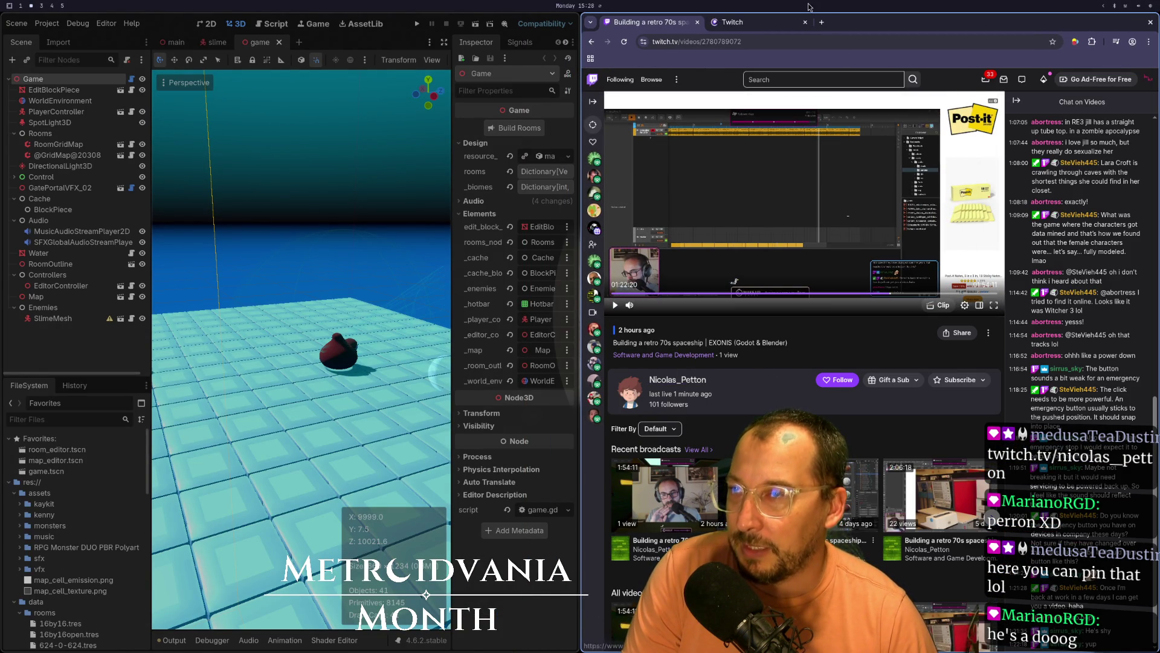
key("ctrl+Tab")
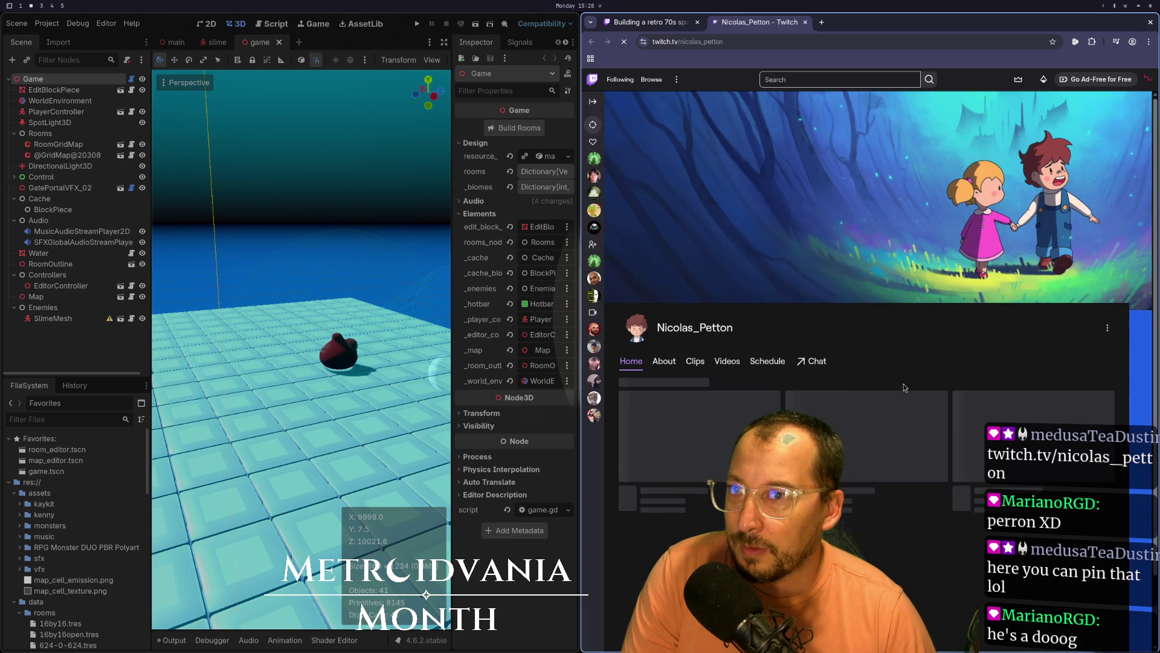
left_click(668, 366)
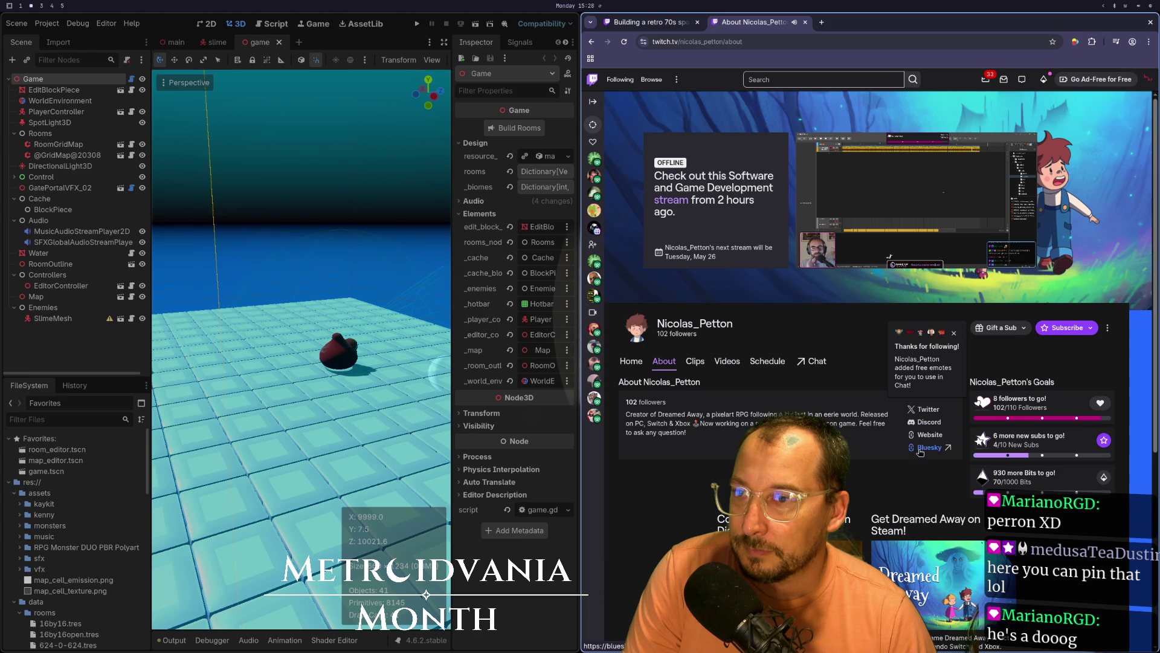
left_click(929, 447)
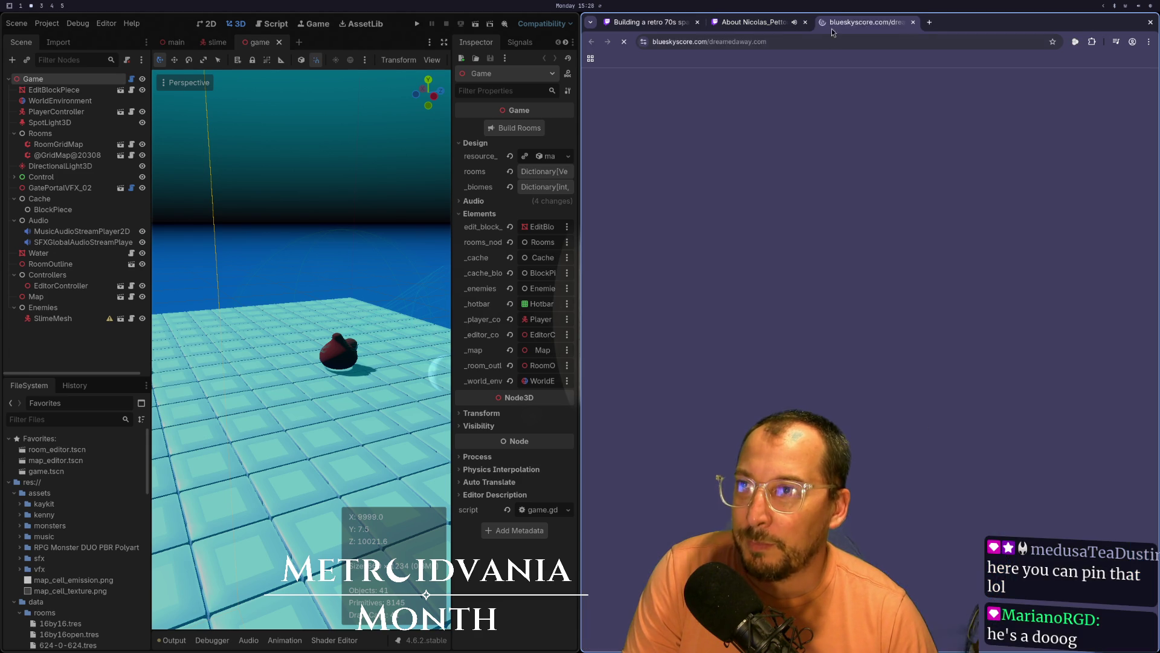
key("ctrl+w")
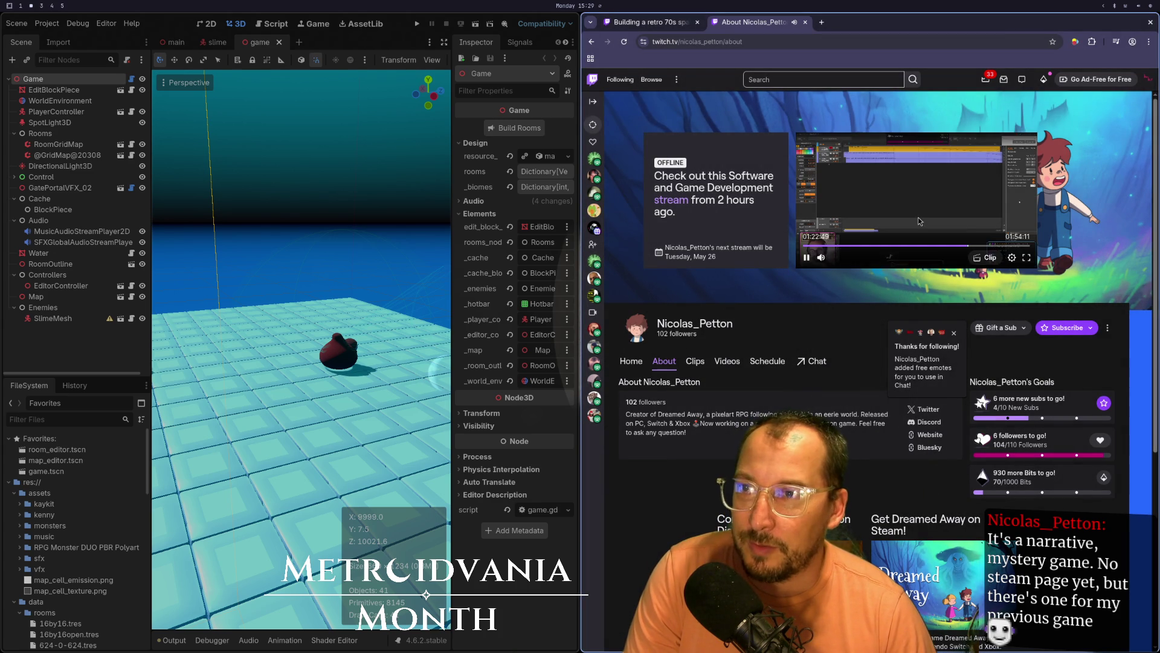
left_click(1026, 258)
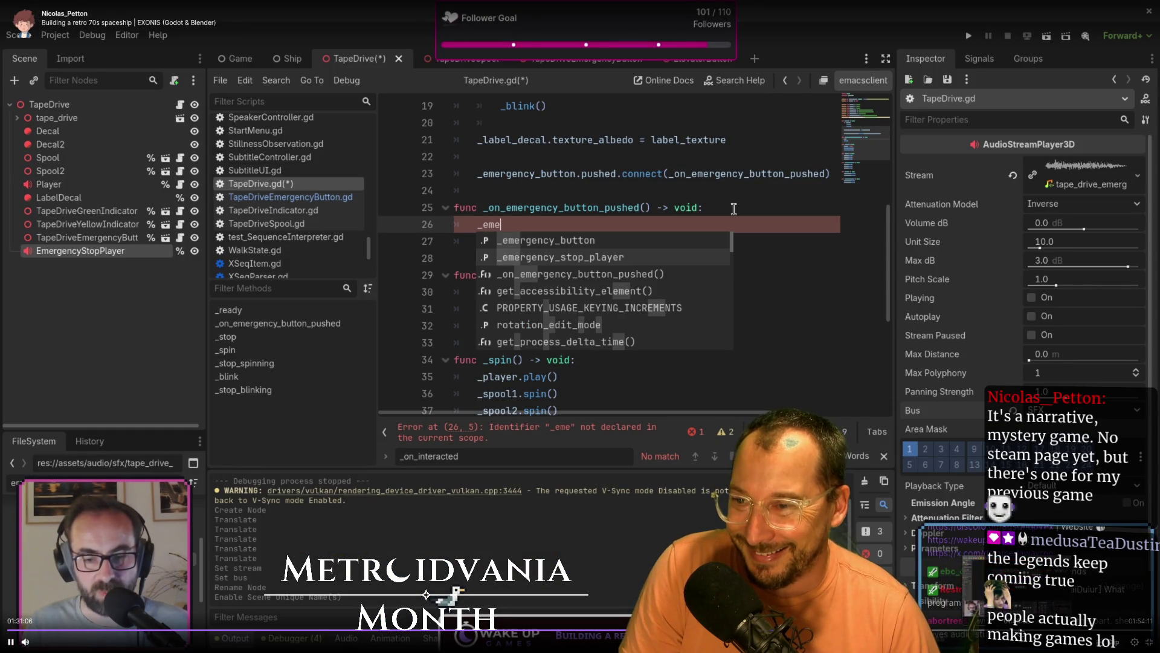
- Seek back, leave fullscreen, and close both the About tab and the VOD tab
left_click(579, 630)
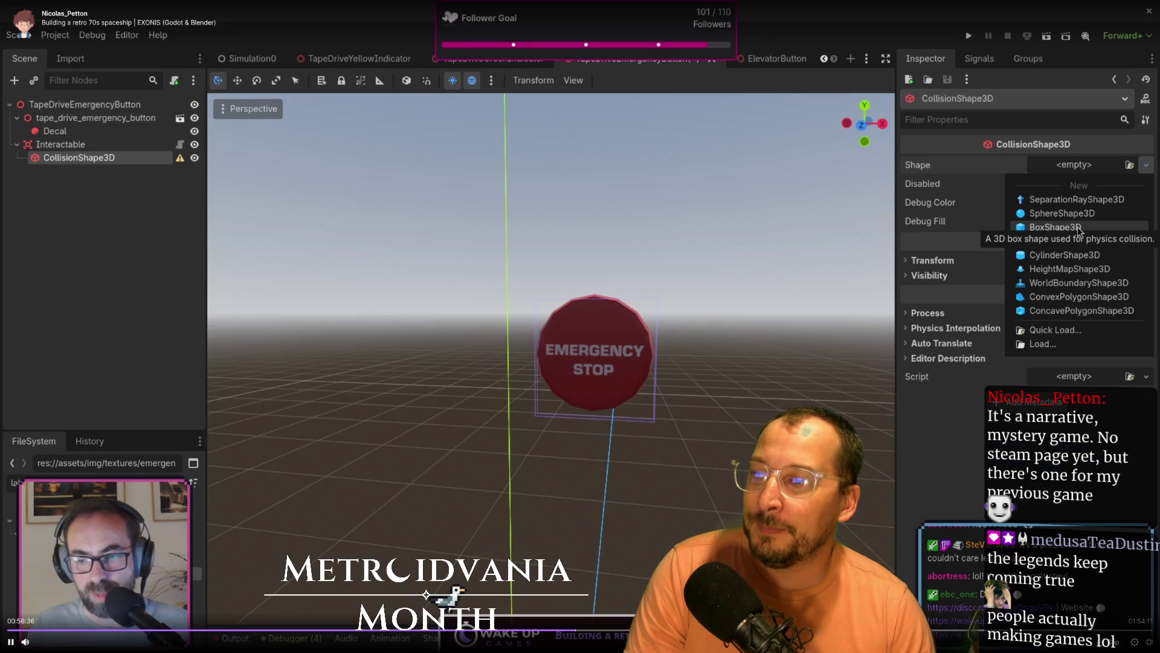
key("Escape")
left_click(785, 23)
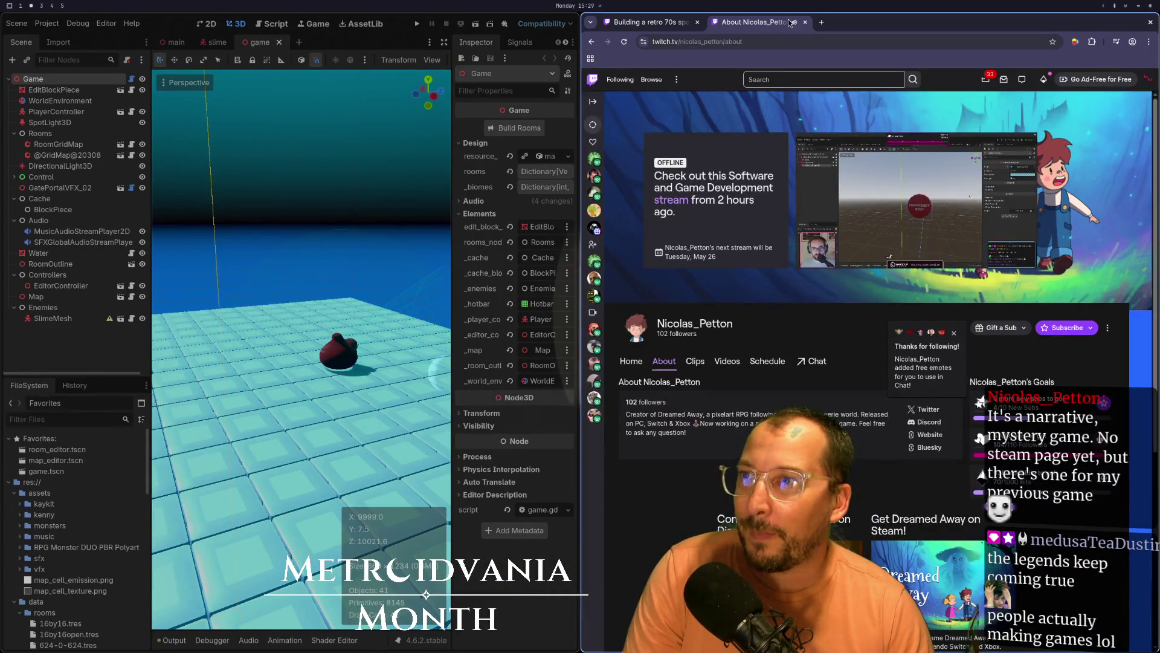
left_click(804, 22)
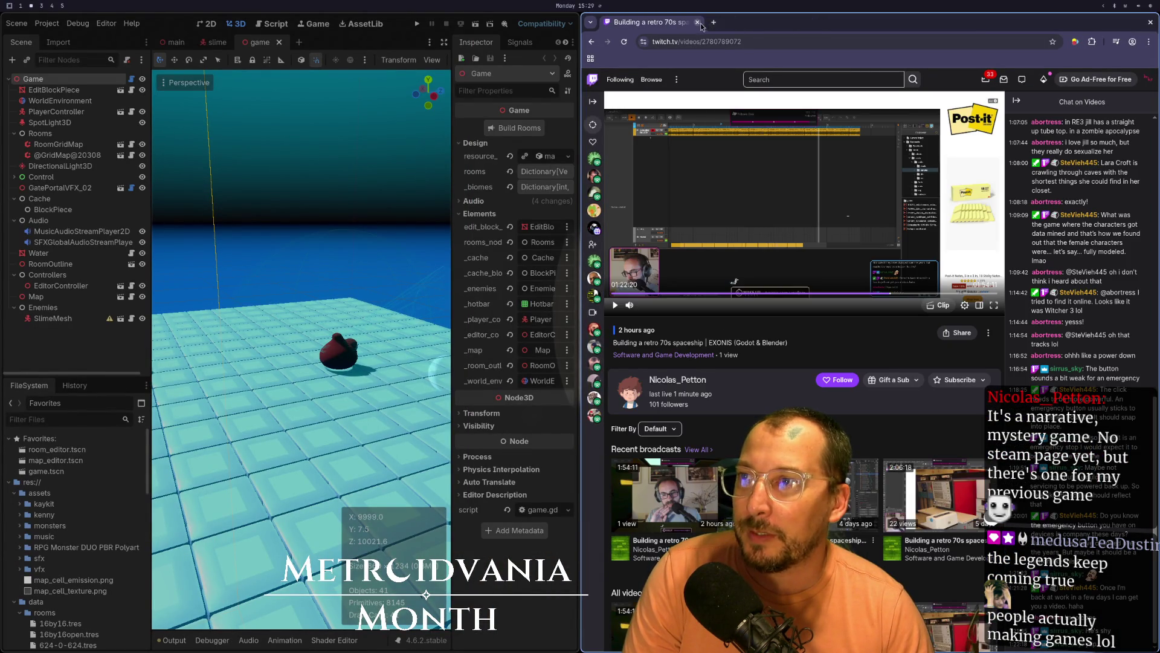
left_click(699, 22)
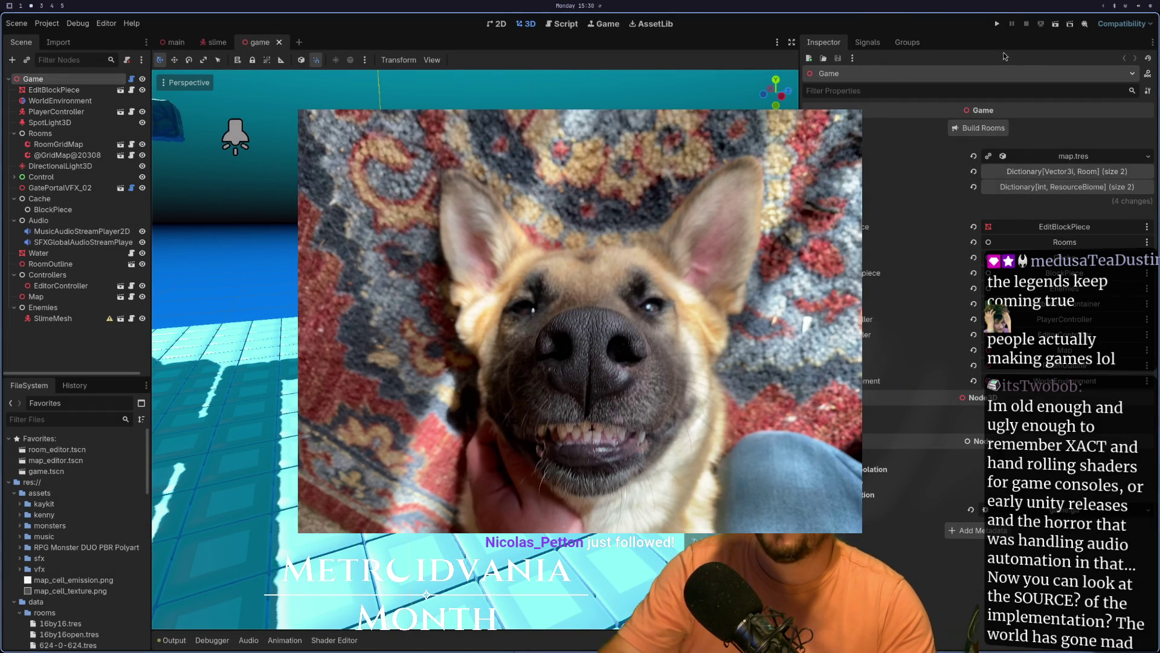
- Launch the project with Run Project to playtest it in first-person view
left_click(994, 20)
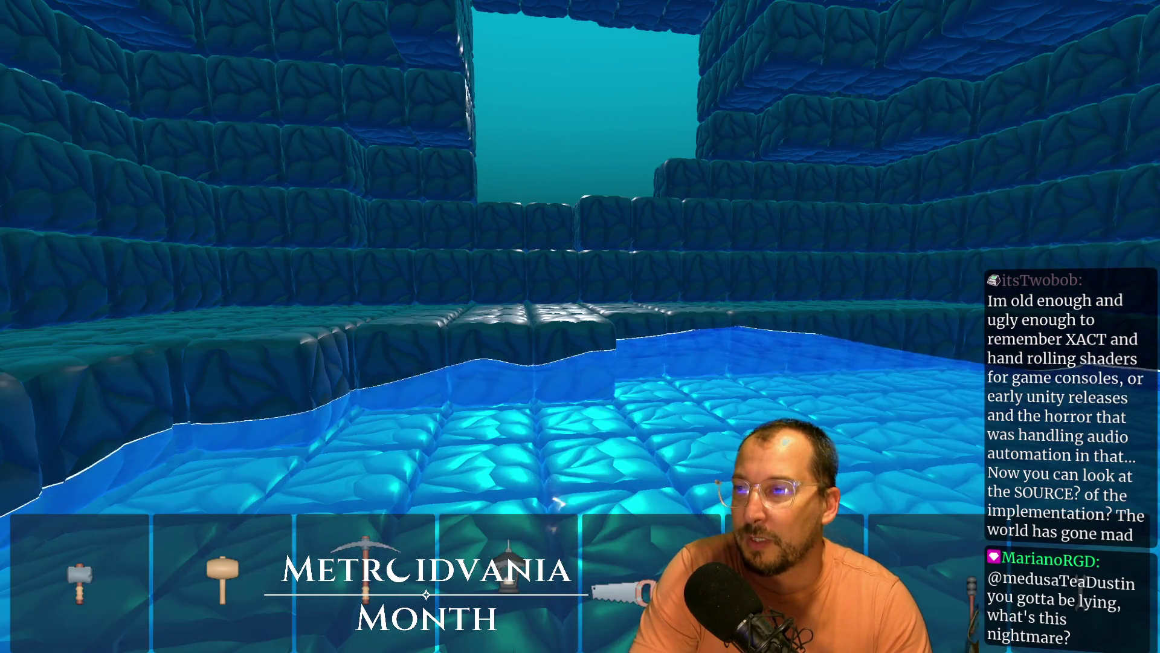
- Walk forward through the rock opening and drop down into the water-filled pit
key("w")
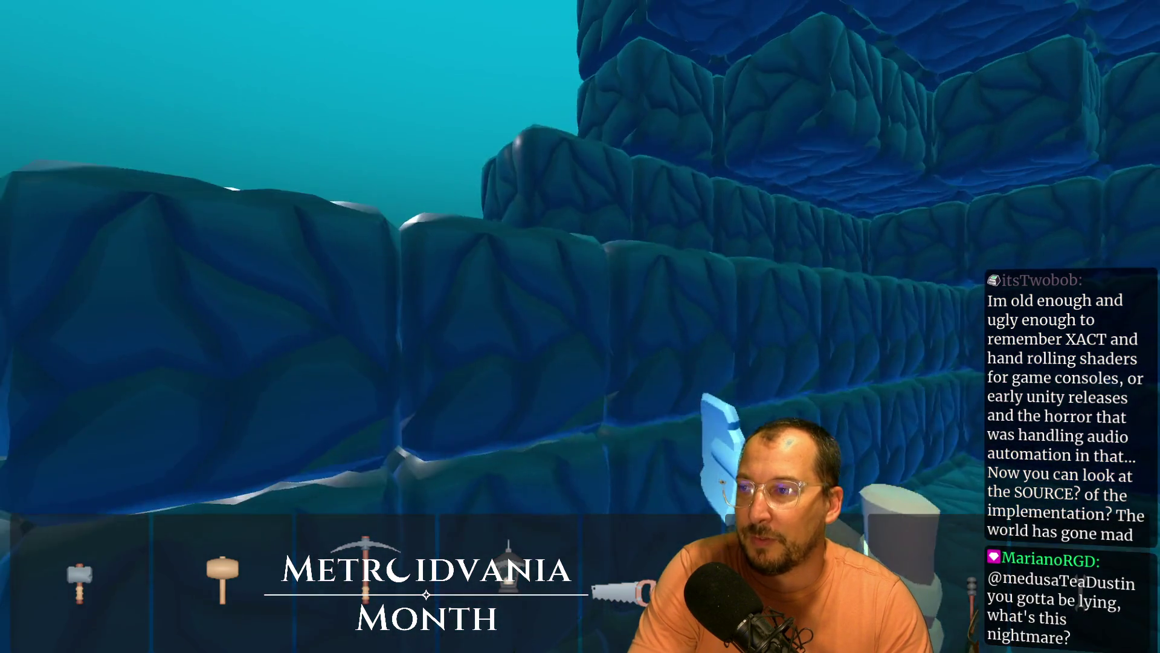
key("w")
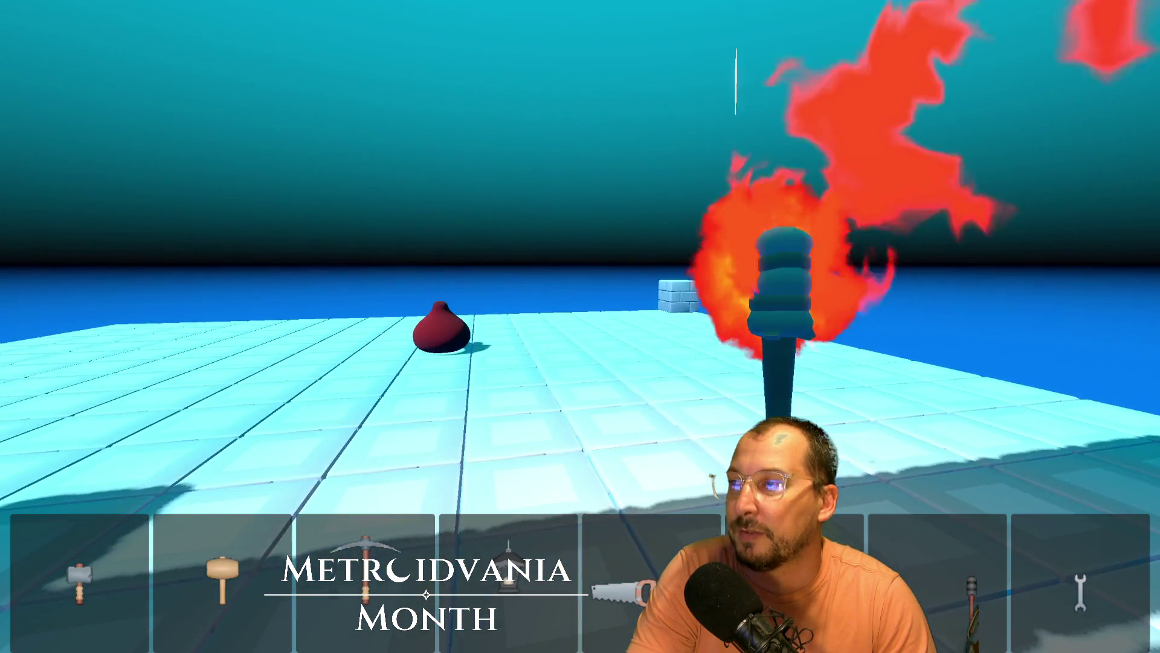
- Stop the running game with F8 and return to the level in the editor
key("F8")
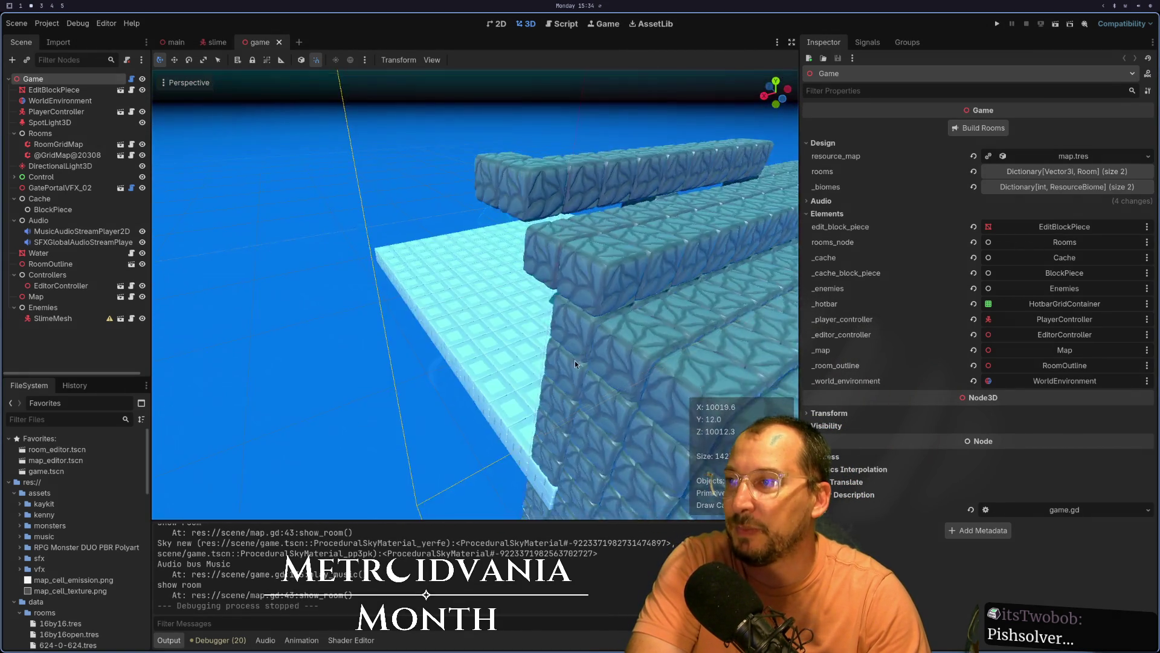
- Look from the slime toward the stone walls, then switch to the slime scene tab
scroll(435, 318, "up", 2)
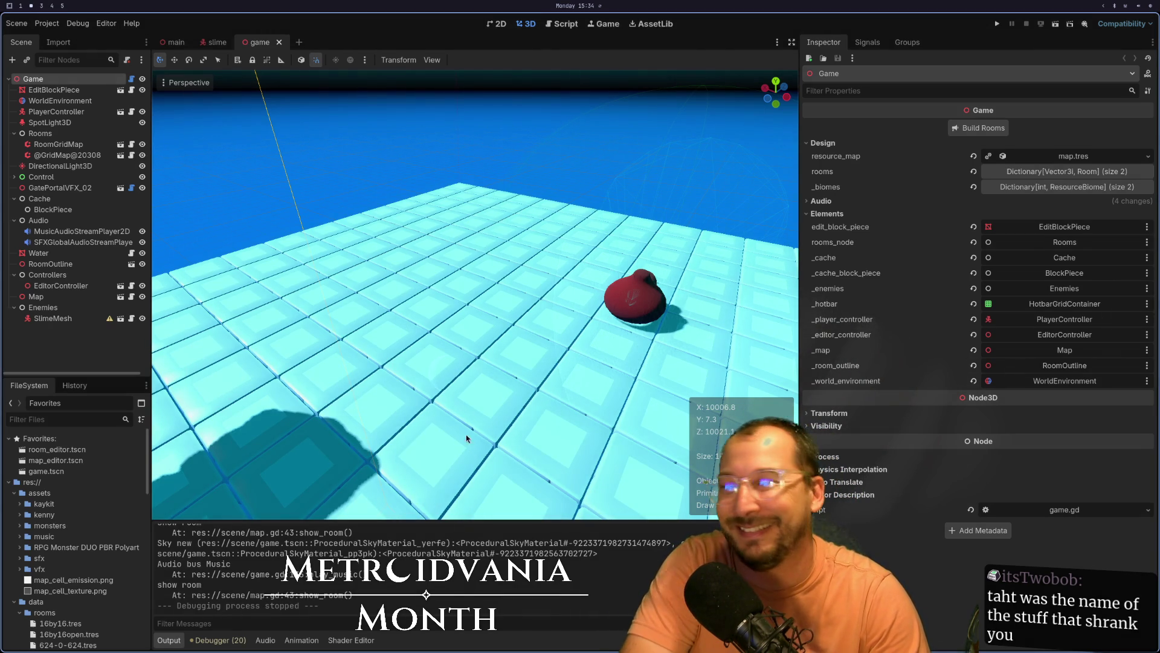
mouse_move(395, 372)
left_mouse_down()
mouse_move(558, 387)
mouse_move(491, 373)
mouse_move(192, 416)
mouse_move(284, 413)
left_mouse_up()
left_click(214, 42)
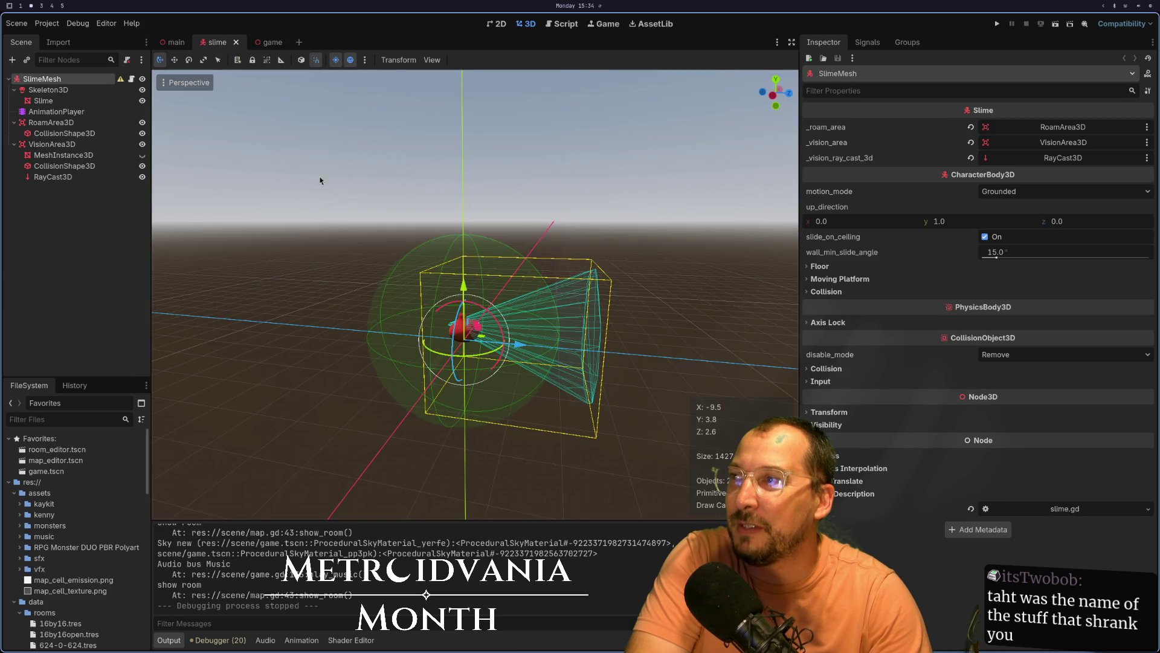
- Preview the AnimationPlayer's bounce animation four times, then reselect the SlimeMesh root node
mouse_move(460, 303)
left_mouse_down()
mouse_move(303, 298)
mouse_move(578, 289)
mouse_move(423, 236)
mouse_move(233, 251)
mouse_move(516, 248)
mouse_move(426, 194)
mouse_move(502, 201)
mouse_move(505, 259)
mouse_move(430, 231)
mouse_move(544, 260)
mouse_move(721, 264)
mouse_move(595, 268)
mouse_move(562, 342)
mouse_move(586, 331)
mouse_move(680, 369)
left_mouse_up()
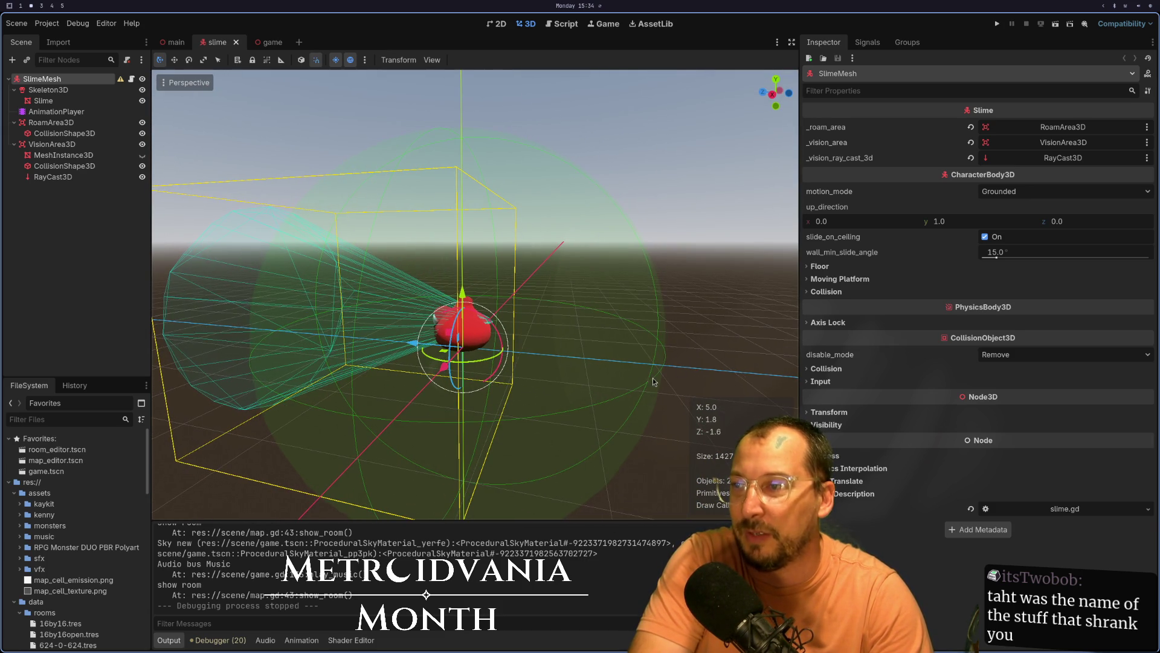
left_click(48, 112)
left_click(218, 333)
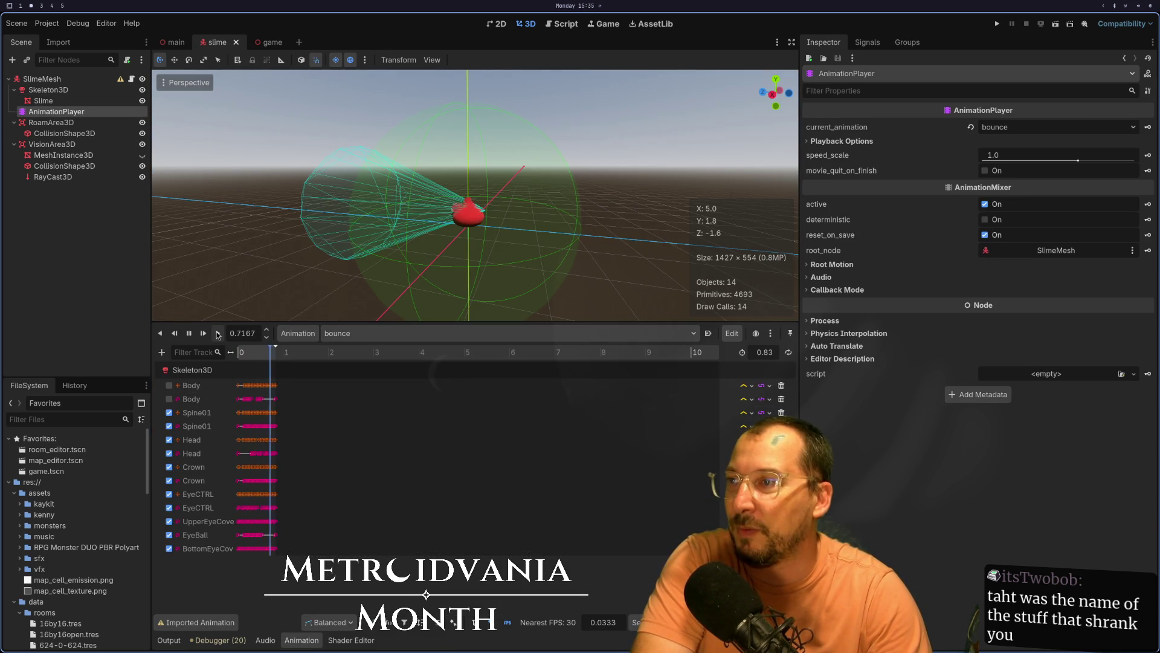
left_click(218, 333)
left_click(218, 333)
left_click(218, 333)
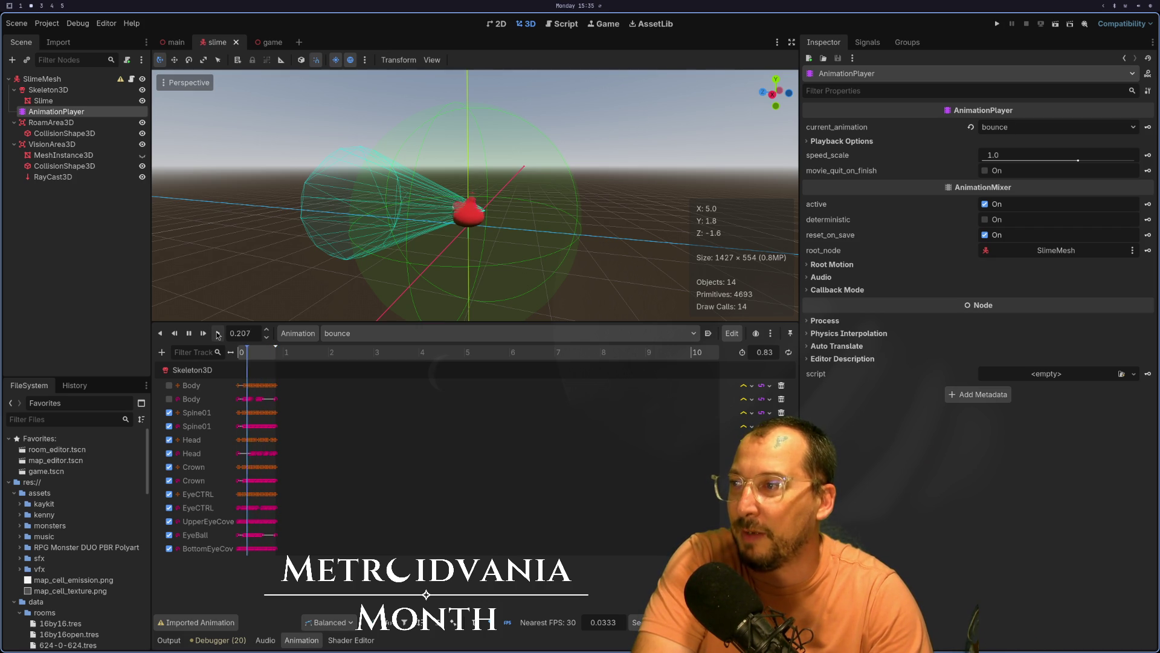
left_click(89, 78)
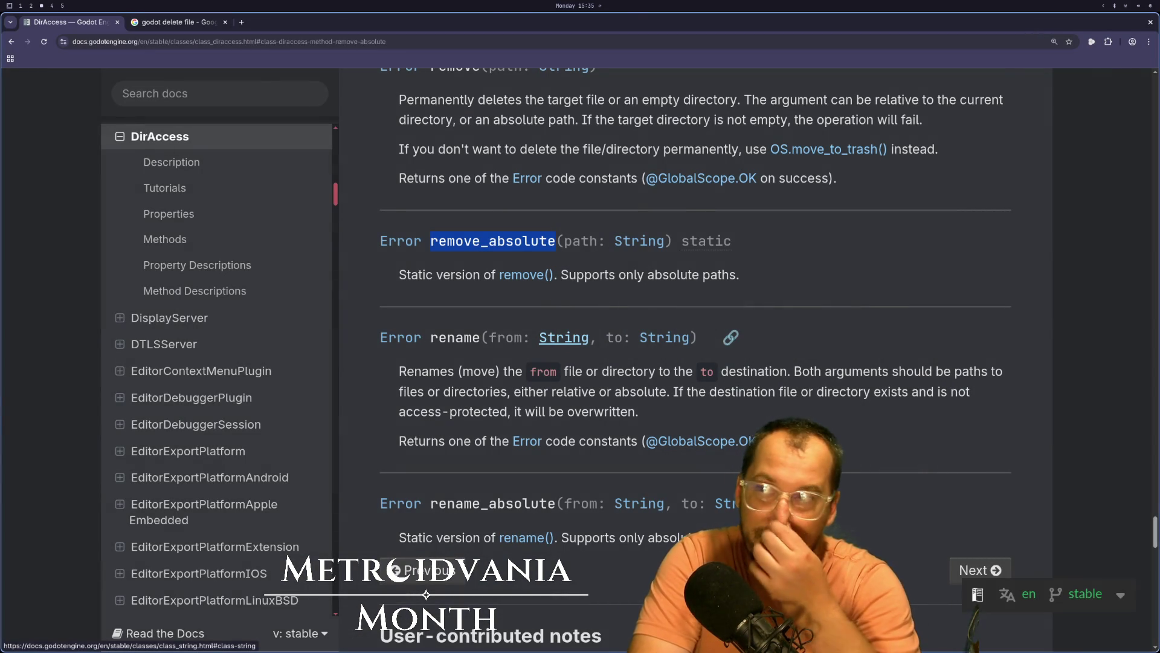
- Switch from the DirAccess docs back to the Godot editor workspace
key("super+2")
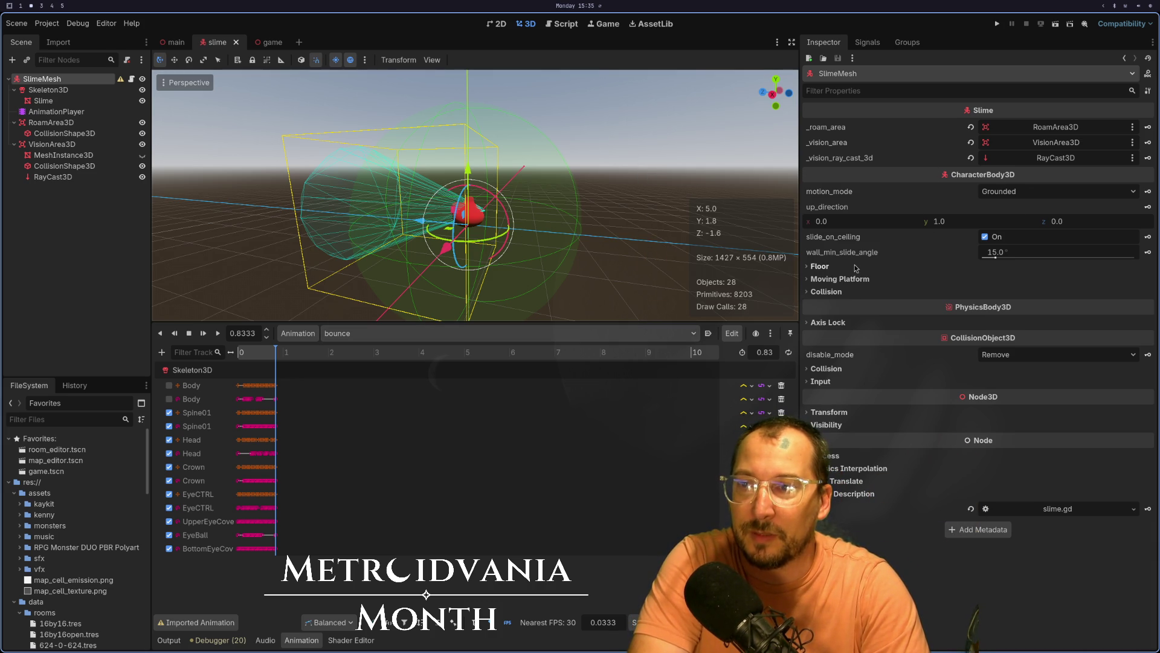
key("super+4")
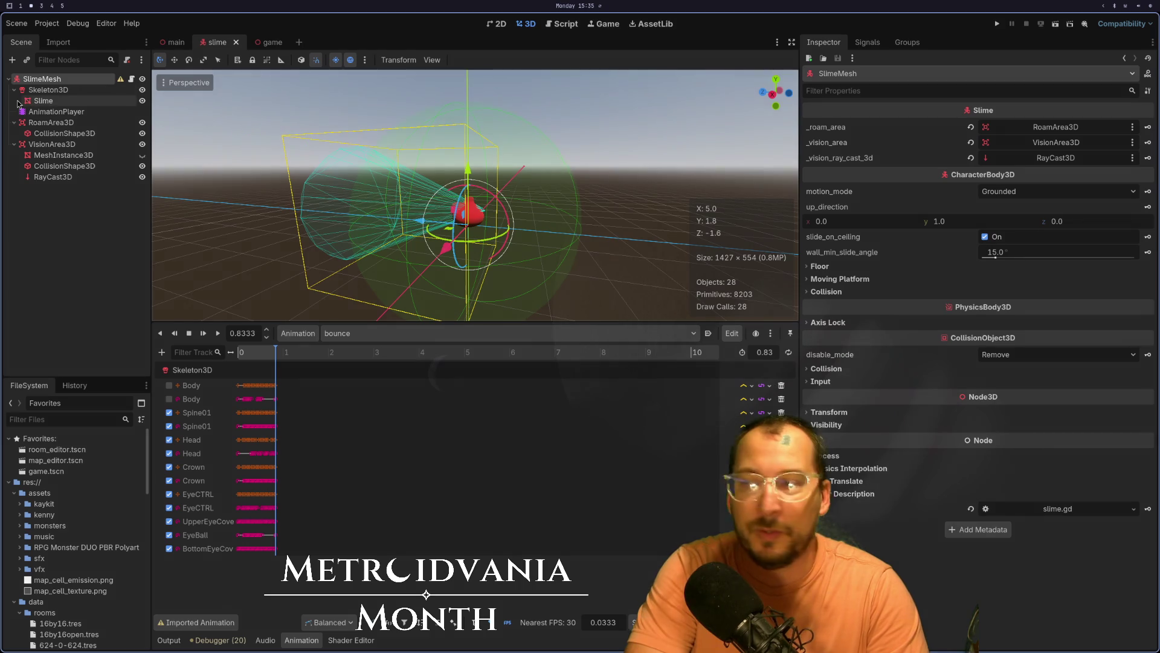
- Open slime.gd in Neovim and join the commented connect line into _ready, removing pass
left_click(131, 80)
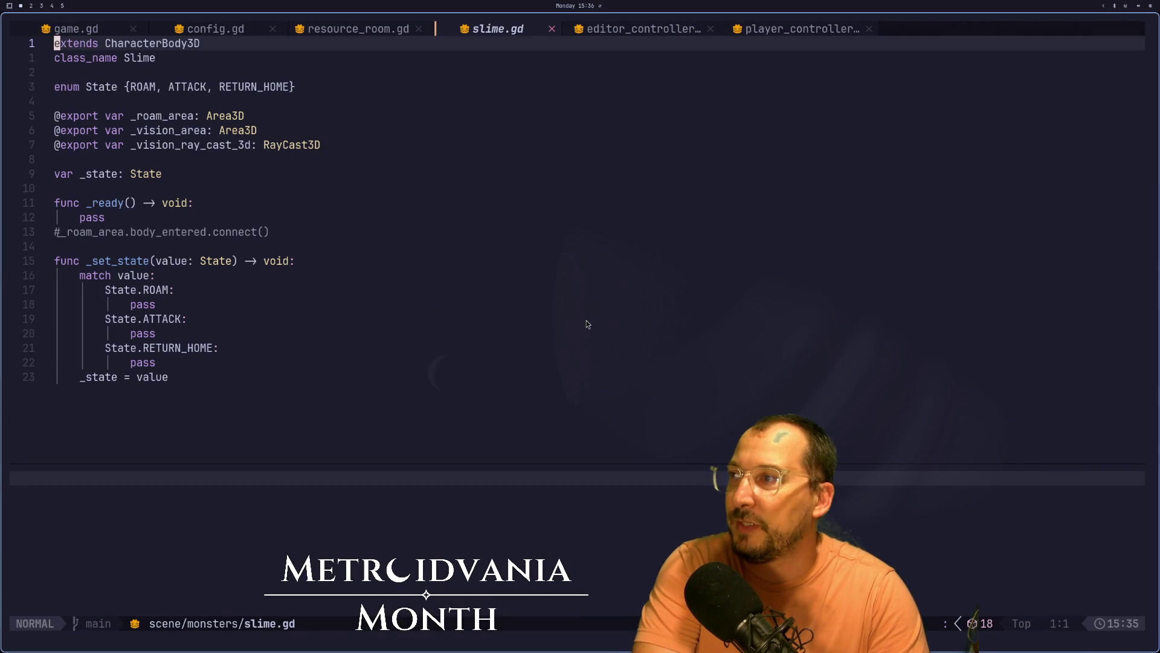
key("k")
key("k")
key("k")
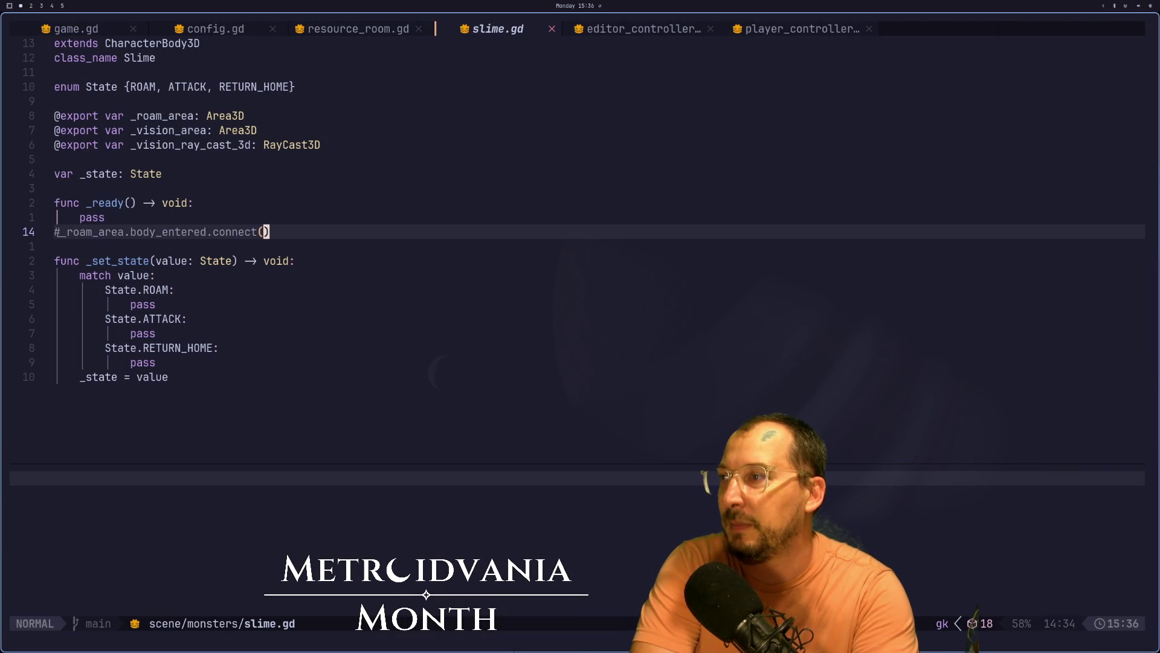
key("b")
key("b")
key("b")
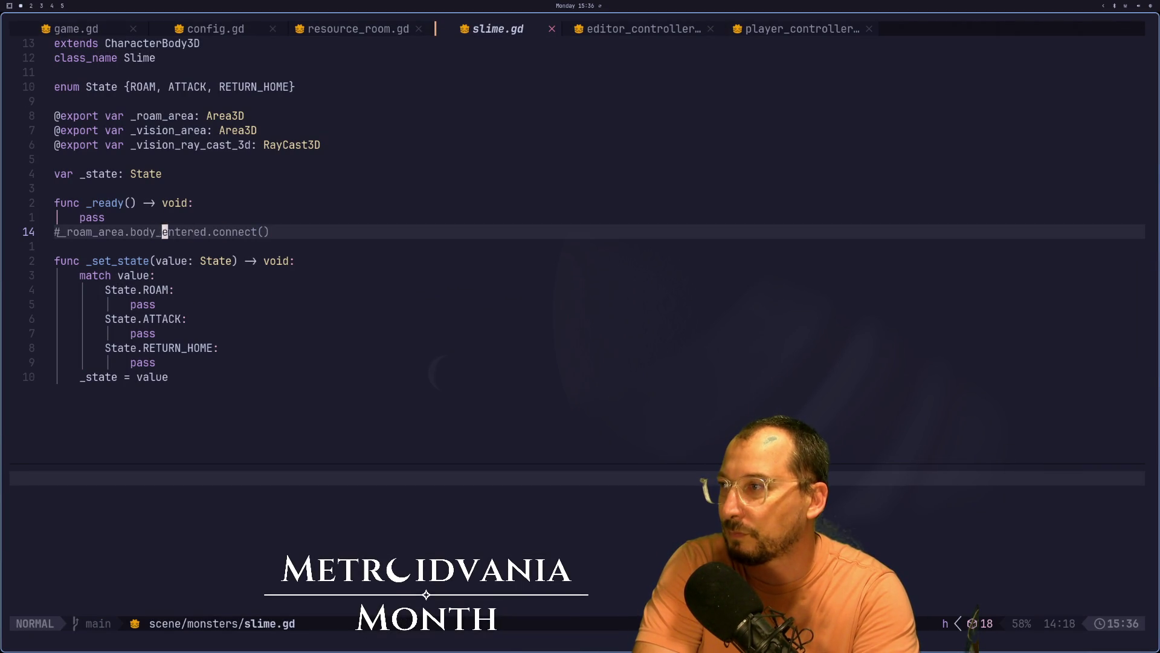
key("i")
key("BackSpace")
key("Delete")
key("BackSpace")
key("BackSpace")
key("BackSpace")
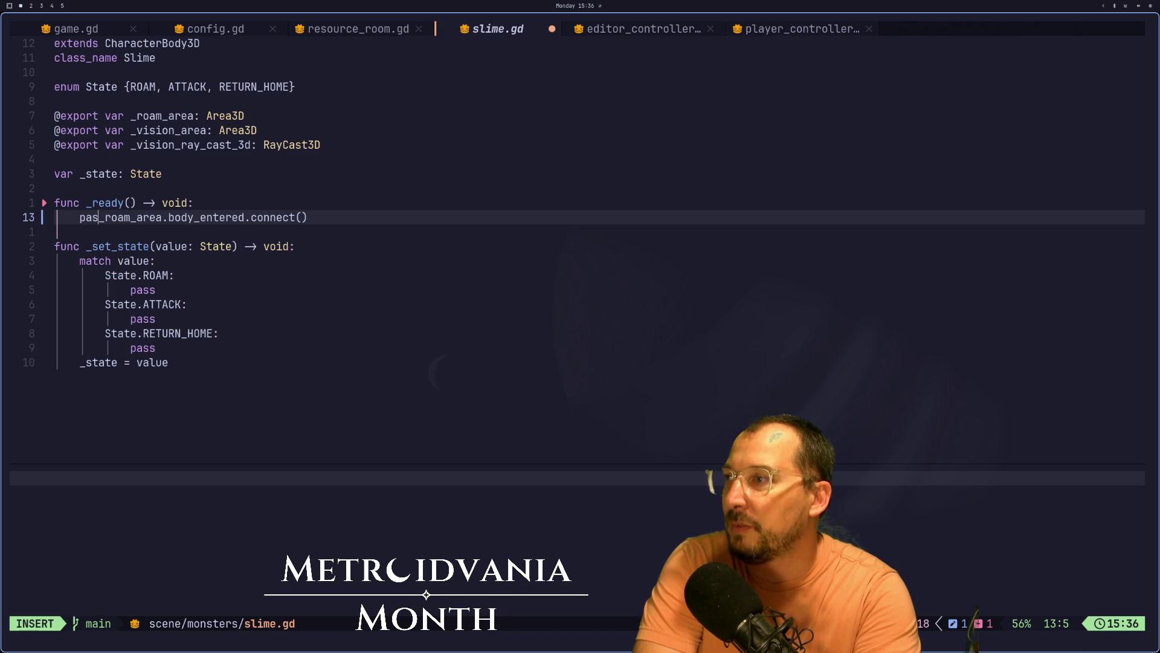
key("Escape")
key("super+2")
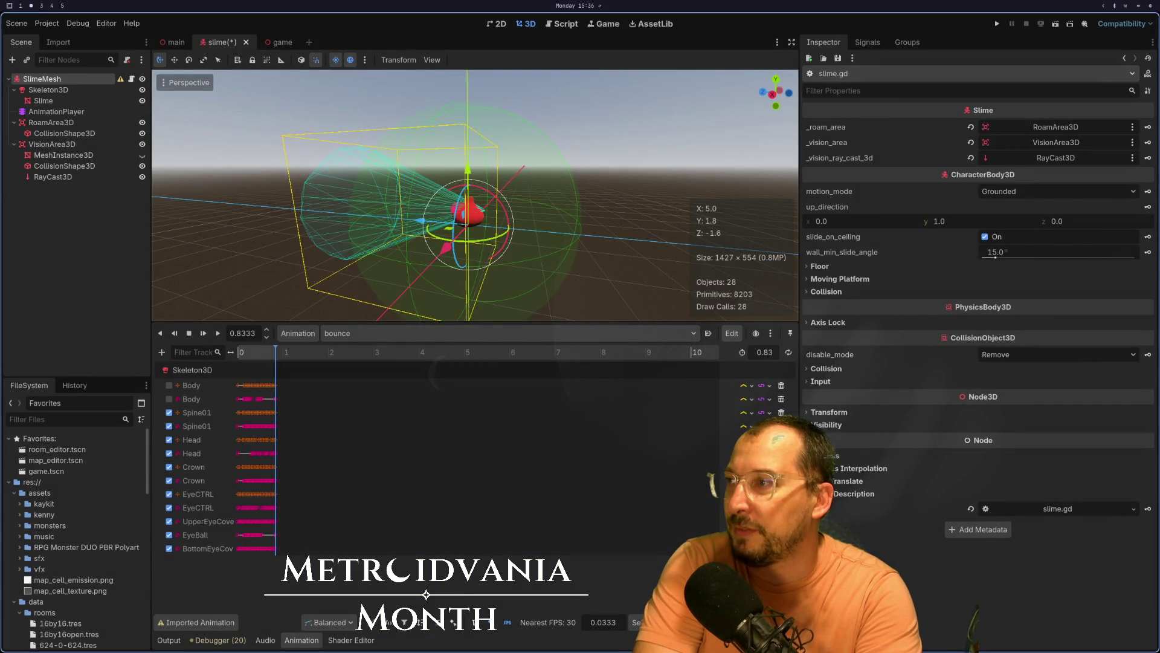
- Change the connect line's area from _roam_area to _vision_area
key("super+1")
key("l")
key("l")
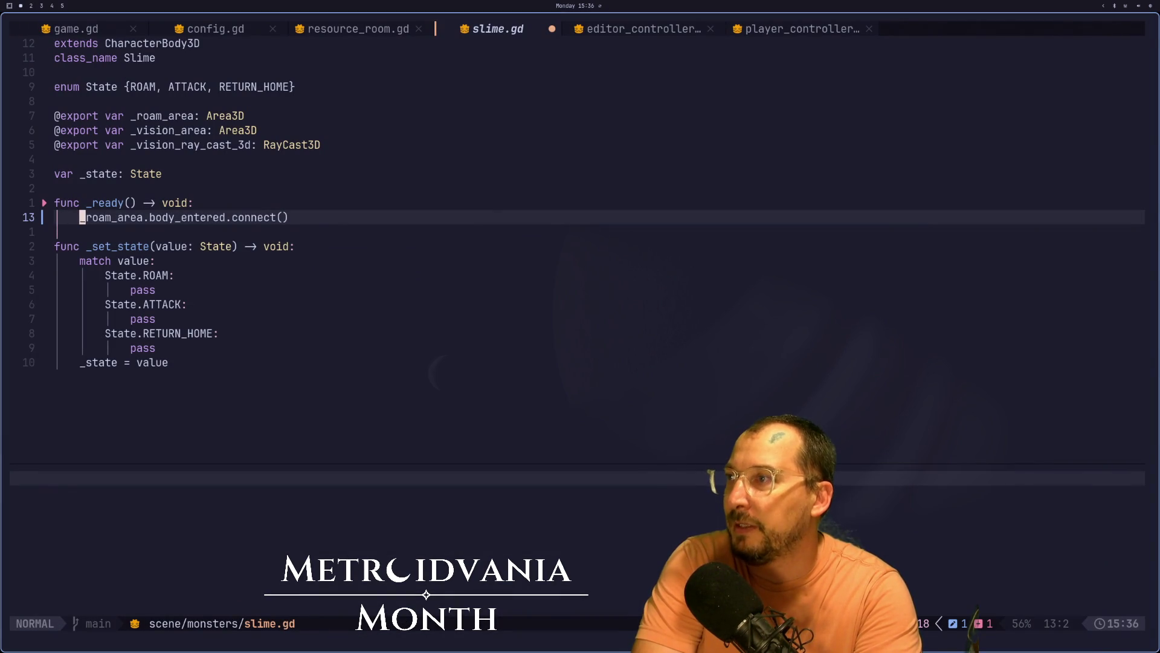
type("cw")
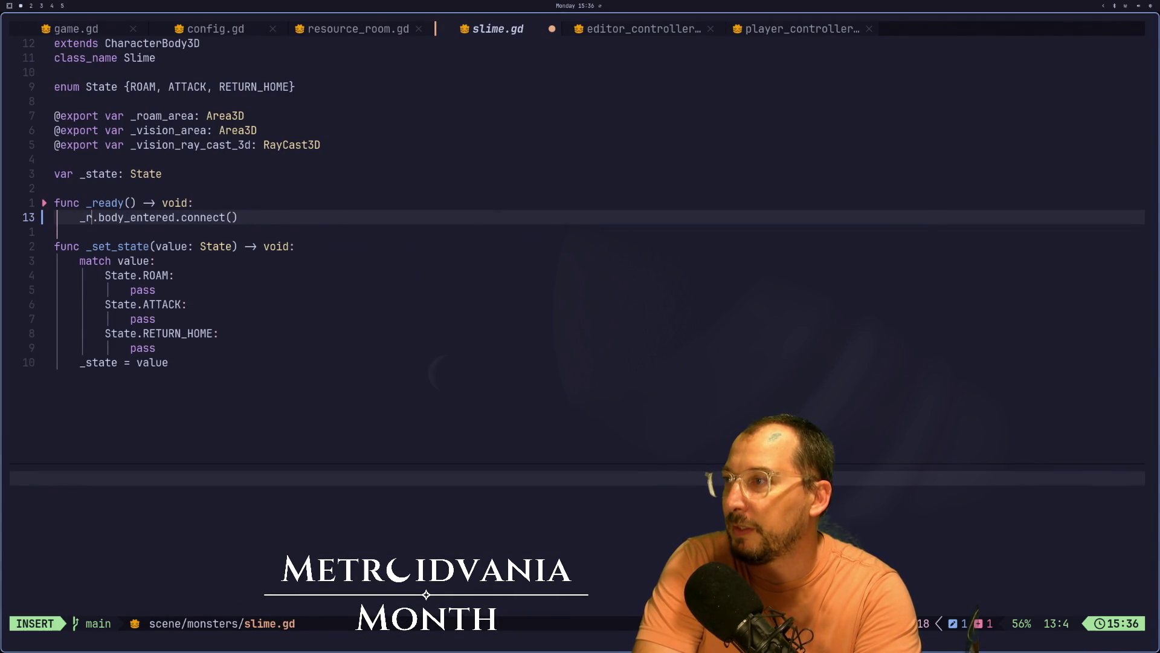
type("vis")
key("Tab")
key("Escape")
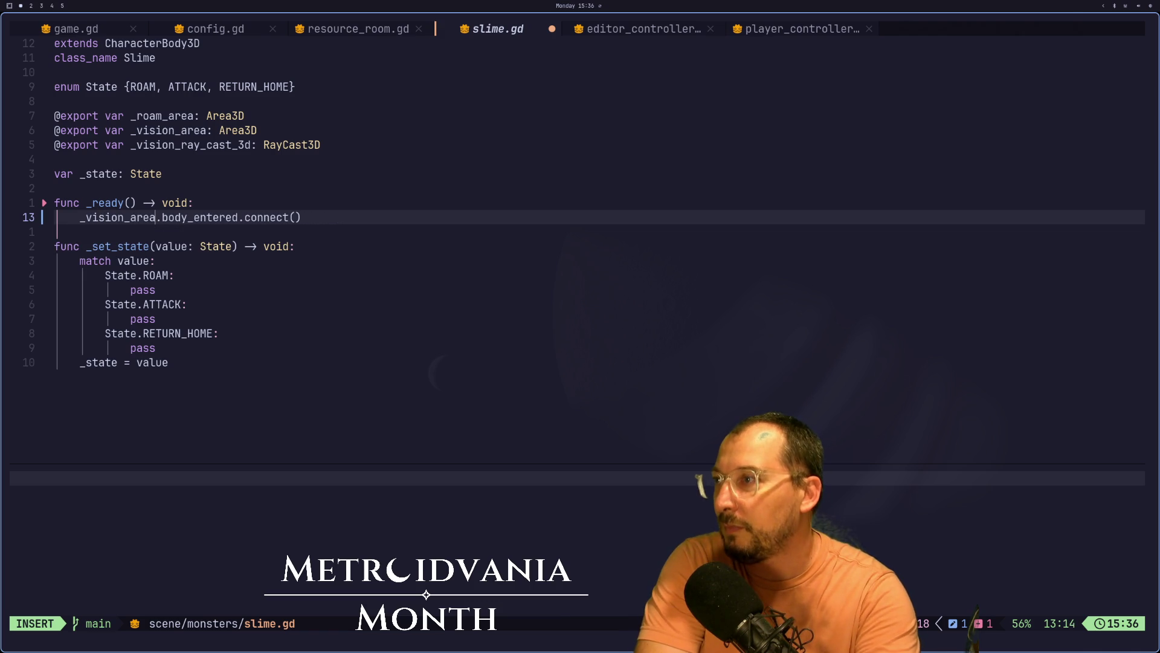
key("super+2")
scroll(645, 310, "up", 5)
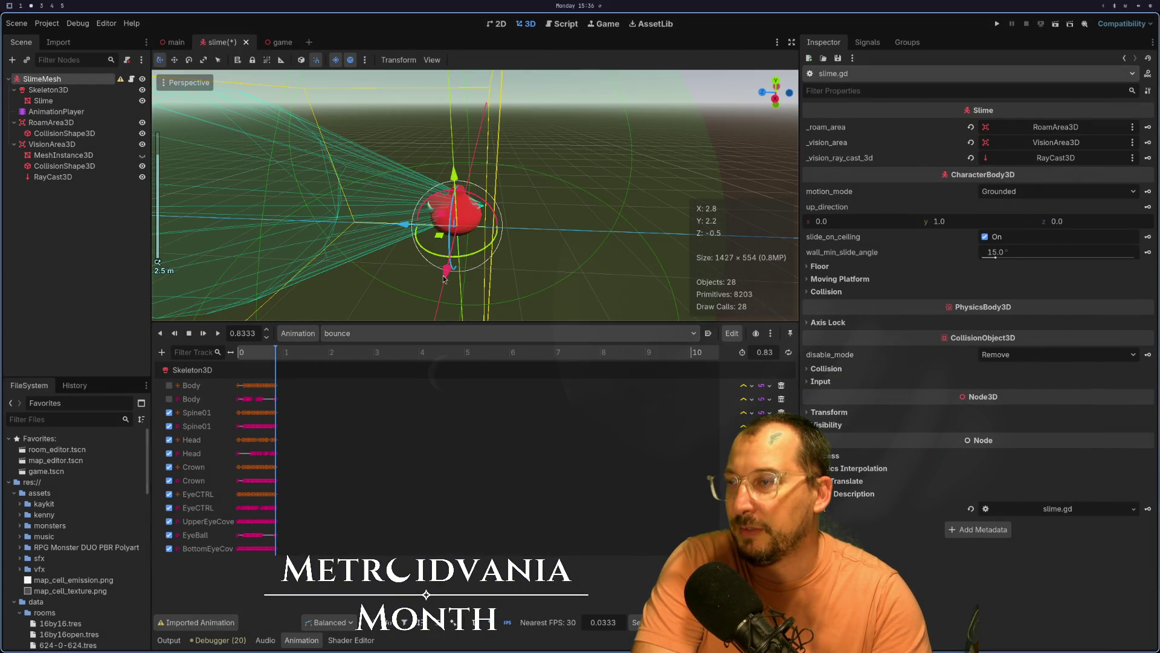
- Zoom the viewport on the slime and switch back to slime.gd in Neovim
scroll(444, 278, "down", 4)
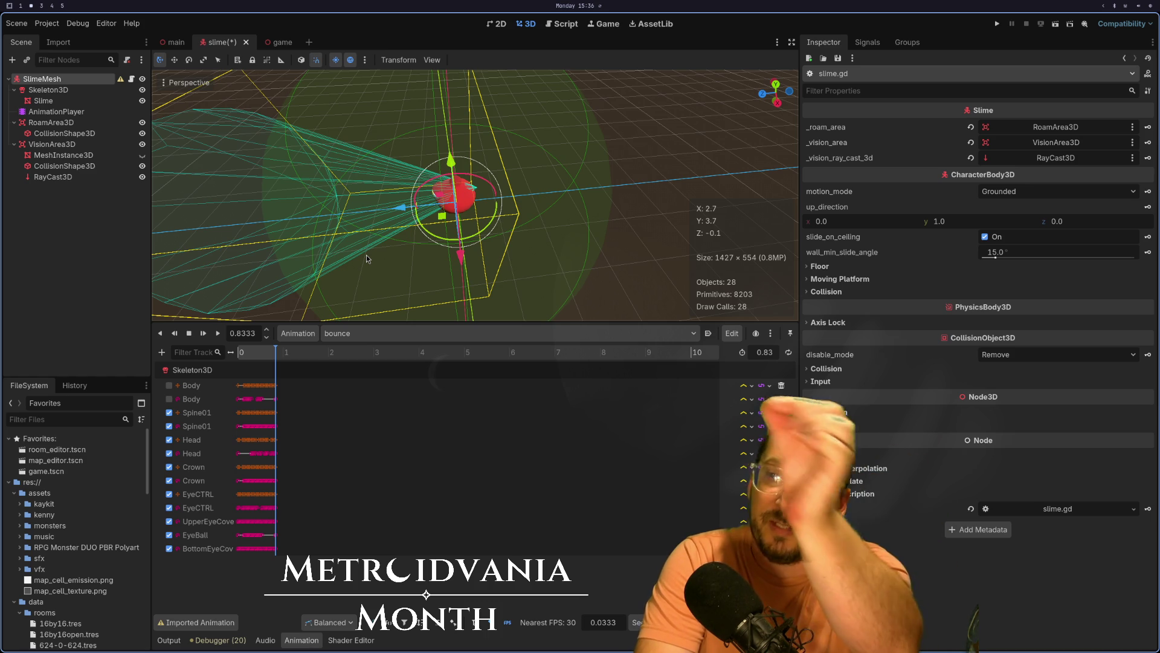
key("super+1")
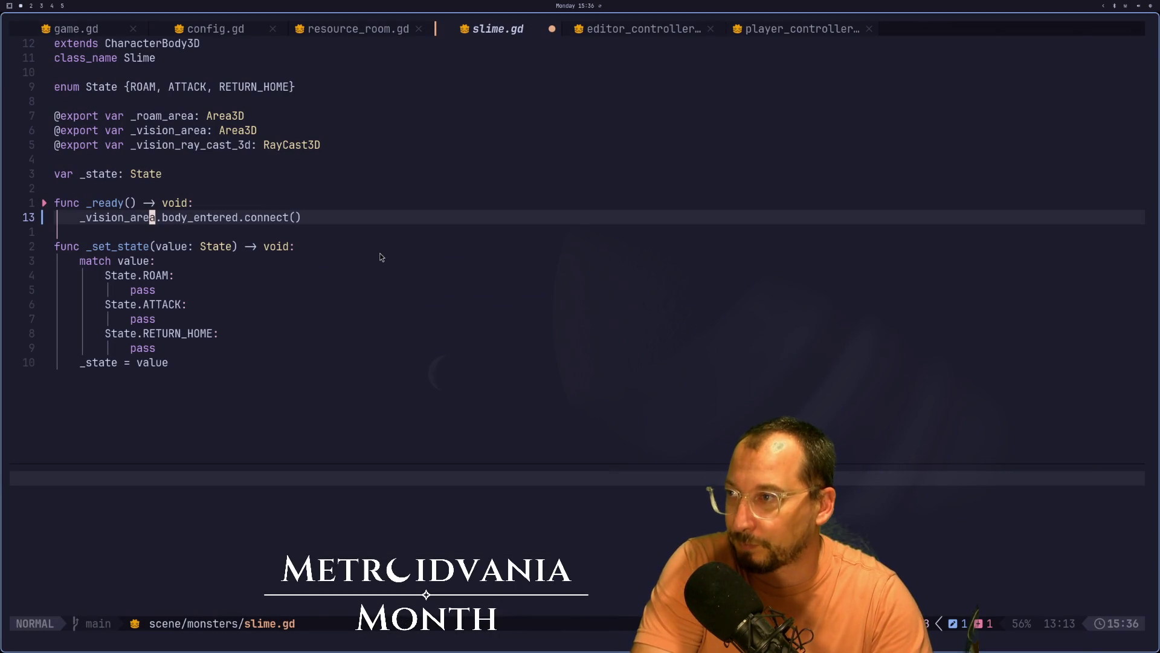
- Start a func _target_spotted declaration with a node3d parameter at the end of slime.gd
left_click(302, 205)
key("j")
left_click(57, 232)
left_click(188, 202)
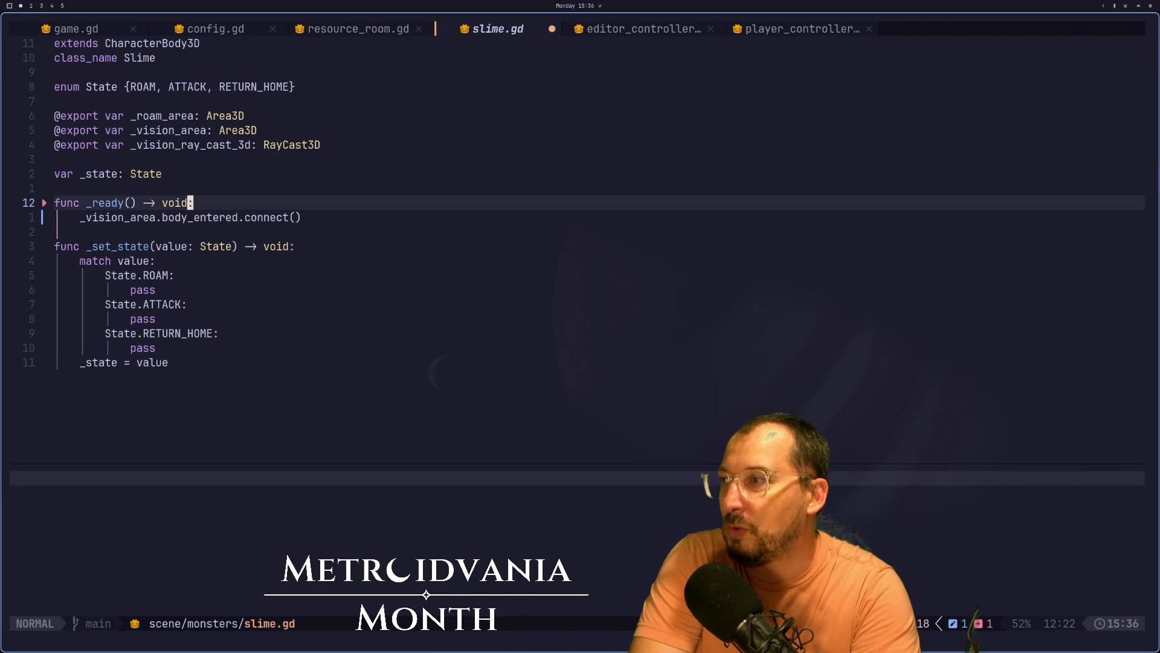
key("j")
left_click(159, 217)
key("h")
key("h")
key("h")
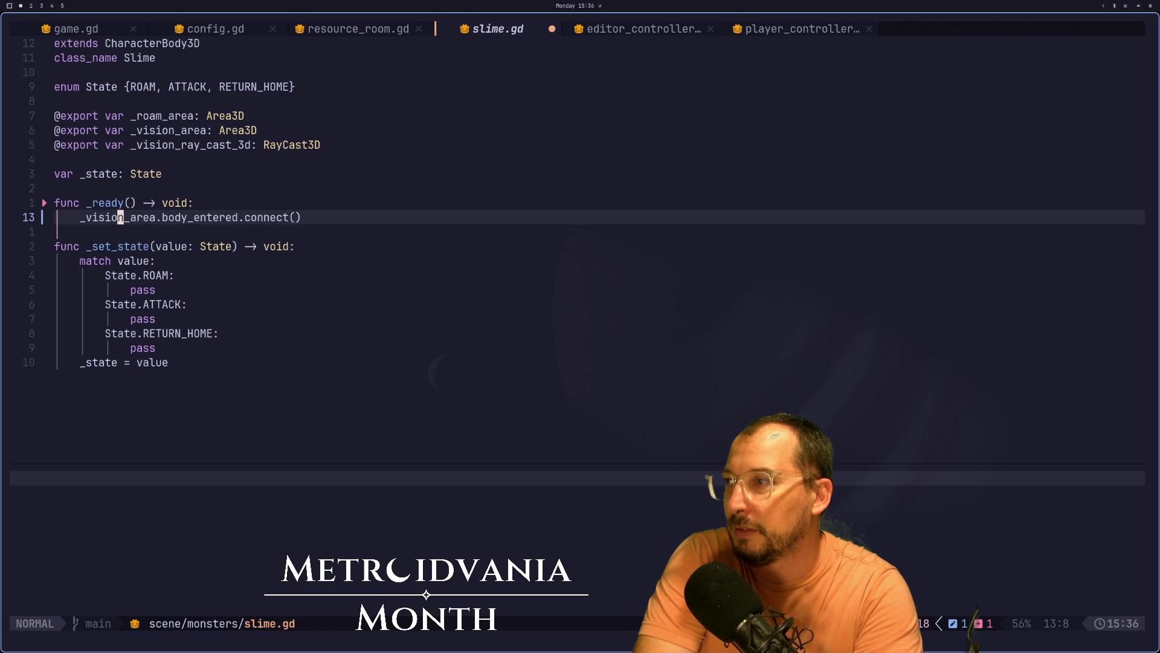
key("l")
key("l")
key("l")
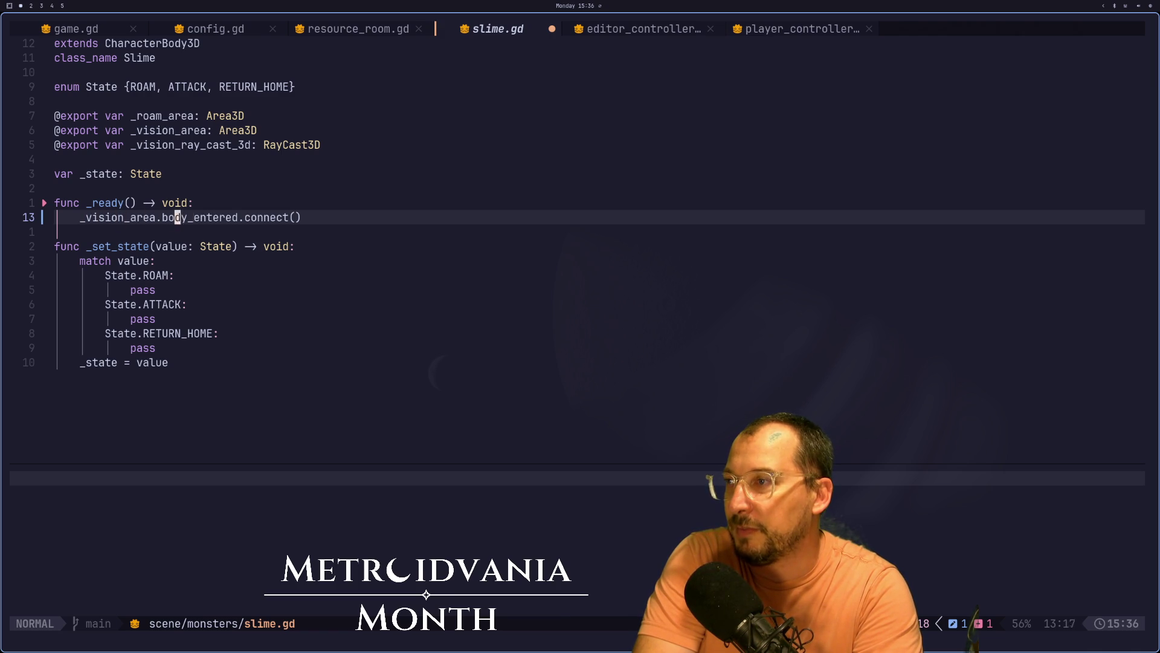
key("l")
key("l")
key("l")
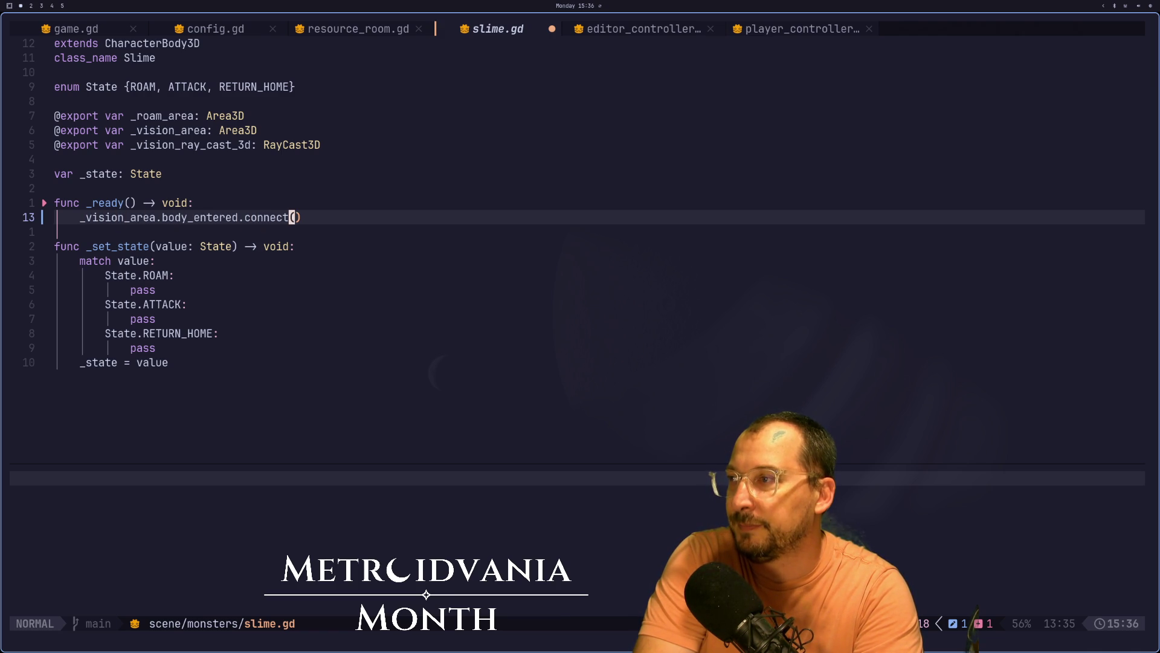
key("j")
key("G")
key("o")
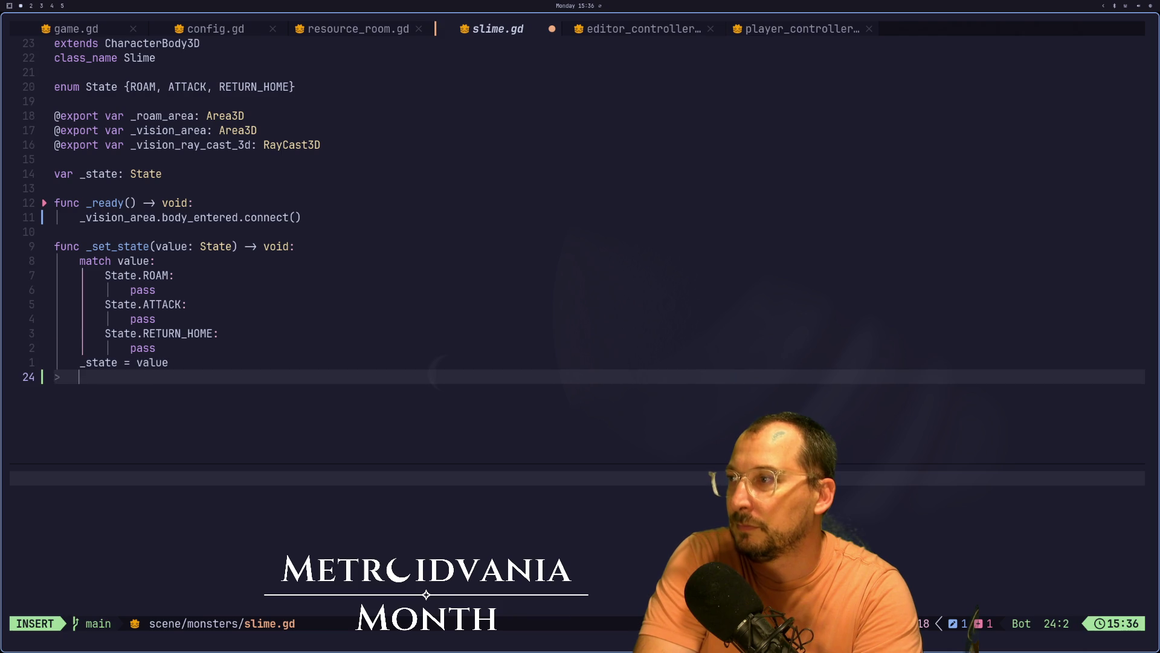
key("Return")
type("finc")
key("BackSpace")
key("BackSpace")
key("BackSpace")
type("unc _vi")
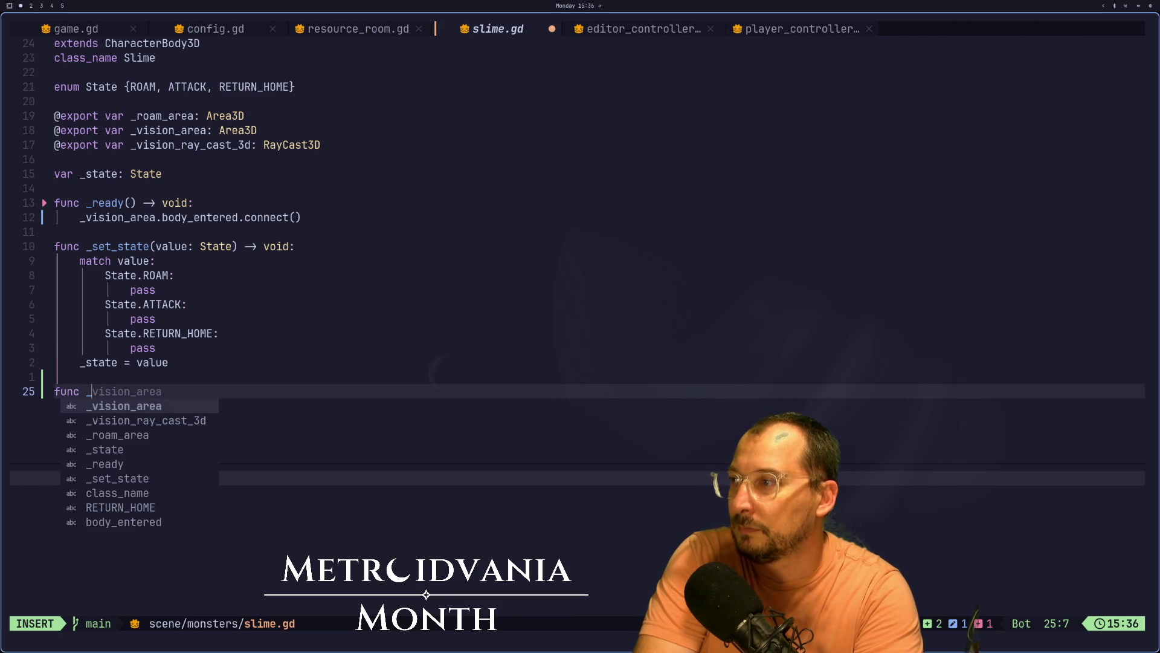
key("Tab")
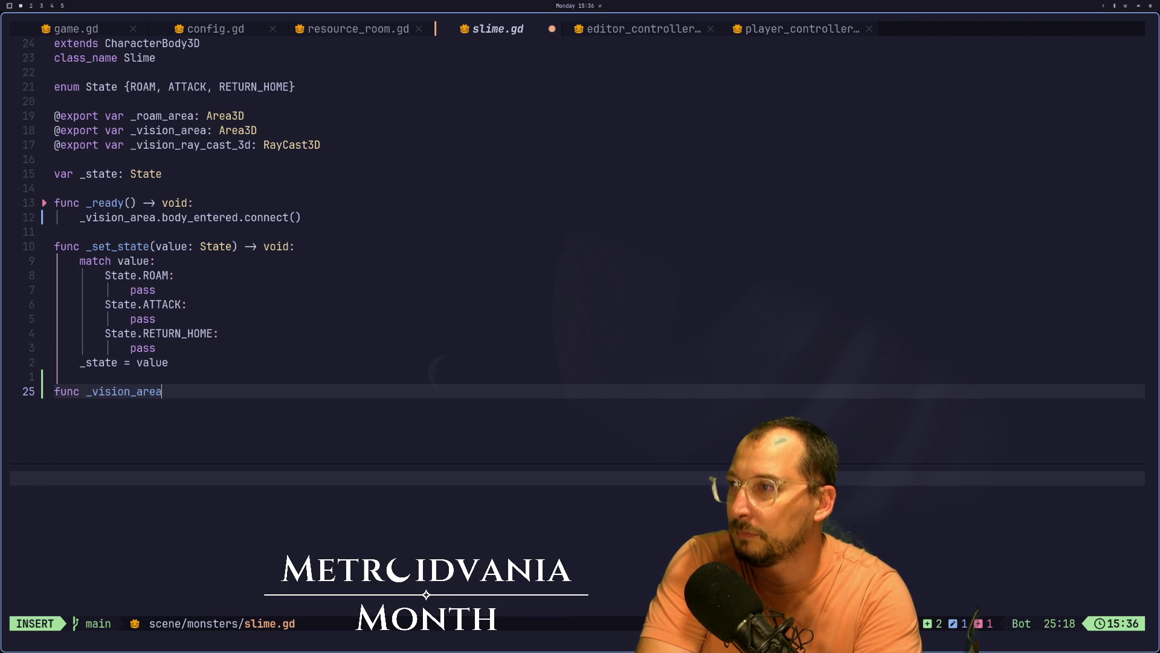
key("Escape")
key("a")
key("Escape")
key("a")
key("BackSpace")
key("BackSpace")
key("BackSpace")
key("BackSpace")
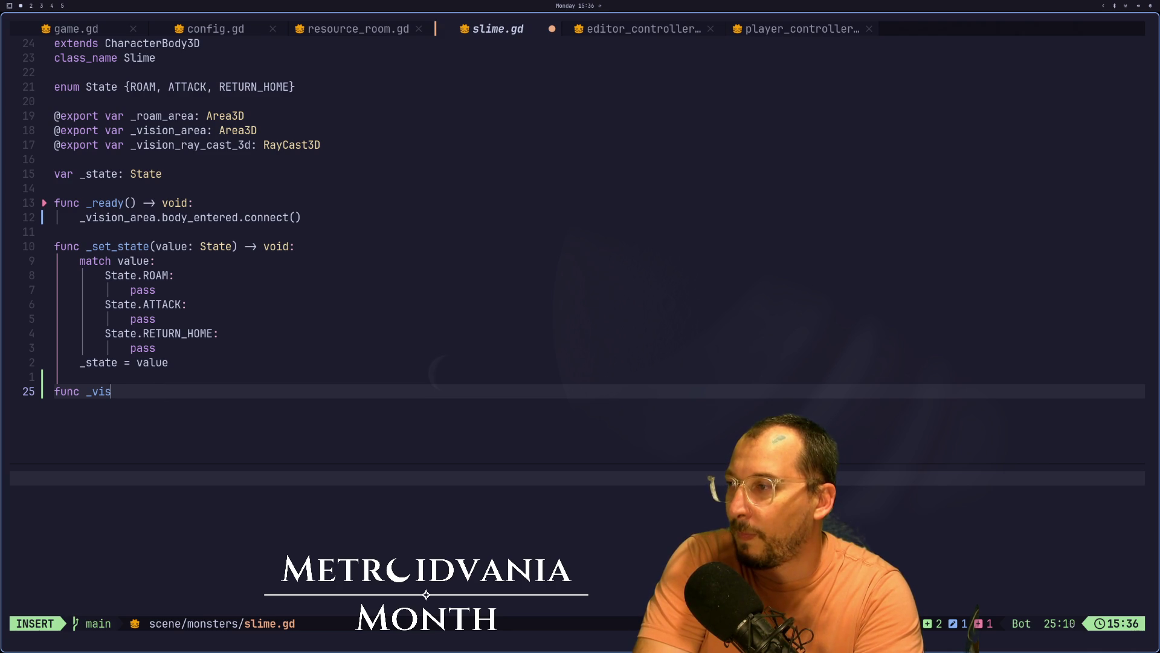
type("target_sp")
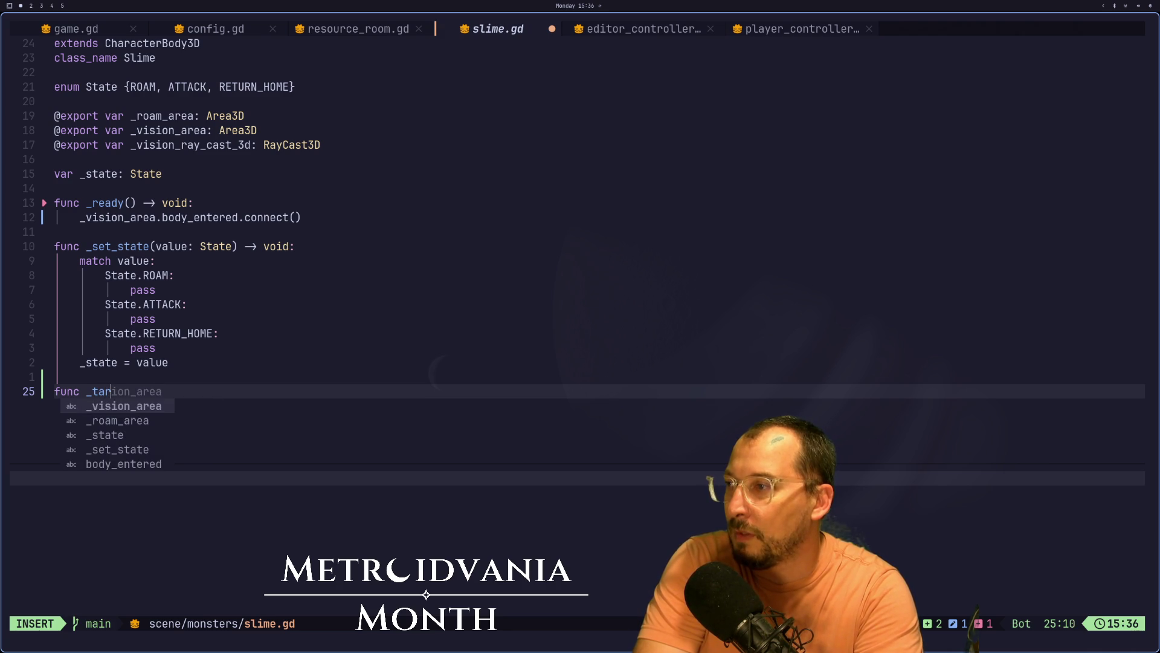
type("otted(")
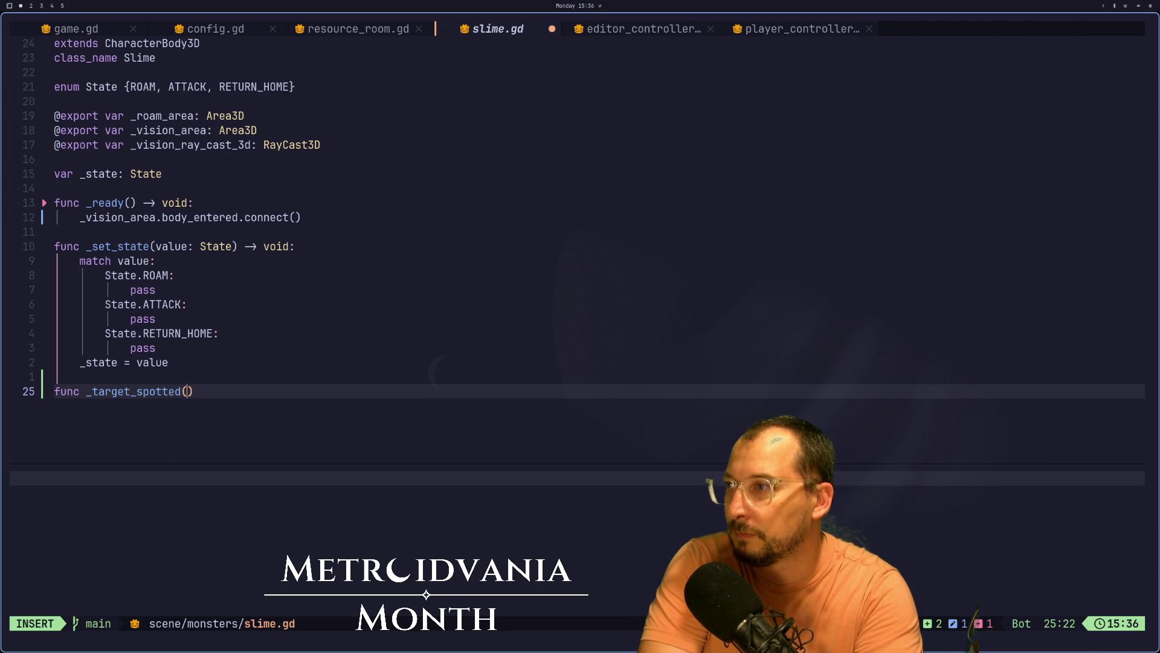
type("node")
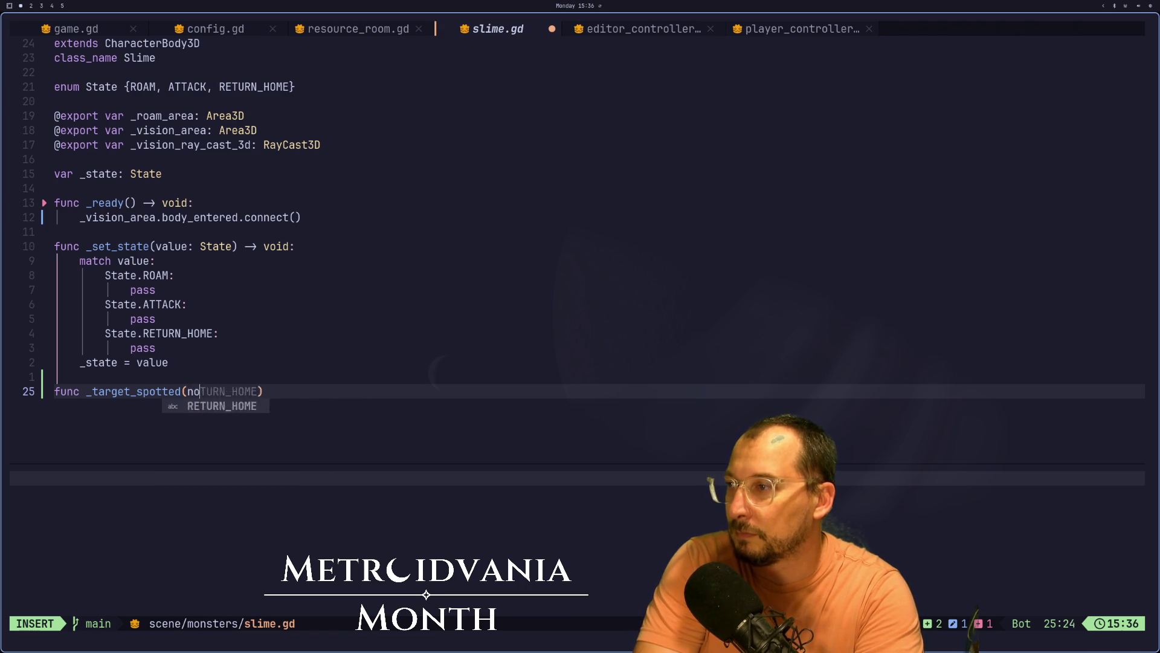
type("3d: Bod")
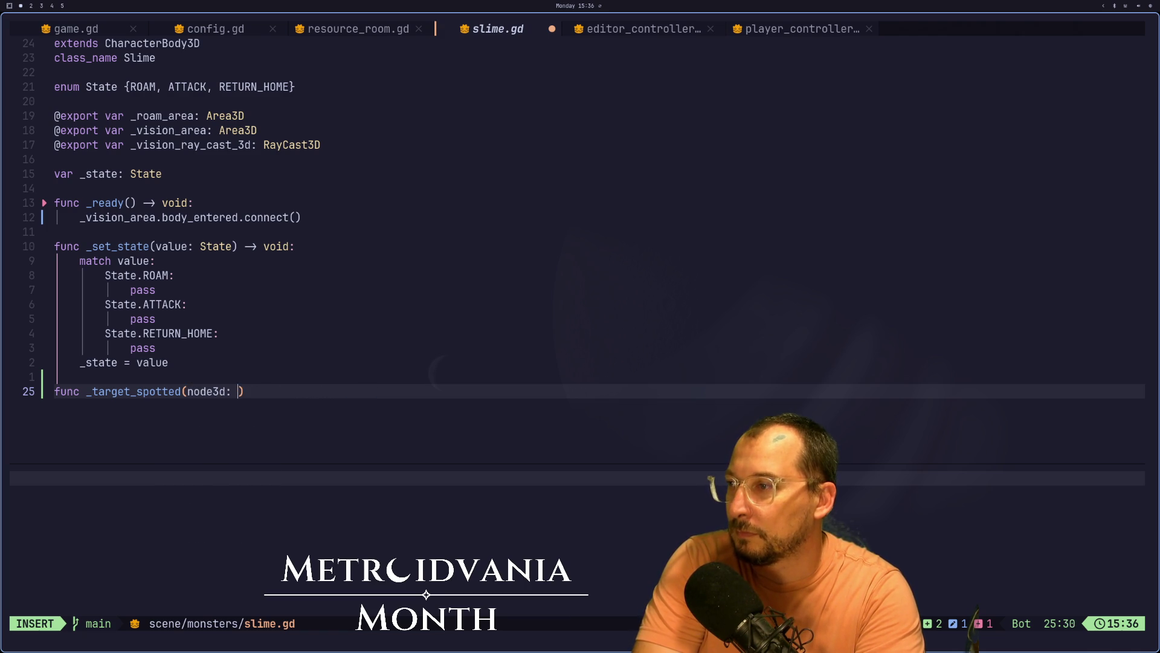
key("BackSpace")
key("BackSpace")
key("BackSpace")
type("node3d")
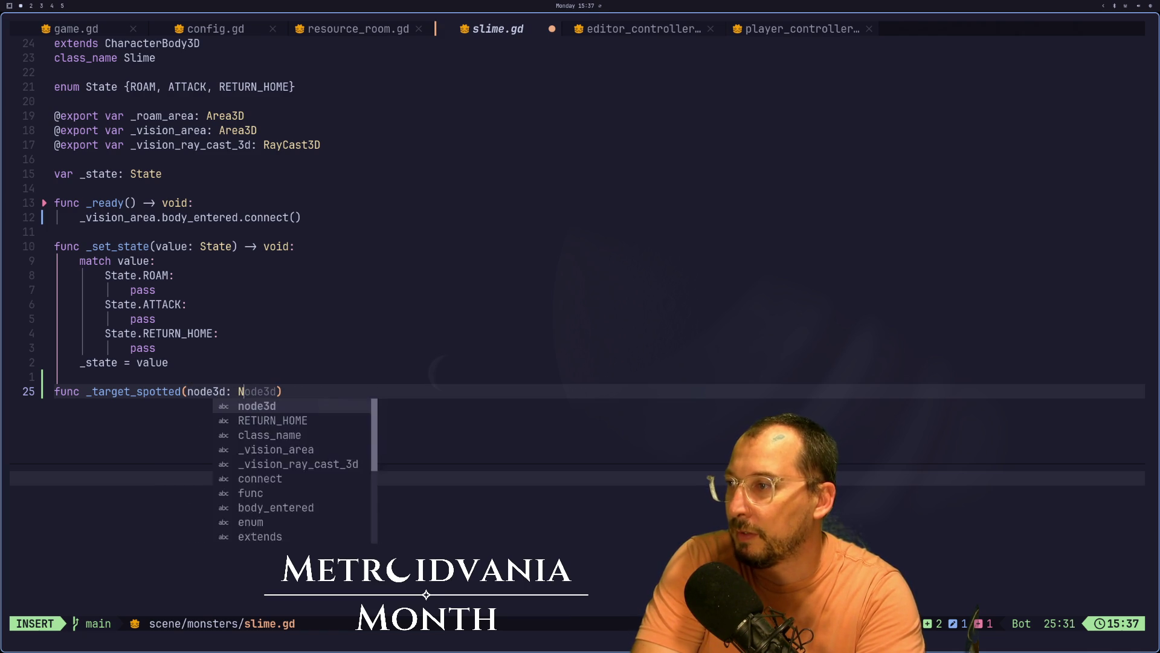
key("Escape")
- Rename the parameter to node, type it Node3D, and add a return arrow
key("shift+f")
key("3")
key("h")
key("h")
key("h")
type("ciw")
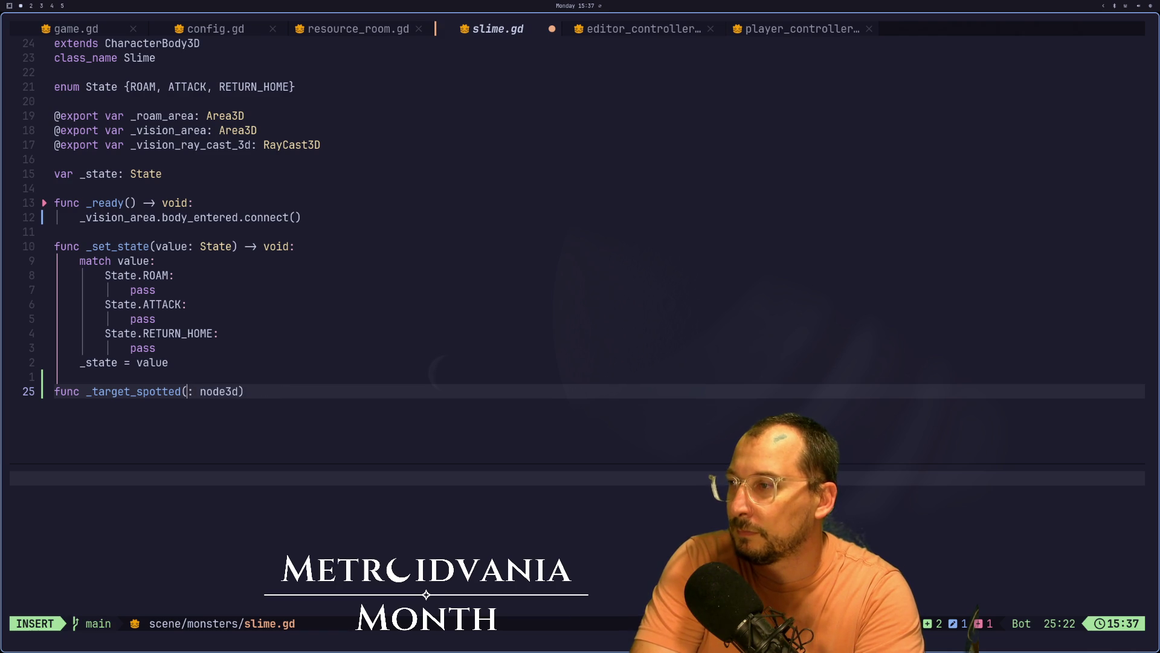
type("node")
key("Escape")
key("l")
key("l")
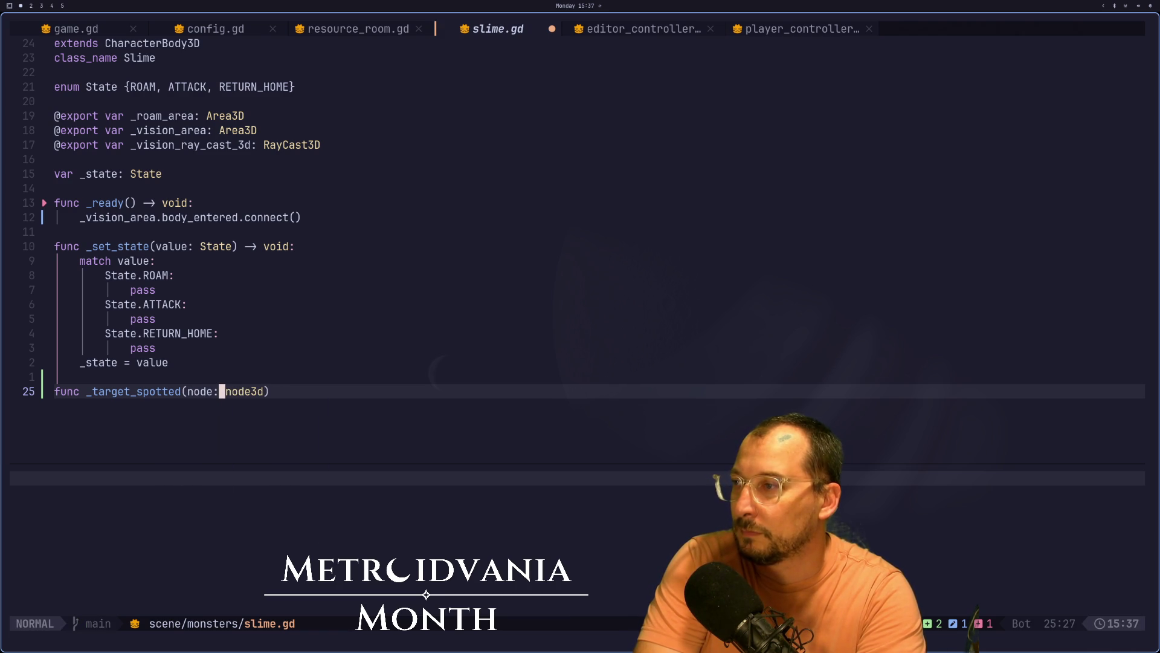
type("lA ->")
key("Escape")
key("h")
key("h")
key("h")
key("i")
key("BackSpace")
type("D")
key("Escape")
key("h")
key("h")
key("h")
key("i")
key("BackSpace")
type("N")
key("Escape")
- Finish the signature with void:, add a pass body, and save with :w
type("lA")
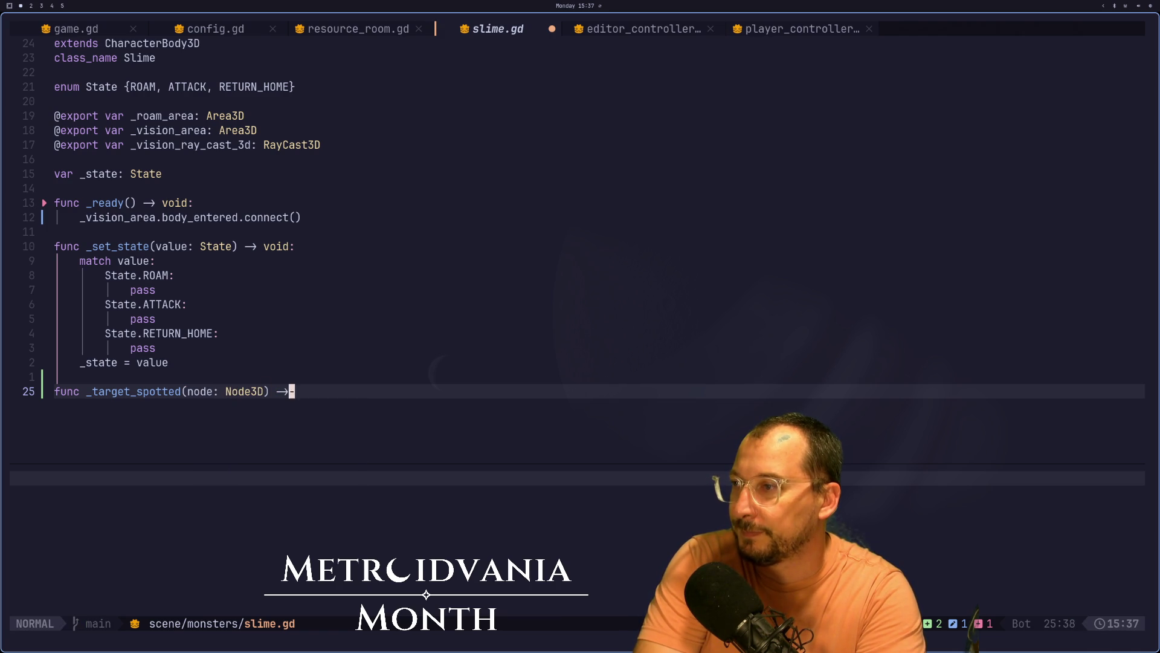
type(" void:")
key("Return")
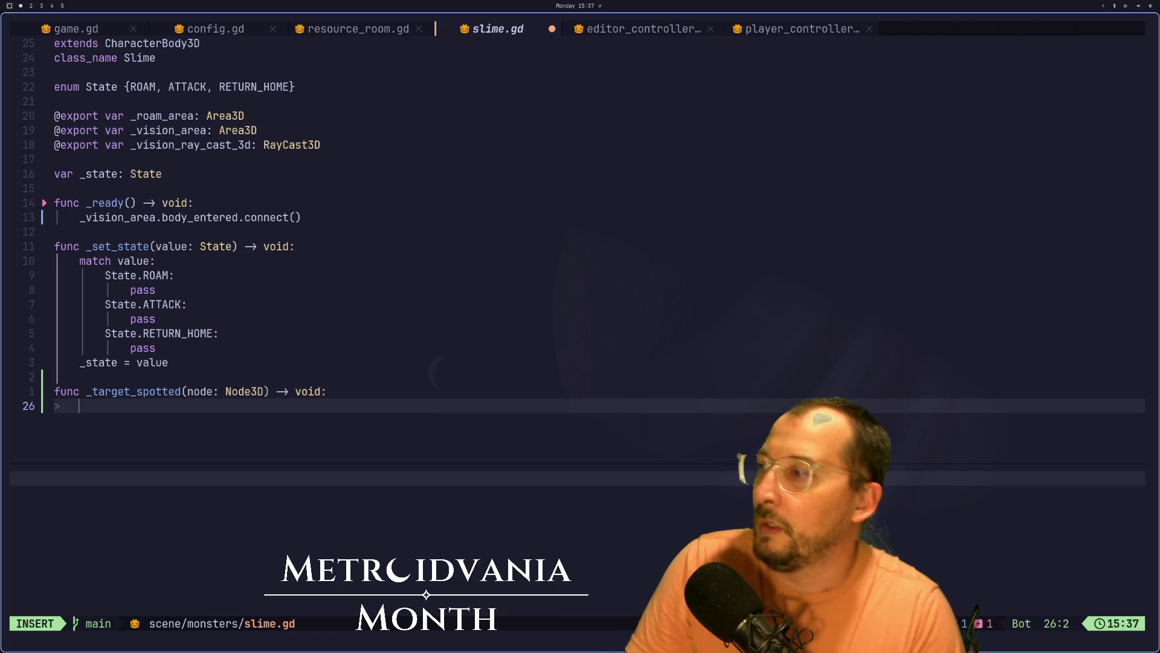
type("pass")
key("Escape")
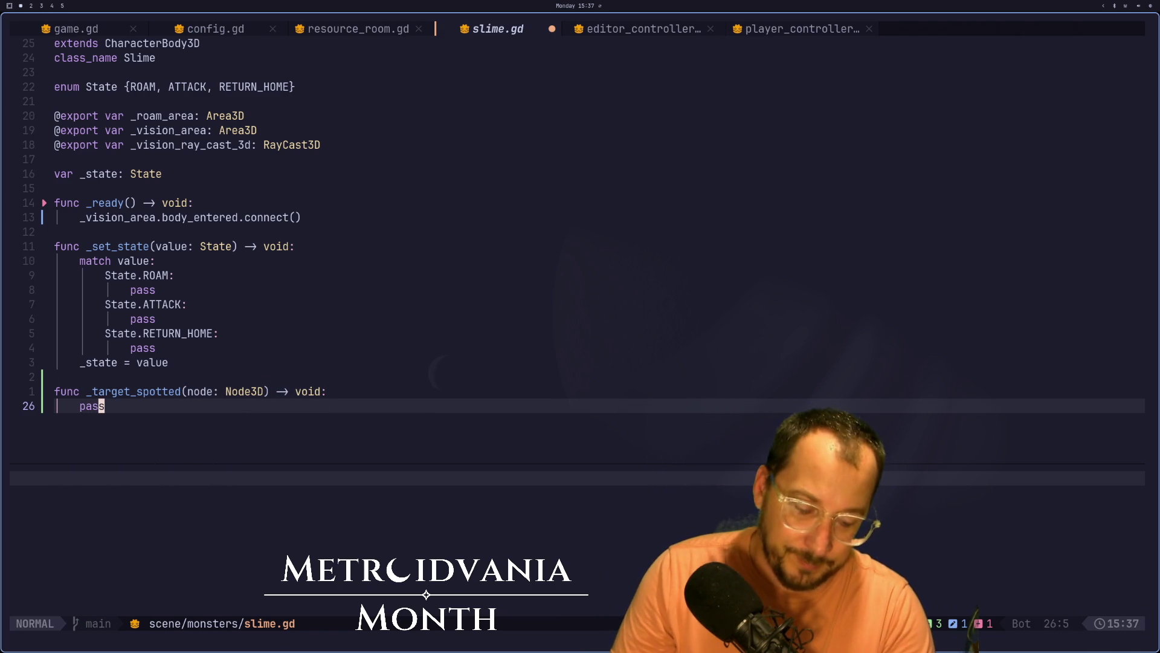
type(":w")
key("Return")
- Pass _target_spotted as the callback inside connect() and save slime.gd
key("k")
key("k")
key("k")
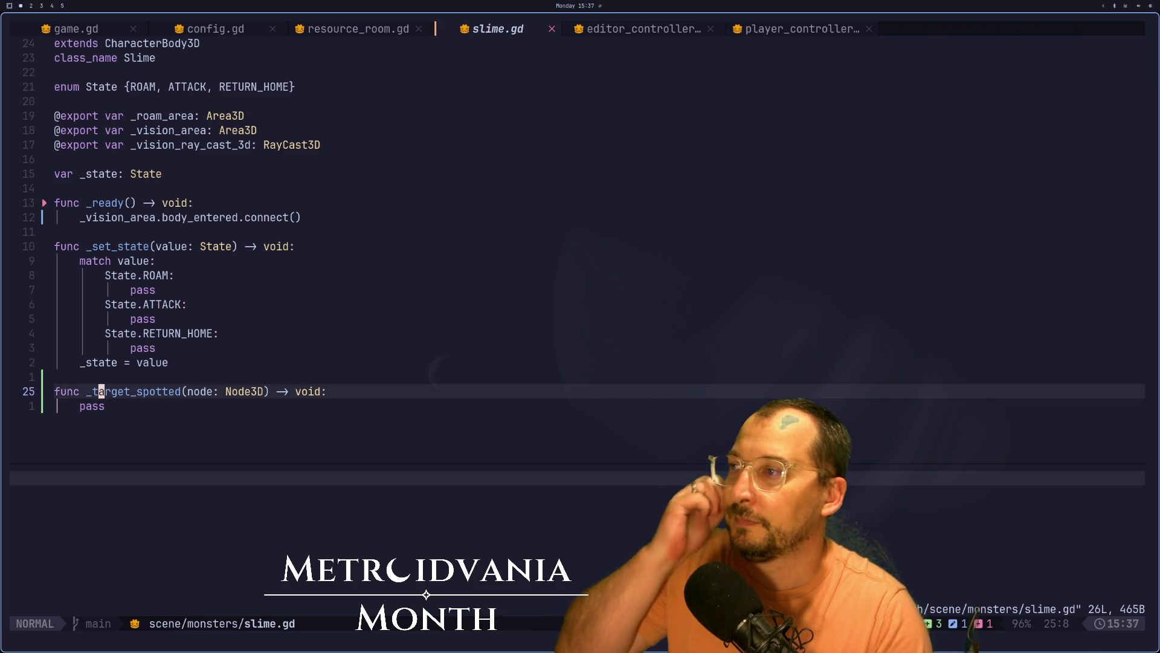
key("k")
key("w")
key("w")
key("w")
key("w")
type("wa_tar")
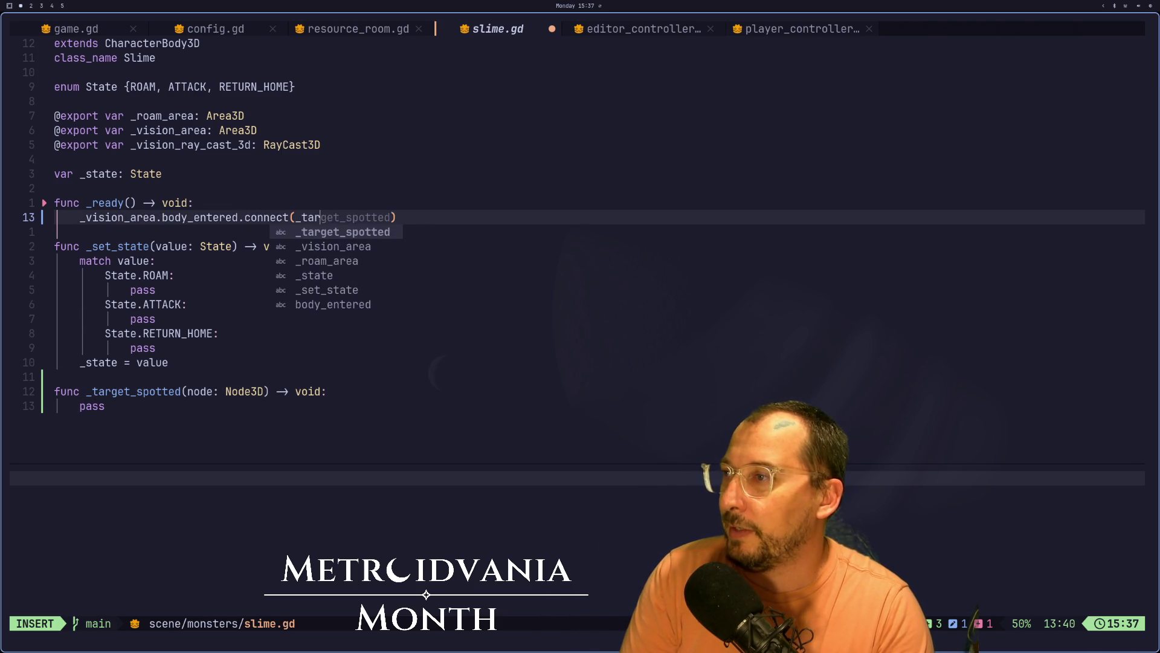
key("Return")
key("Escape")
type(":w")
key("Return")
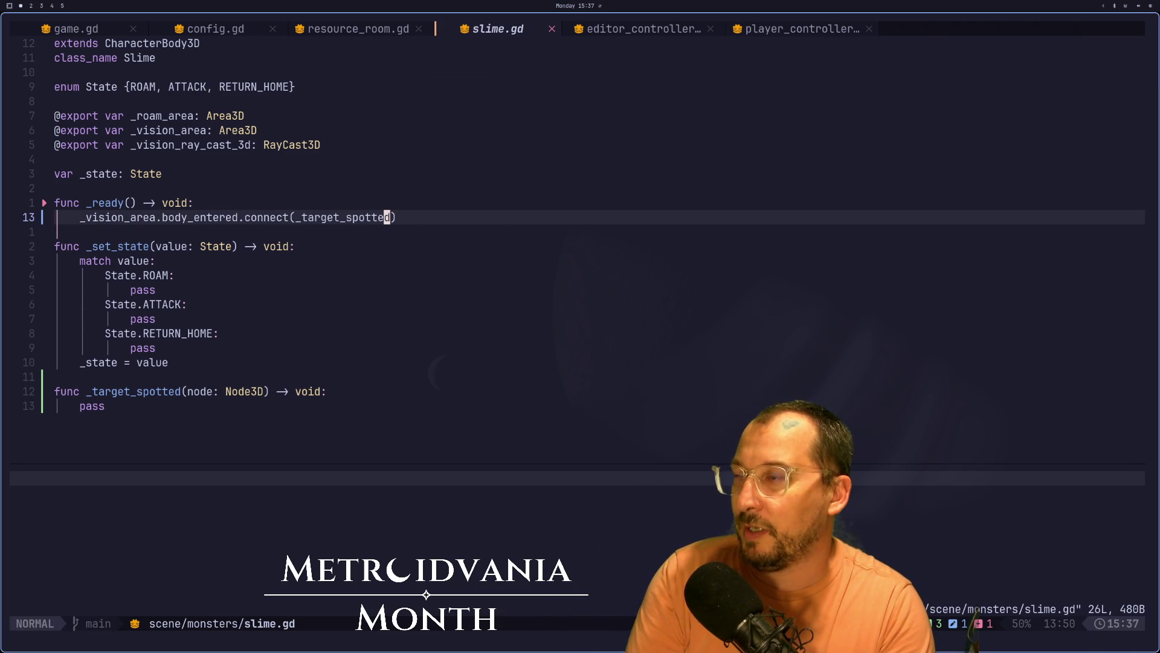
- Replace pass in _target_spotted with an empty indented body line
key("j")
key("j")
key("j")
key("j")
key("j")
key("j")
key("j")
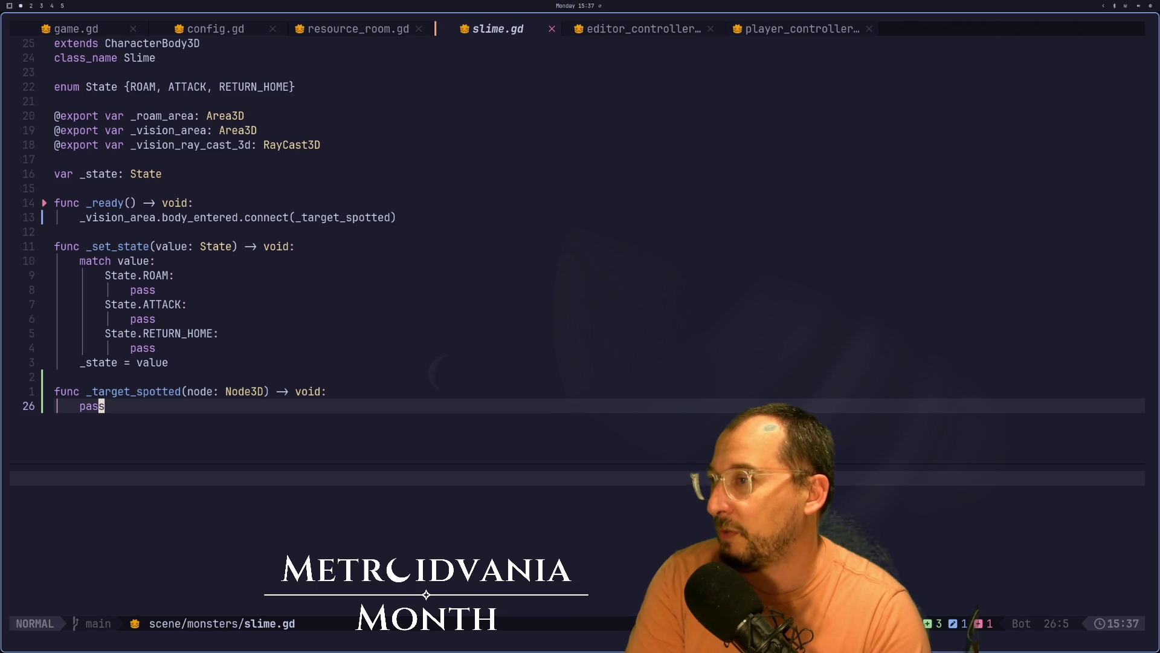
key("O")
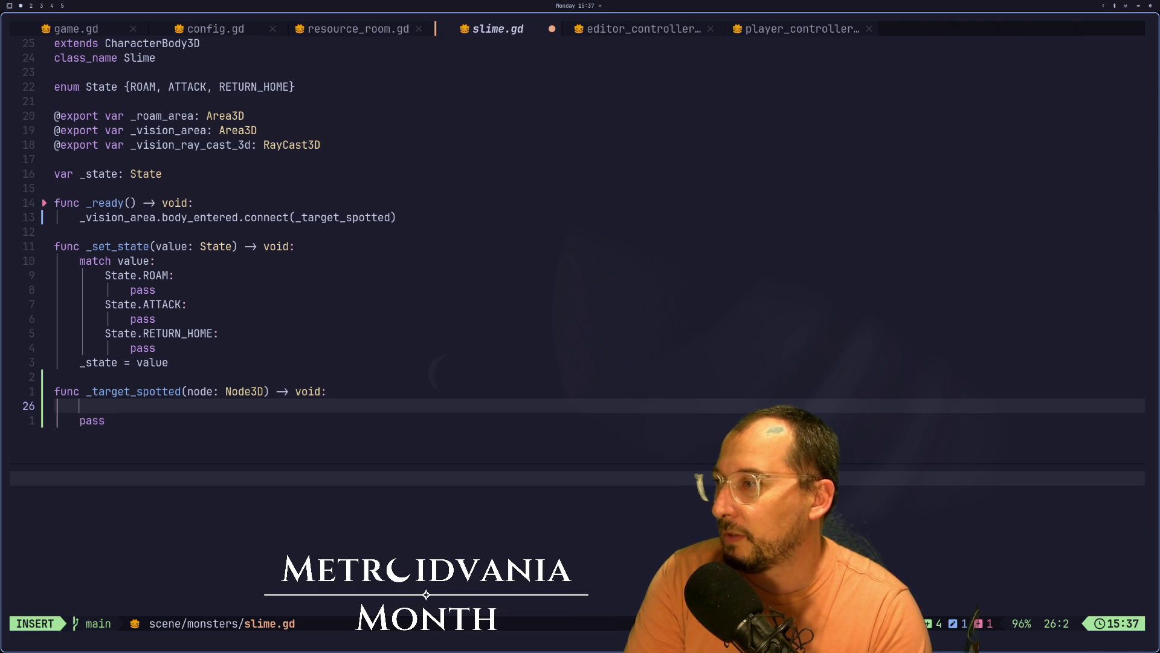
key("Escape")
key("j")
key("d")
key("d")
key("d")
key("d")
key("o")
key("Tab")
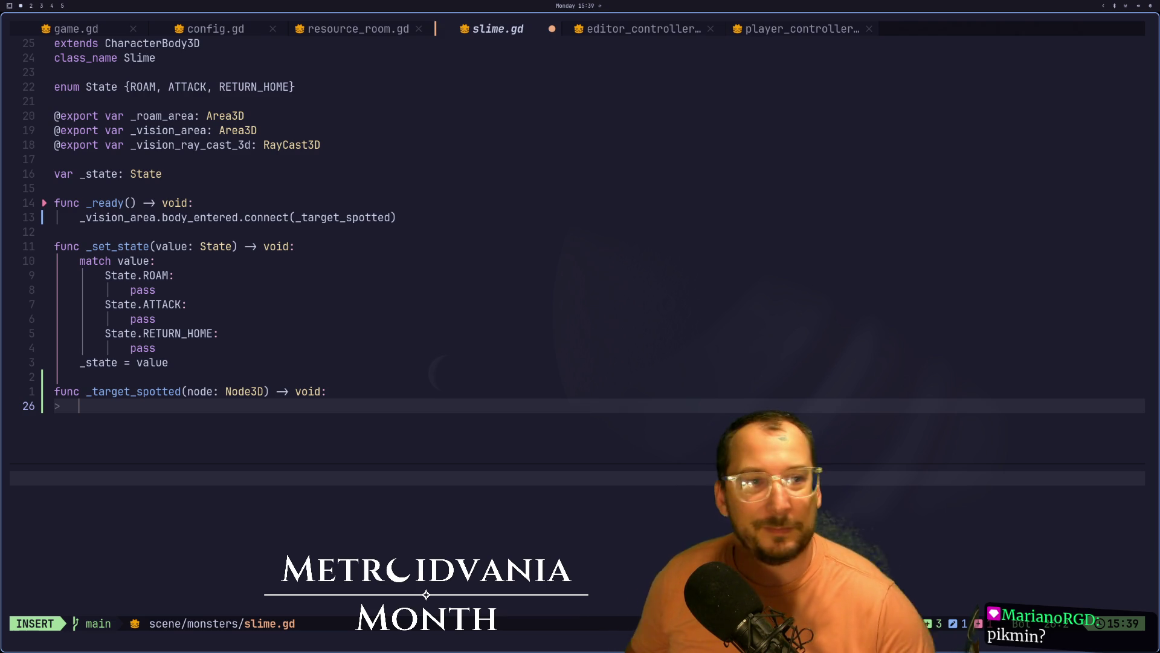
key("super+4")
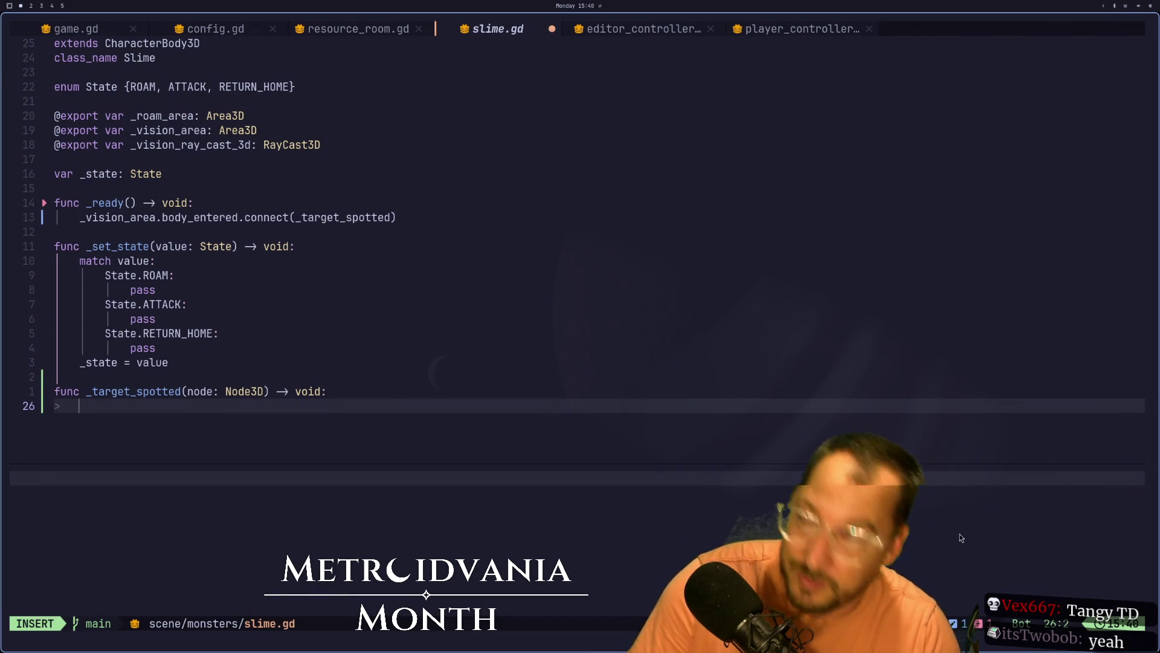
- Launch Obsidian from the launcher by searching 'obs' and make it full-screen
key("super+3")
key("alt+Tab")
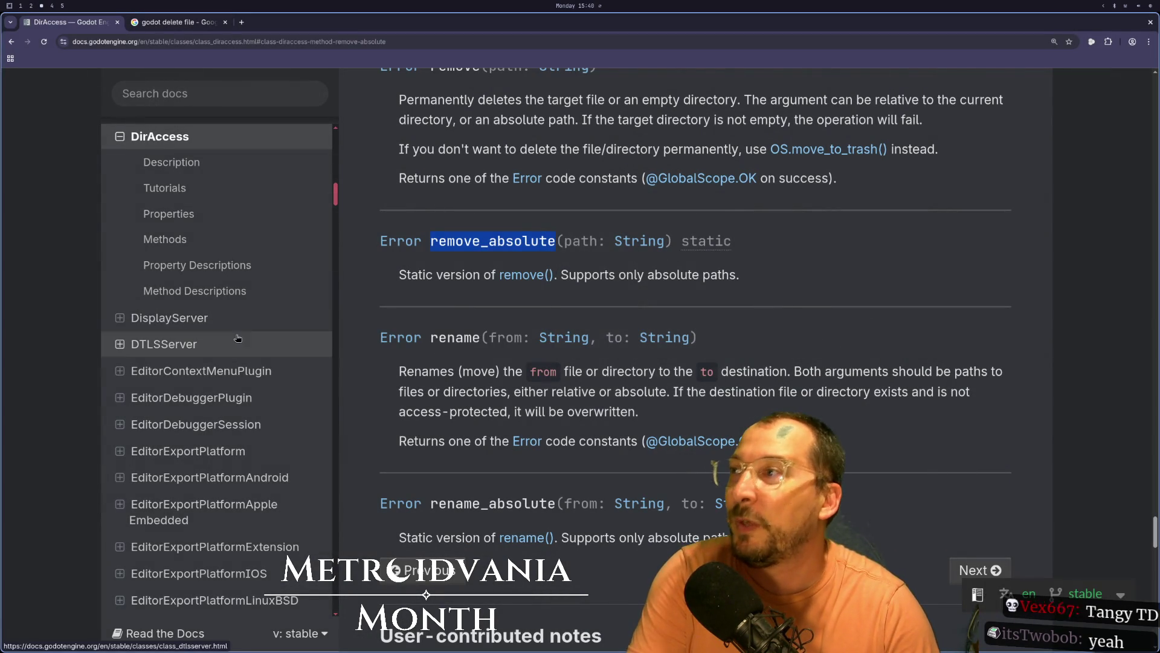
key("super+space")
type("obs")
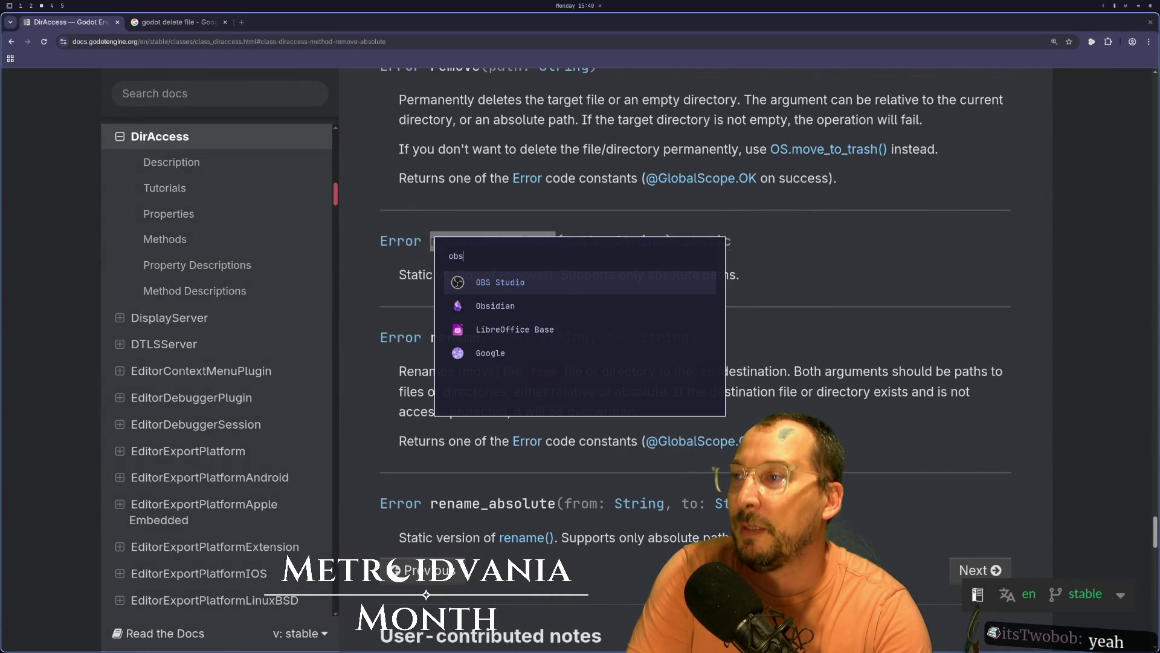
key("Down")
key("Return")
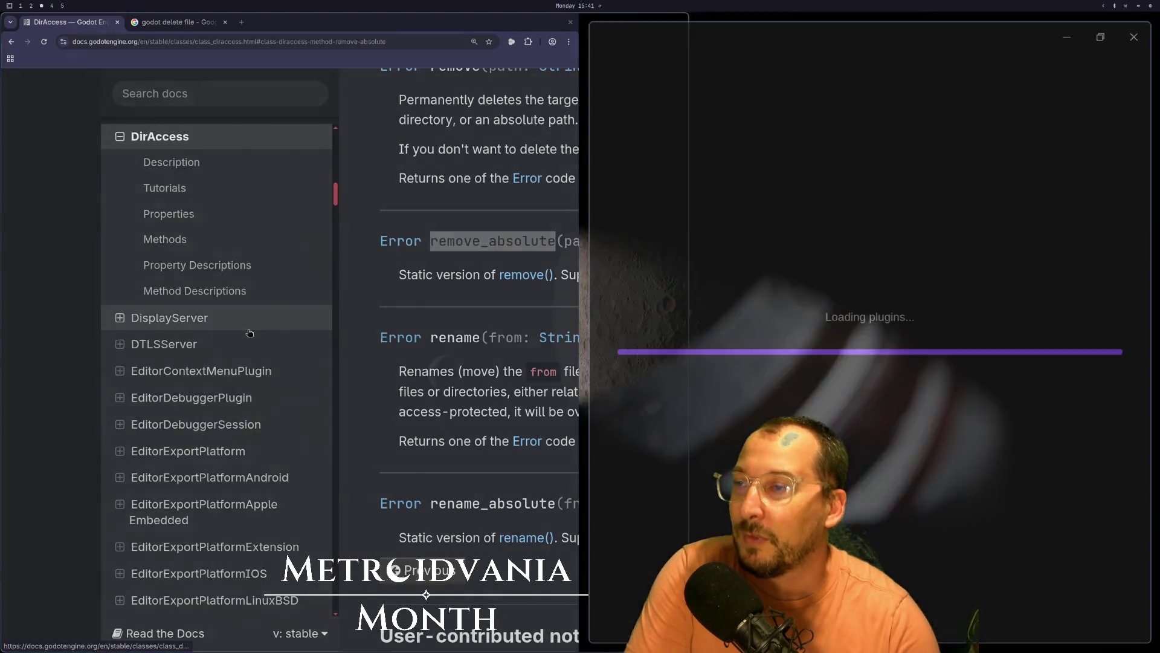
key("super+f")
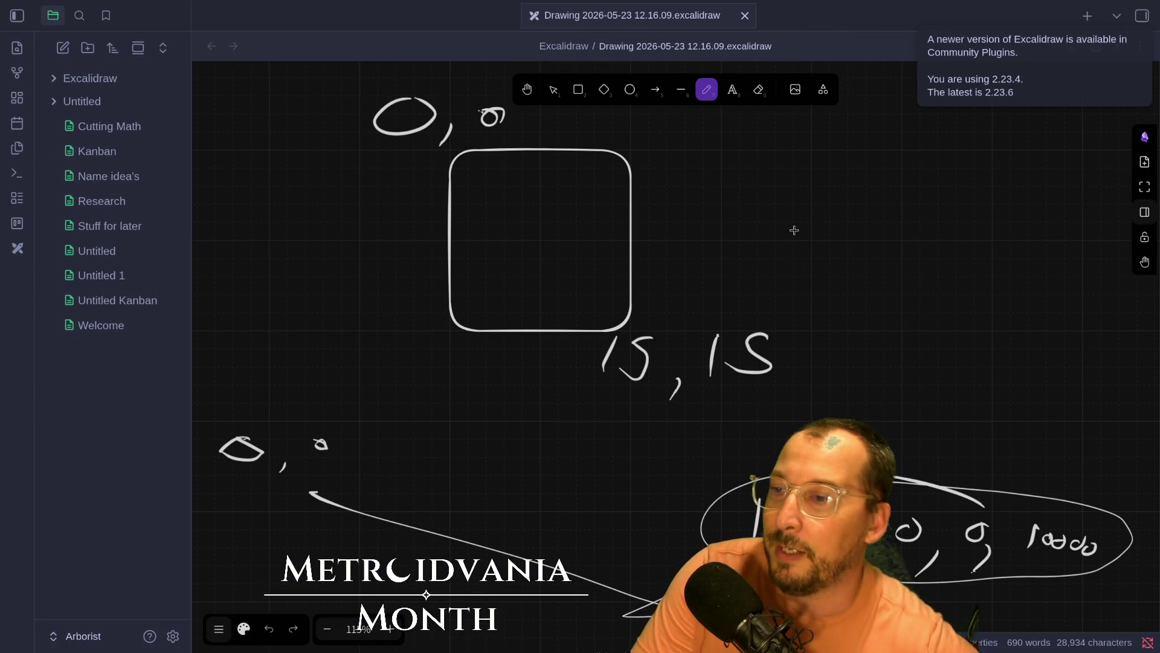
- Sketch a freehand horizontal axis labelled Low End and Avg, with a middle tick
scroll(855, 389, "right", 10)
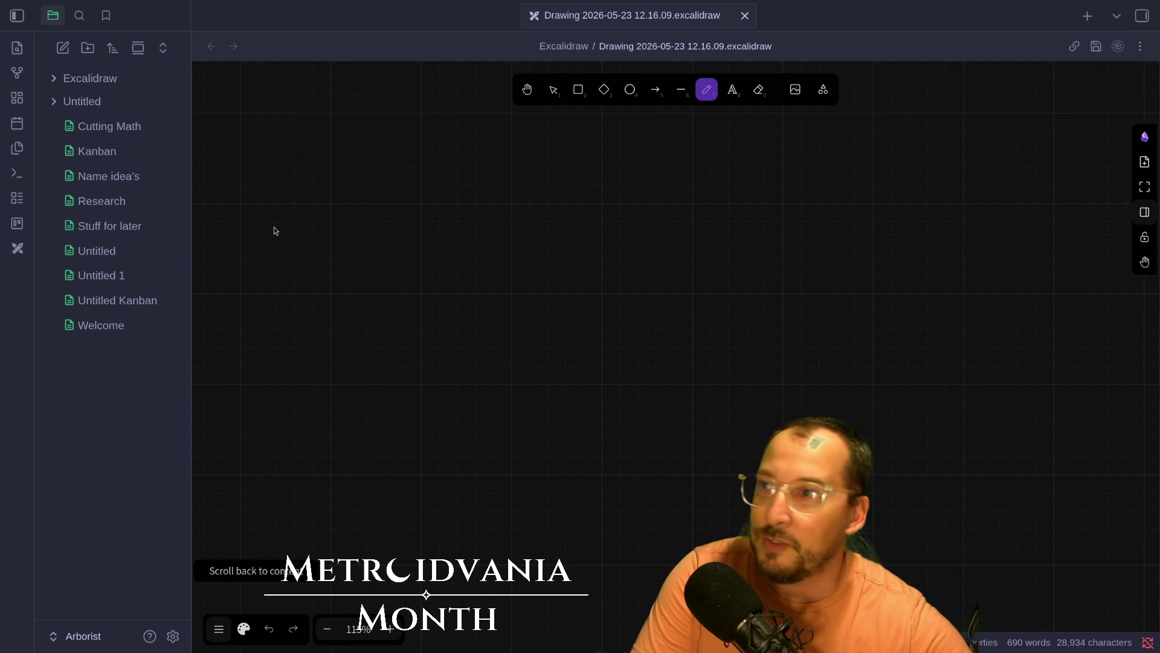
left_click(702, 93)
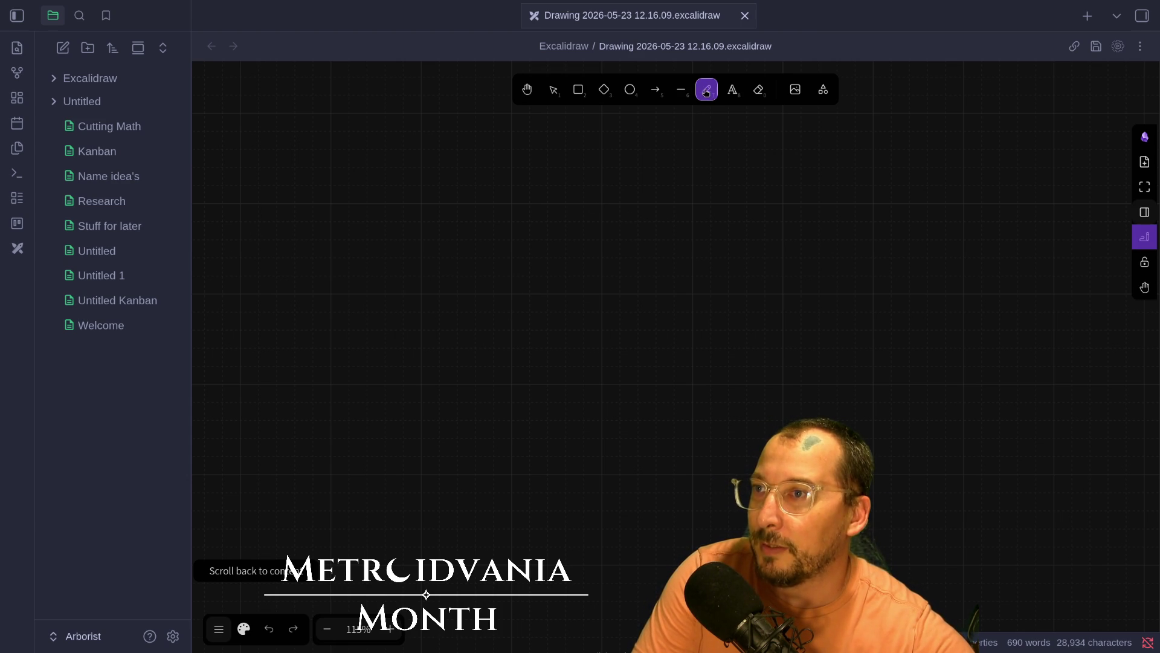
left_click_drag(350, 474, 720, 466)
left_click_drag(933, 497, 960, 487)
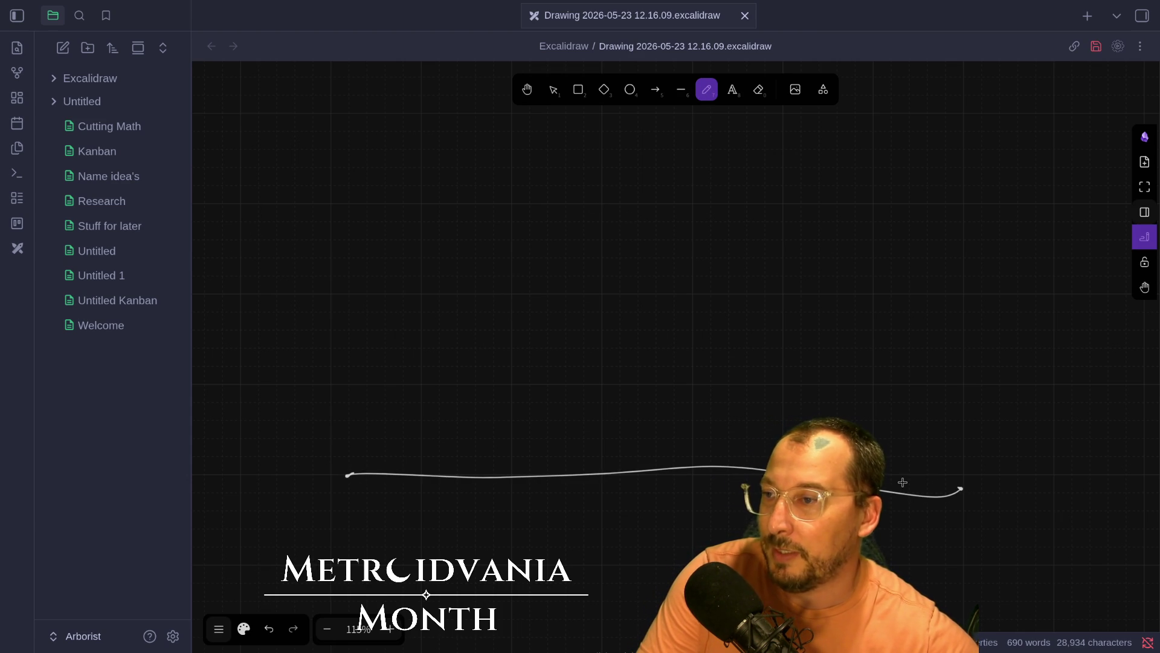
mouse_move(305, 496)
left_mouse_down()
mouse_move(330, 523)
mouse_move(362, 504)
mouse_move(329, 558)
mouse_move(363, 570)
mouse_move(369, 552)
mouse_move(398, 554)
mouse_move(411, 525)
mouse_move(440, 553)
left_mouse_up()
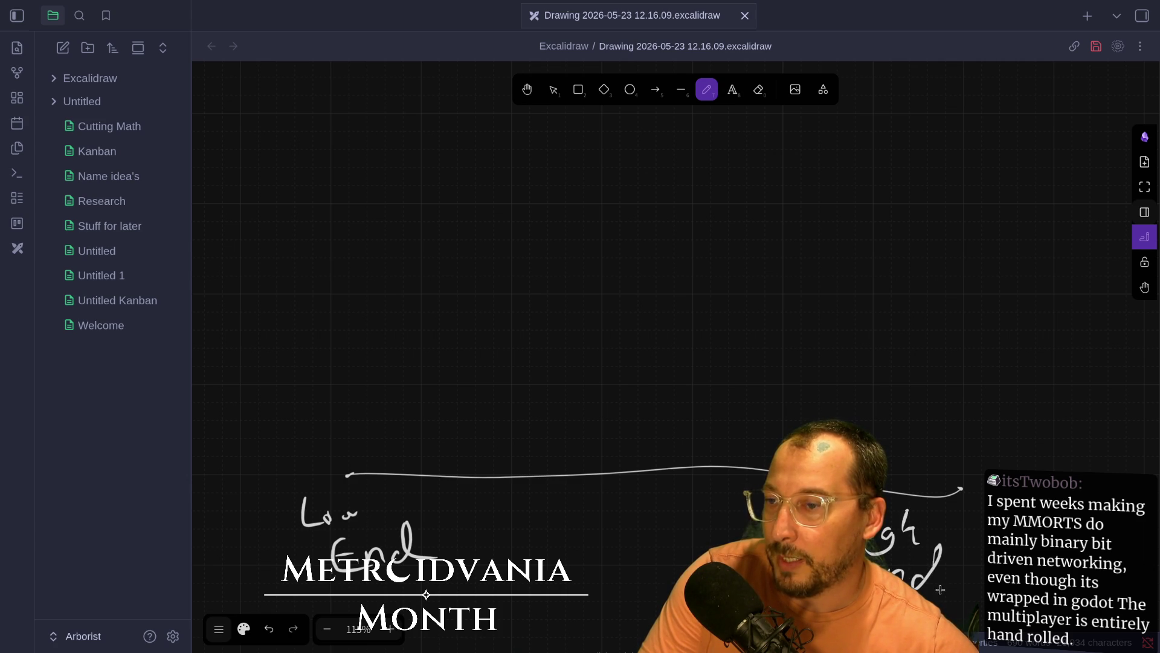
left_click_drag(628, 452, 620, 500)
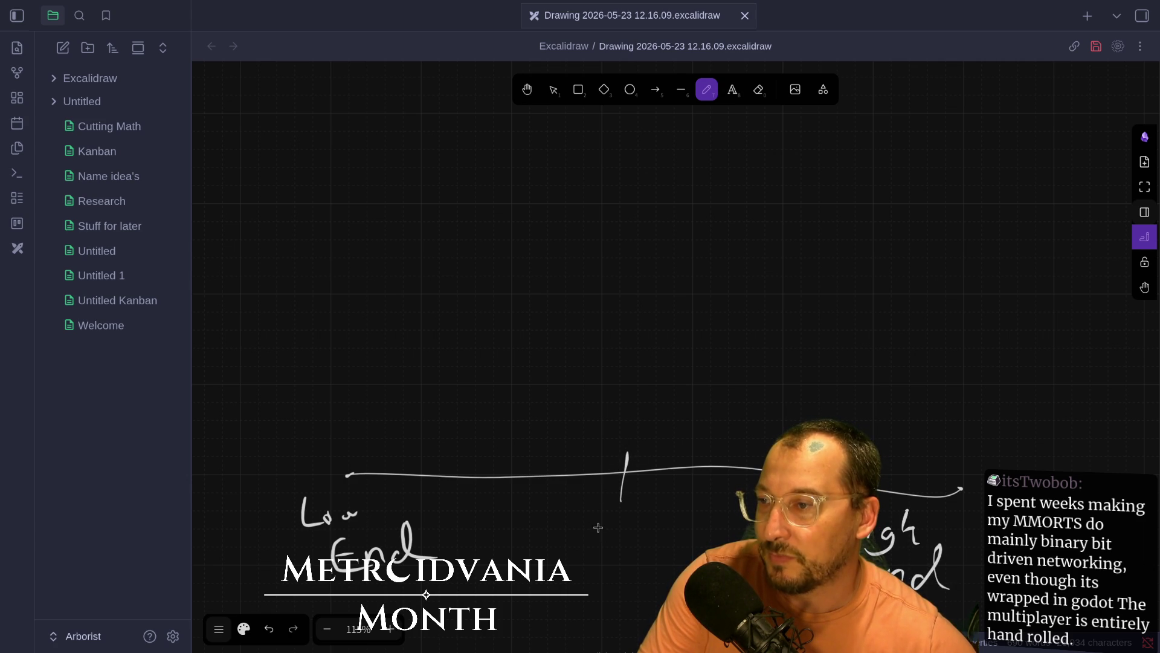
left_click_drag(579, 553, 636, 538)
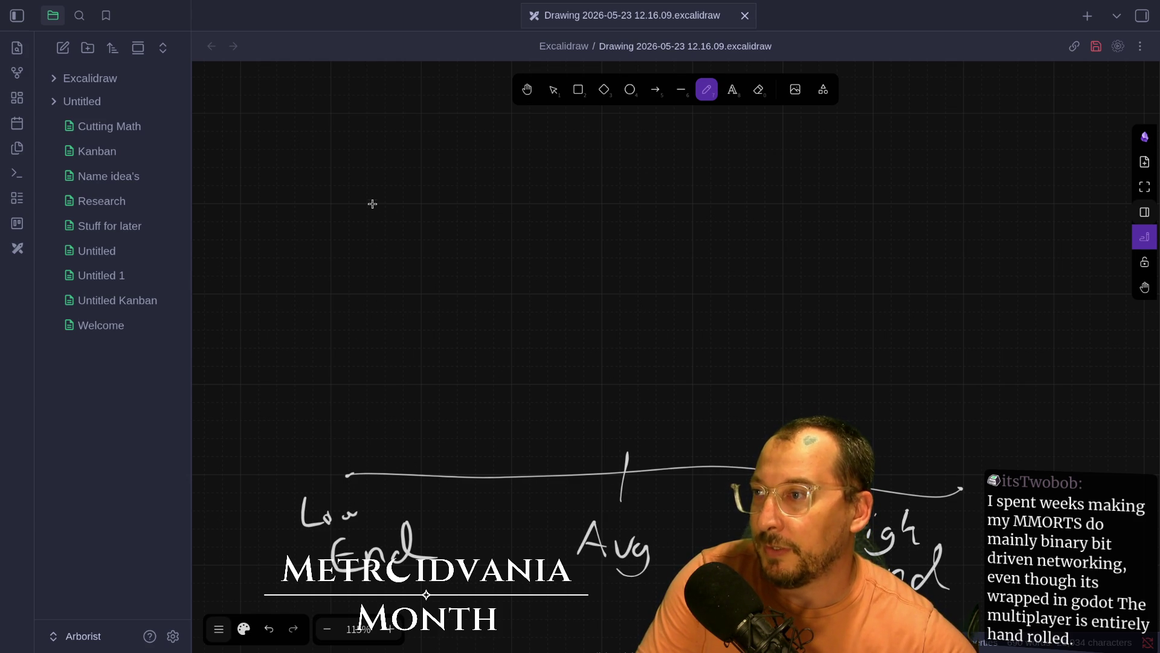
- Draw a curve falling toward the axis and a horizontal bar above it, undoing a stray tick
mouse_move(369, 176)
left_mouse_down()
mouse_move(441, 292)
mouse_move(538, 382)
mouse_move(665, 443)
mouse_move(948, 451)
left_mouse_up()
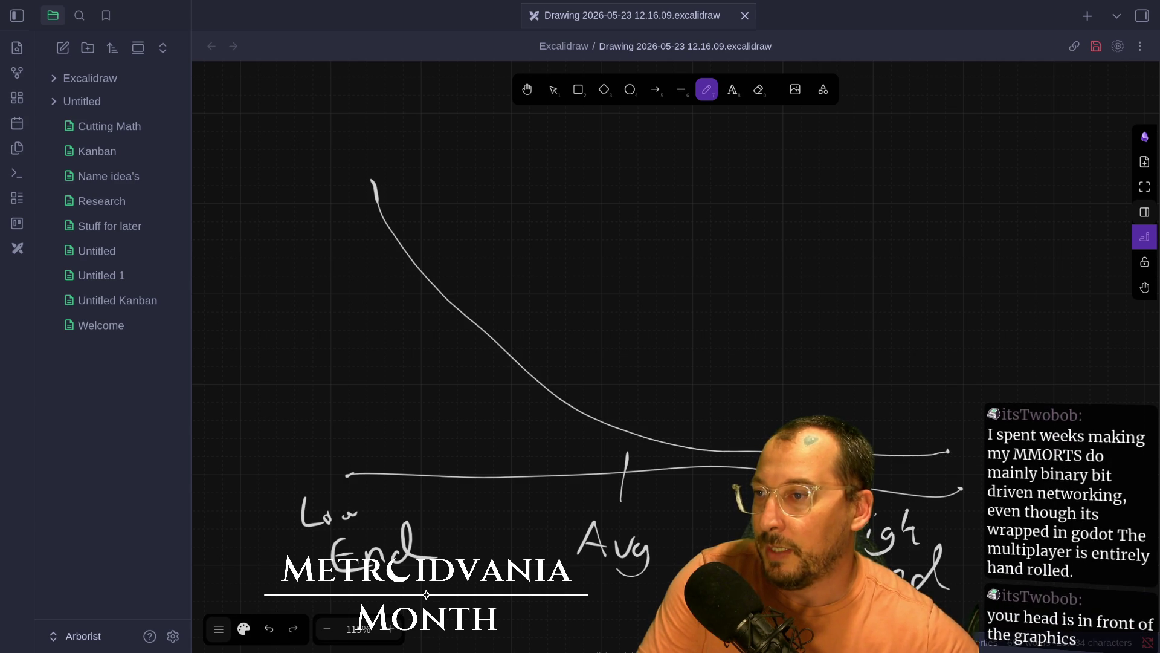
mouse_move(633, 389)
left_mouse_down()
mouse_move(940, 404)
mouse_move(930, 422)
left_mouse_up()
left_click_drag(638, 361, 630, 399)
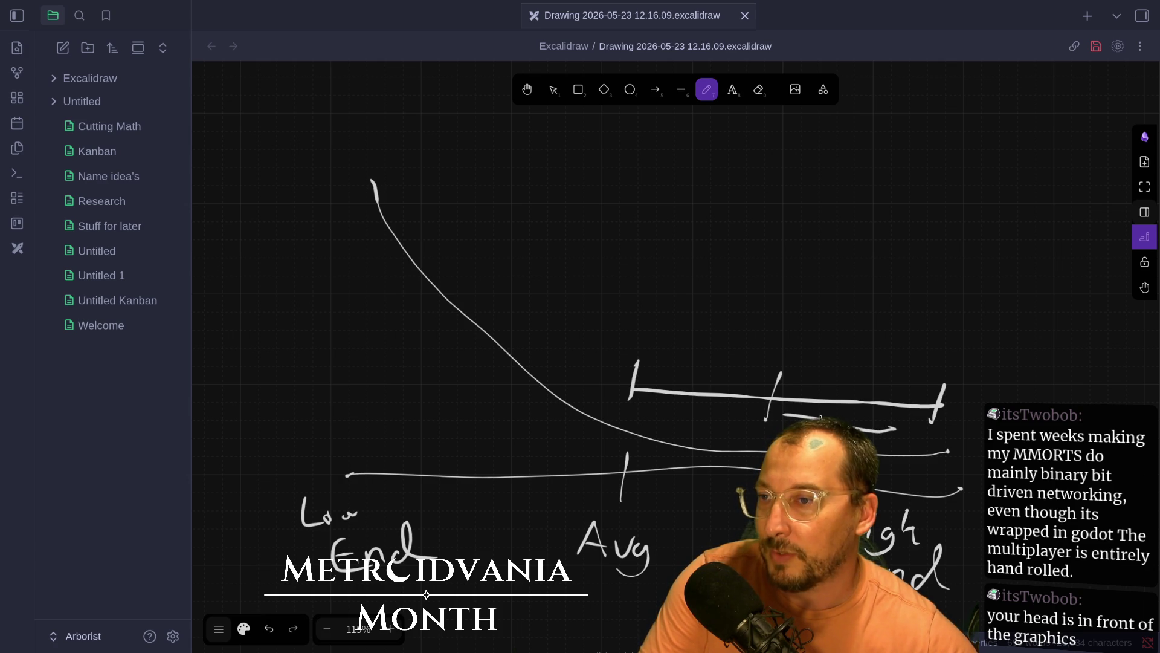
key("ctrl+z")
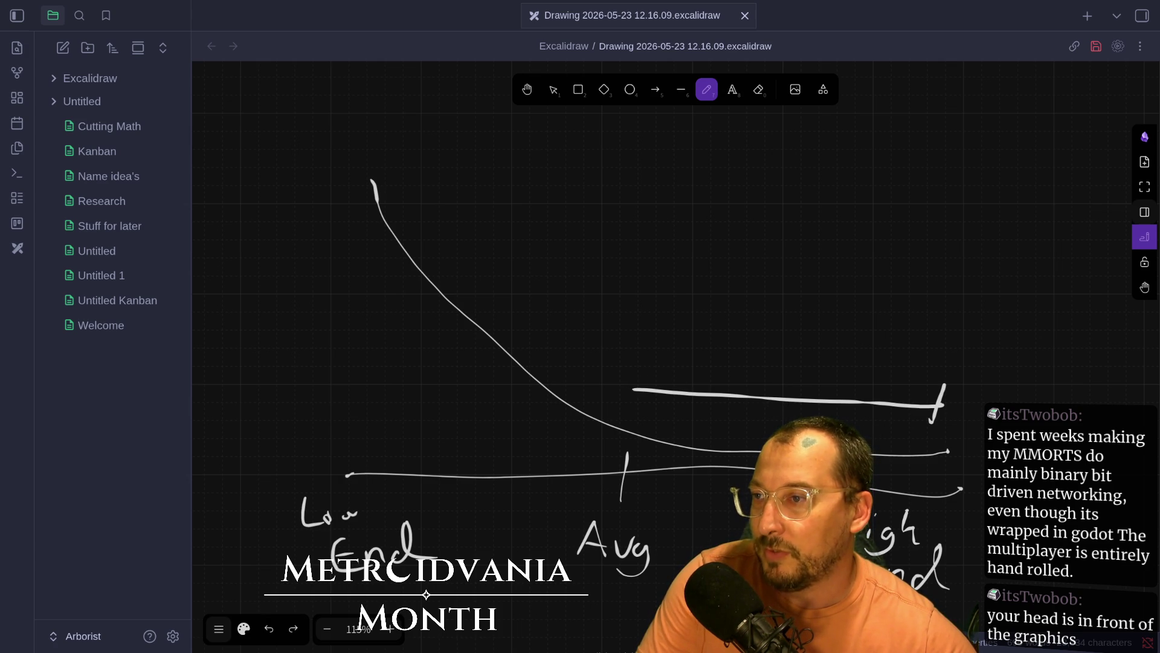
mouse_move(637, 392)
left_mouse_down()
mouse_move(448, 389)
mouse_move(448, 358)
mouse_move(497, 294)
mouse_move(454, 305)
mouse_move(459, 314)
left_mouse_up()
- Draw a small arrow mark at the curve, then nudge the arrow and bar slightly up and right
key("ctrl+z")
key("ctrl+z")
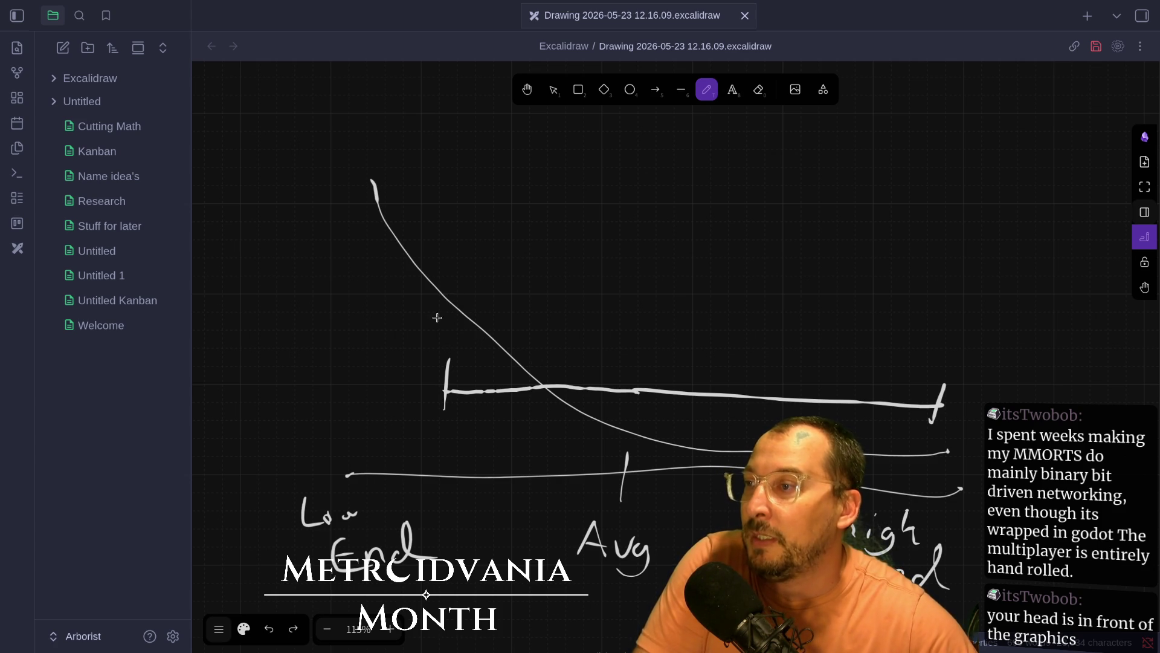
mouse_move(551, 311)
left_mouse_down()
mouse_move(466, 304)
mouse_move(485, 323)
left_mouse_up()
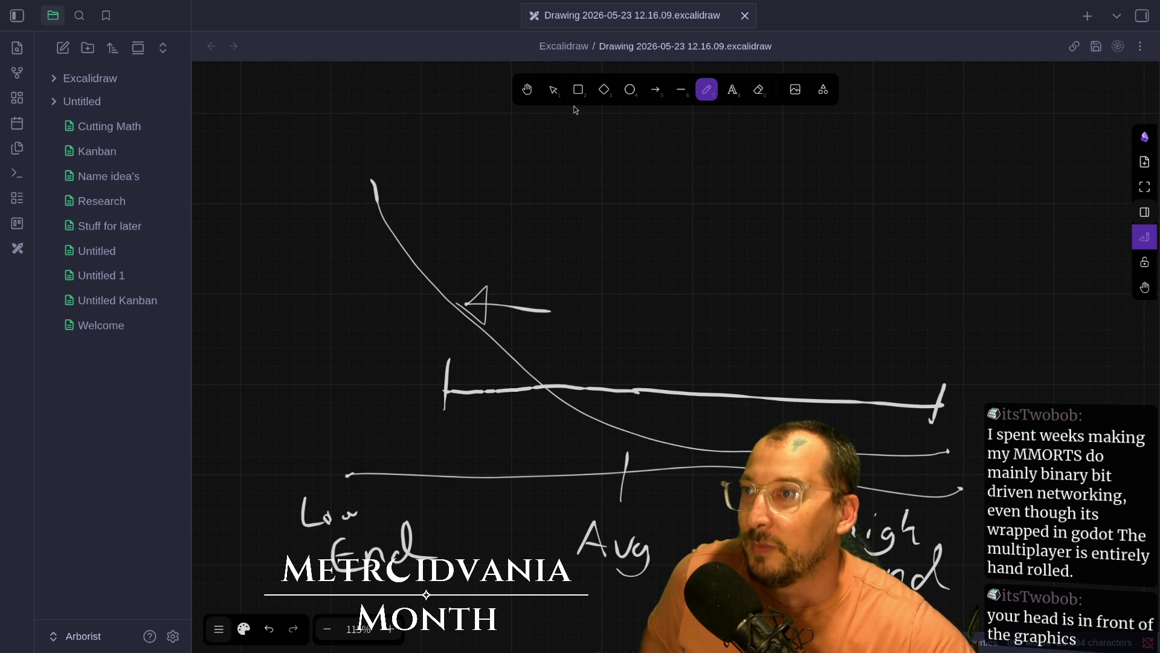
left_click(549, 99)
mouse_move(472, 317)
left_mouse_down()
mouse_move(454, 311)
mouse_move(457, 328)
left_mouse_up()
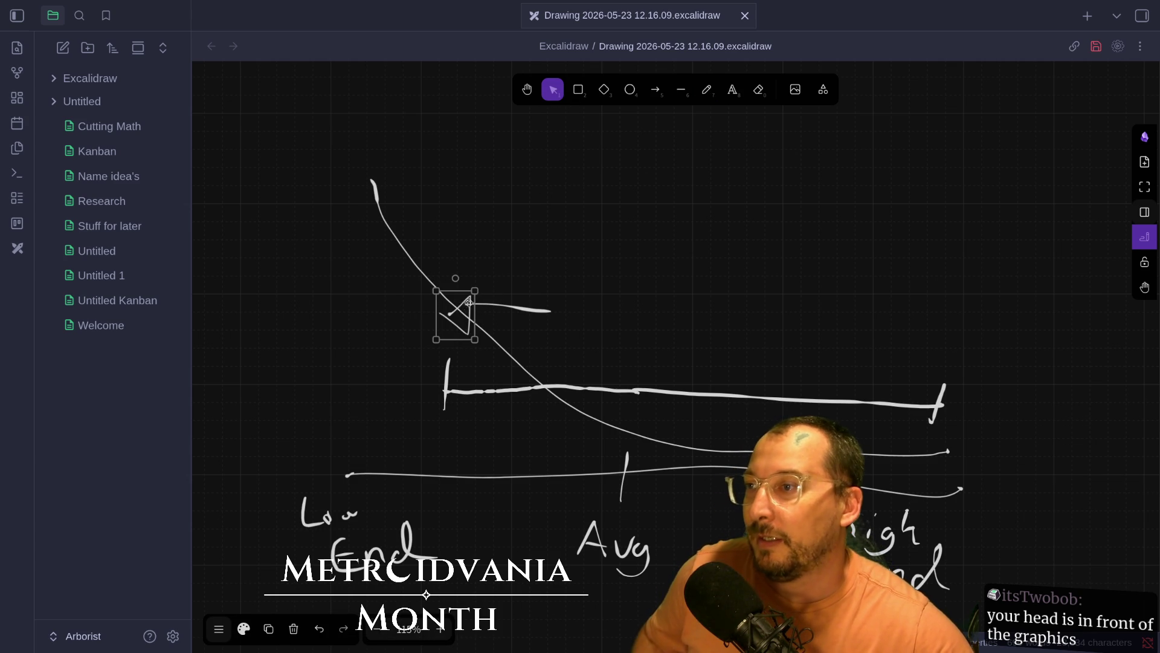
key("ctrl+z")
key("ctrl+z")
key("ctrl+z")
mouse_move(485, 305)
left_mouse_down()
mouse_move(420, 309)
mouse_move(489, 308)
left_mouse_up()
left_click(499, 307, "shift")
left_click(503, 305, "shift")
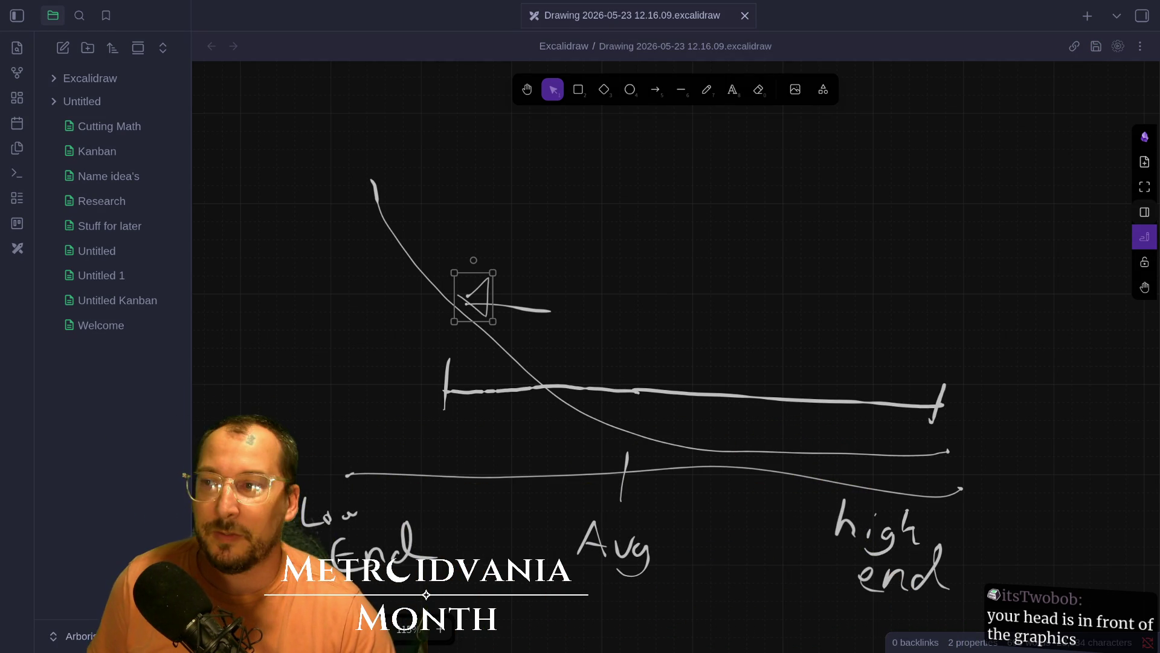
- Try a few extra strokes on the curve (a line, shading, a small circle) and undo each one
scroll(447, 389, "down", 1)
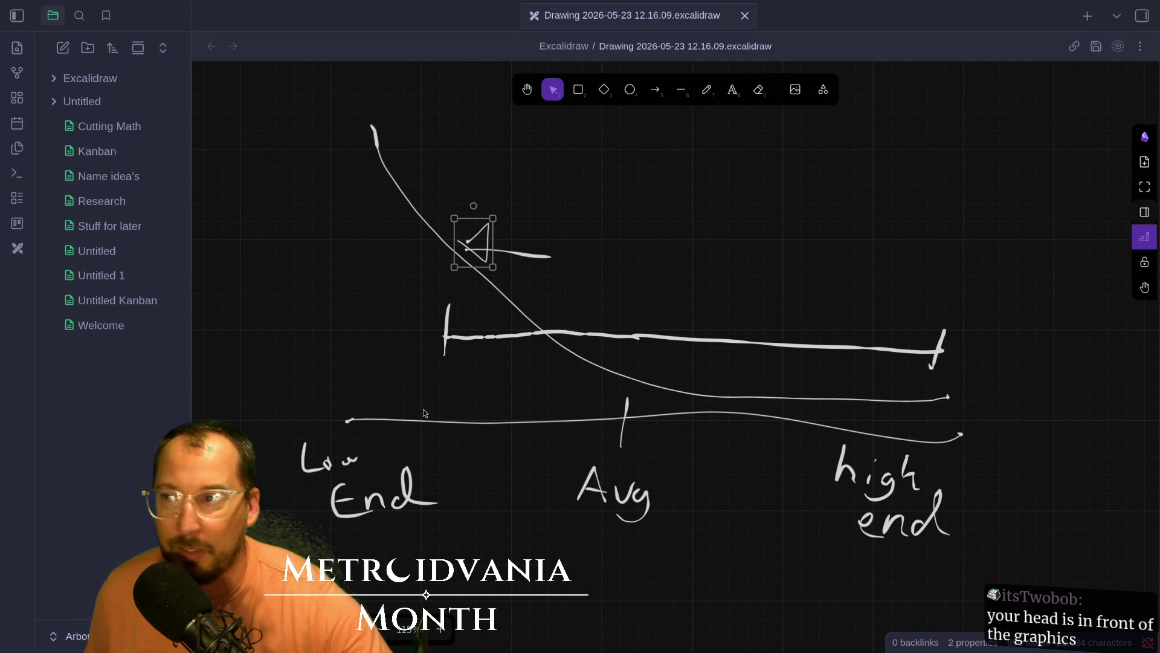
left_click(691, 488)
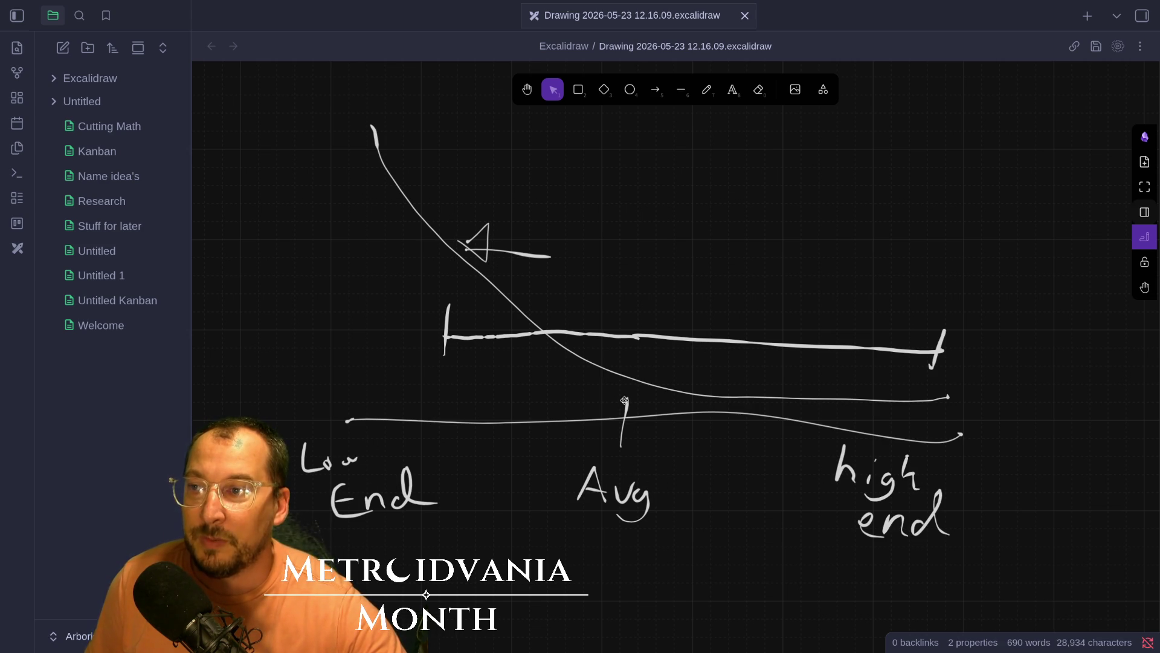
left_click(632, 389)
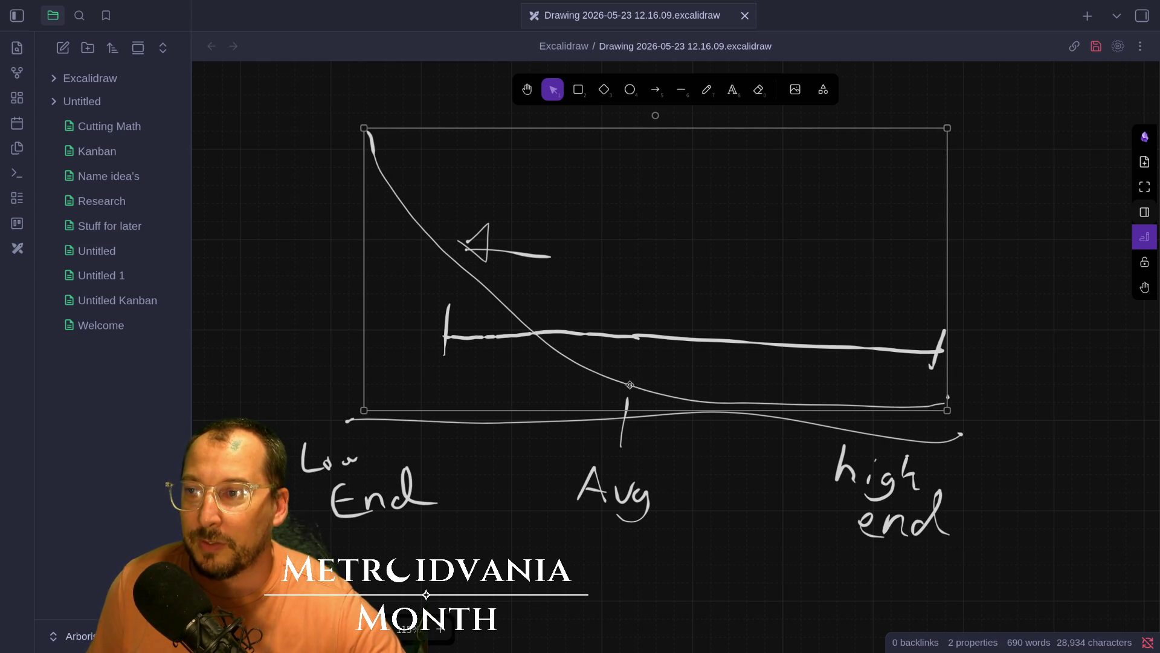
left_click(706, 89)
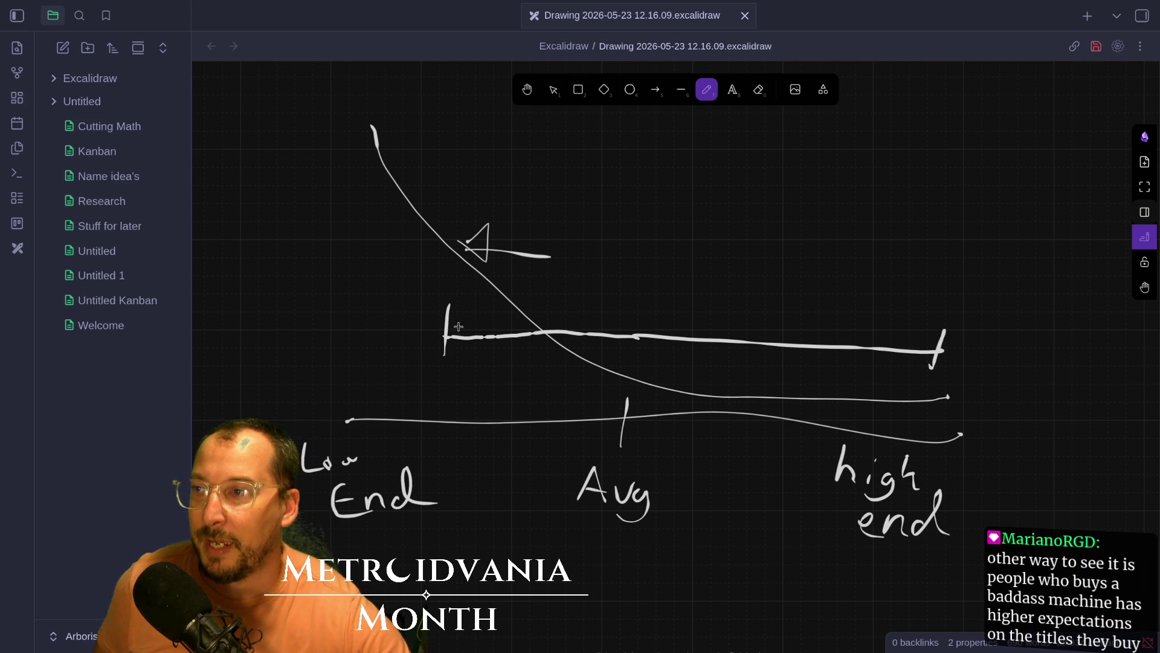
left_click_drag(463, 305, 566, 313)
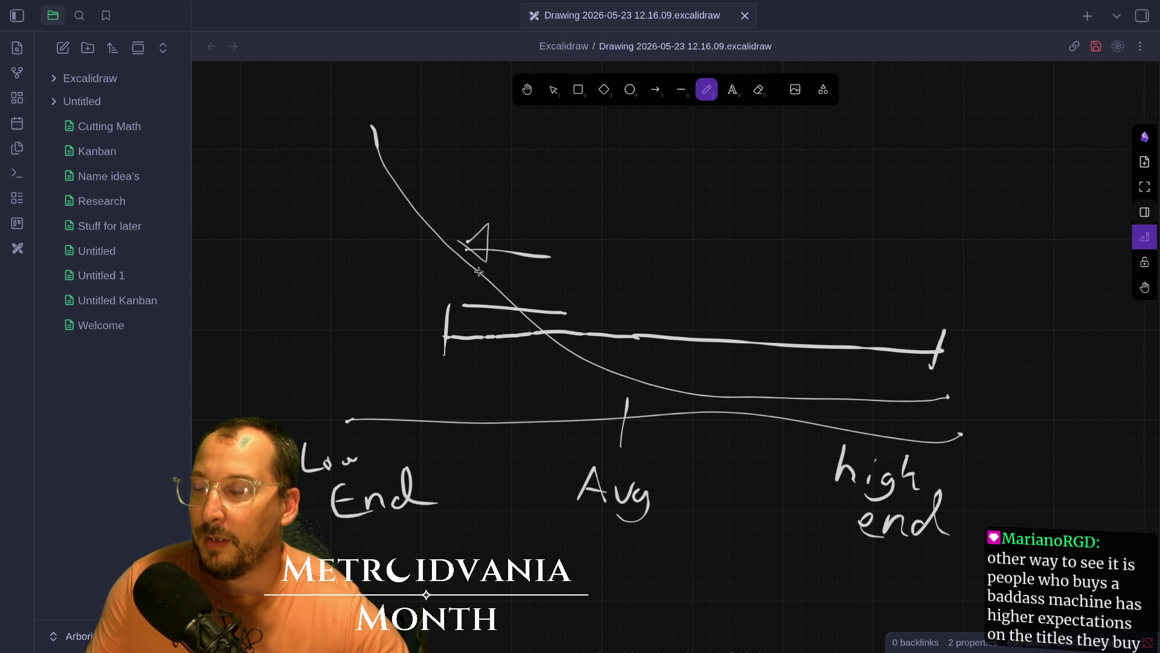
key("ctrl+z")
mouse_move(459, 257)
left_mouse_down()
mouse_move(438, 392)
mouse_move(473, 346)
mouse_move(527, 351)
mouse_move(582, 372)
mouse_move(624, 415)
left_mouse_up()
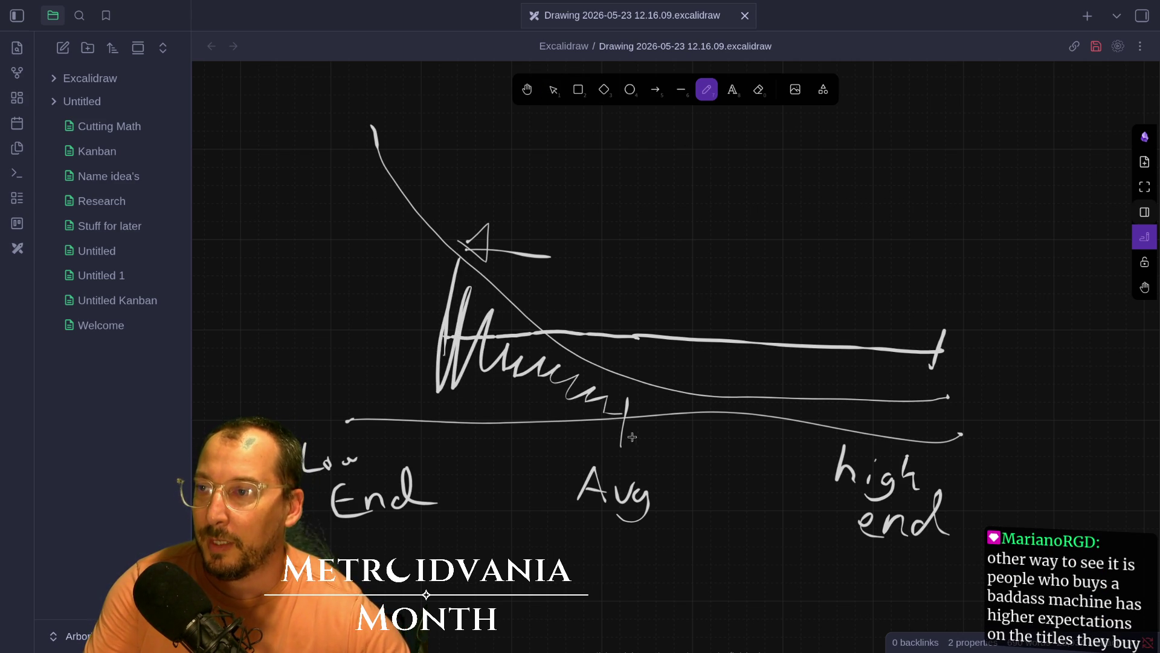
key("ctrl+z")
key("e")
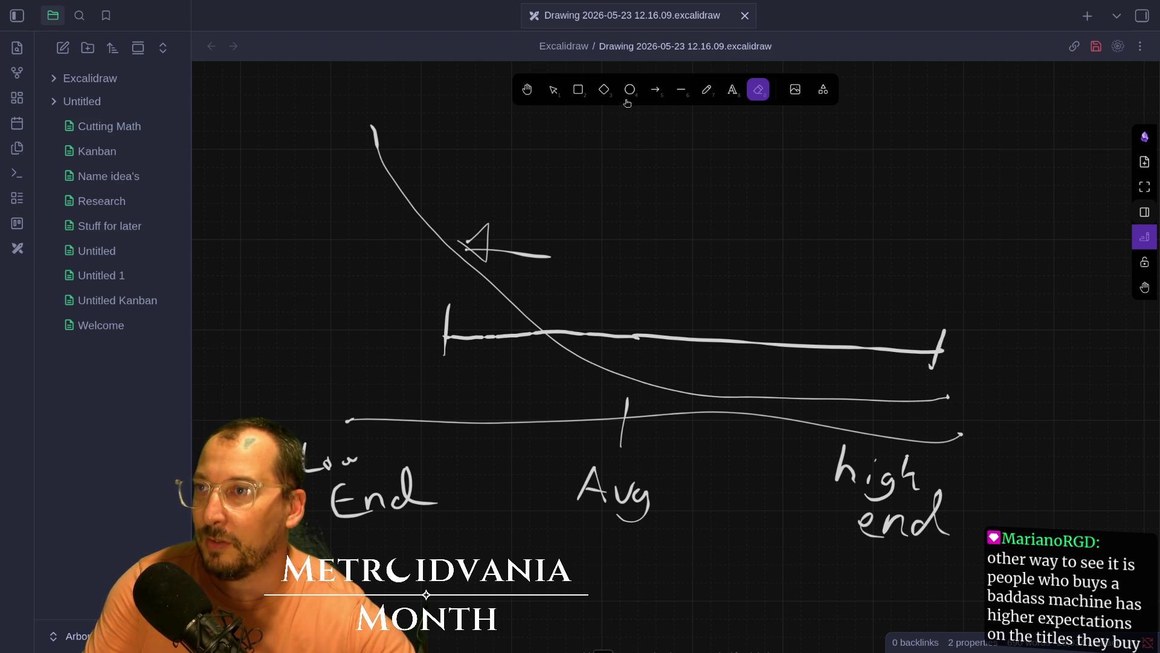
left_click(705, 92)
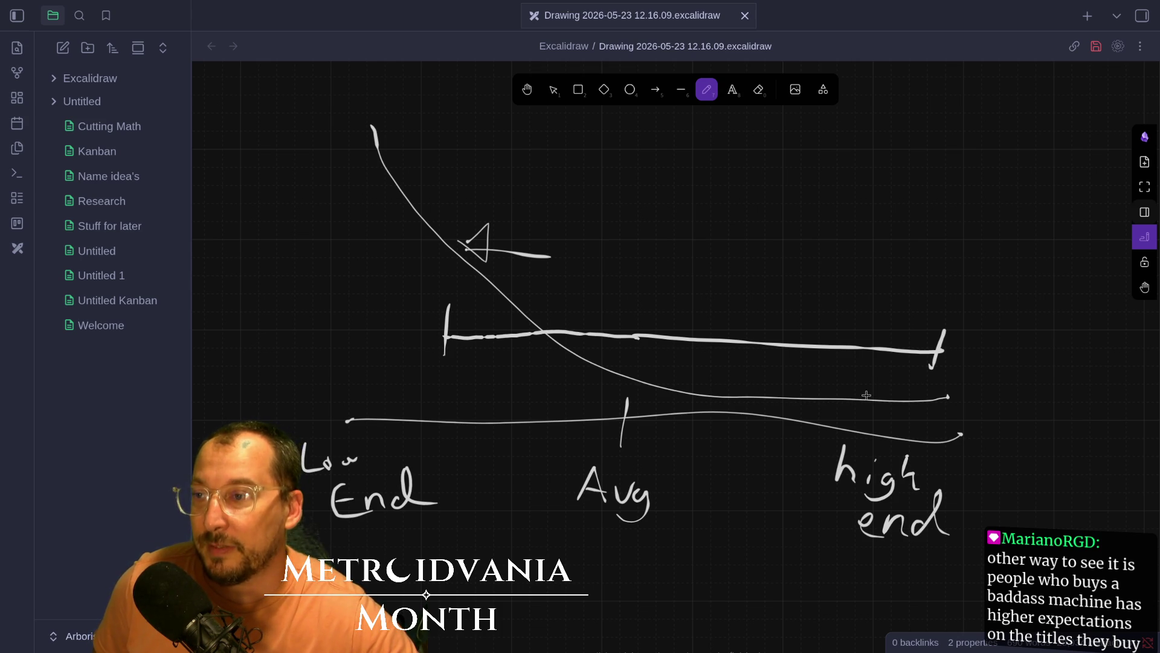
left_click_drag(638, 377, 641, 376)
key("ctrl+z")
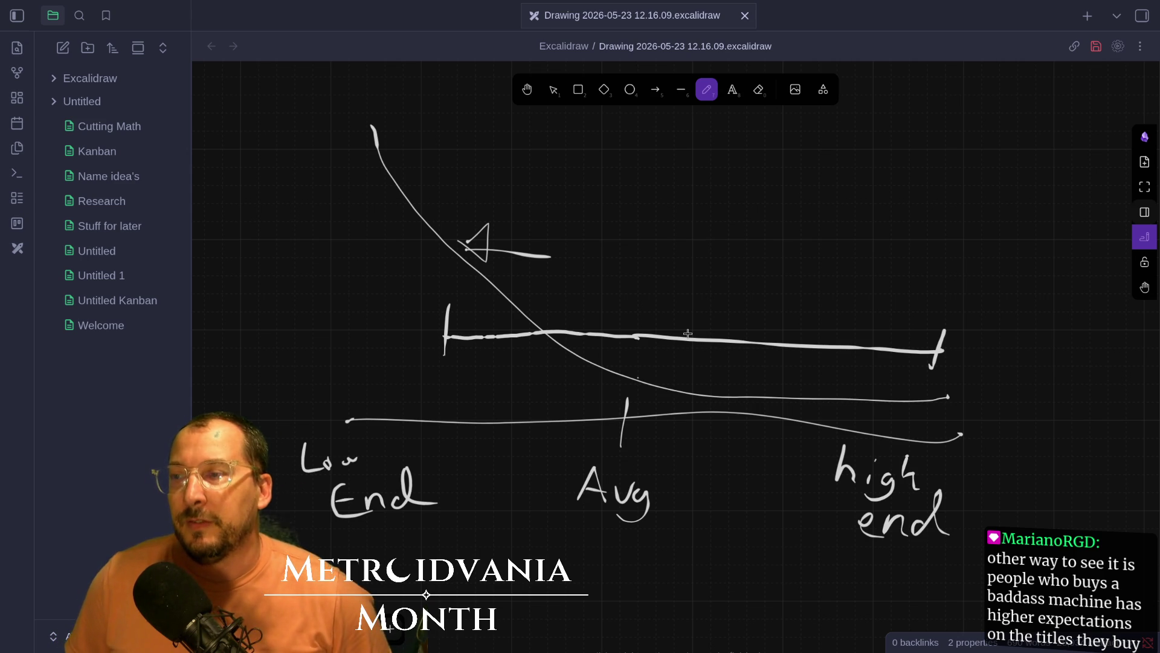
- Cycle through the workspaces and come back to slime.gd in Neovim
key("super+1")
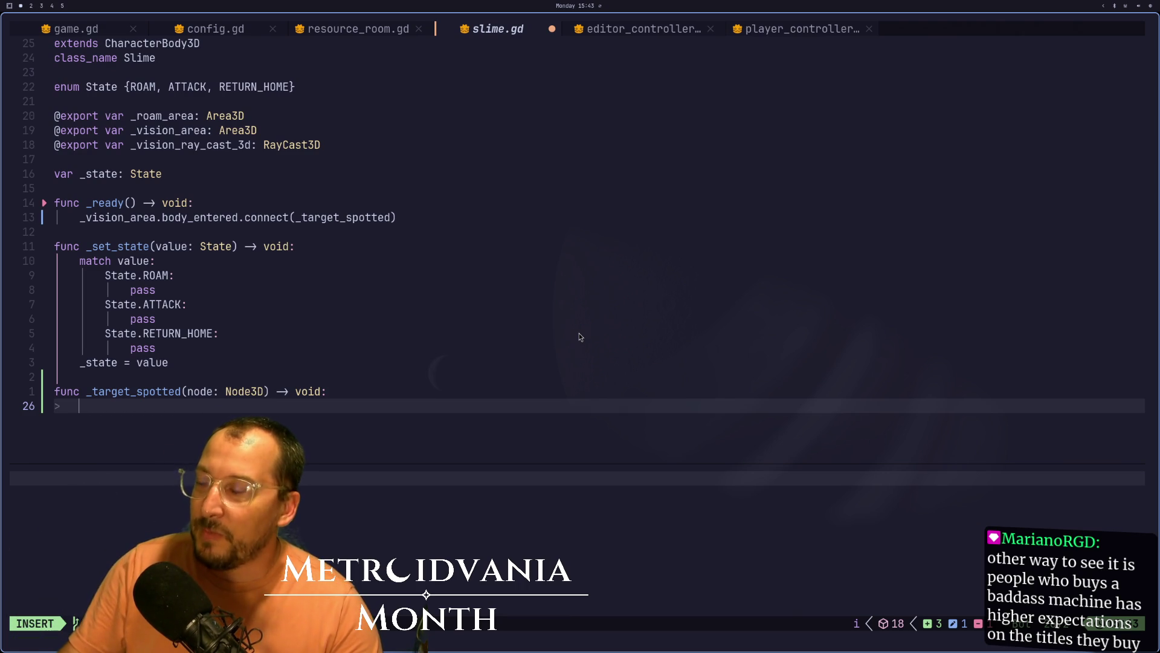
key("super+2")
key("super+3")
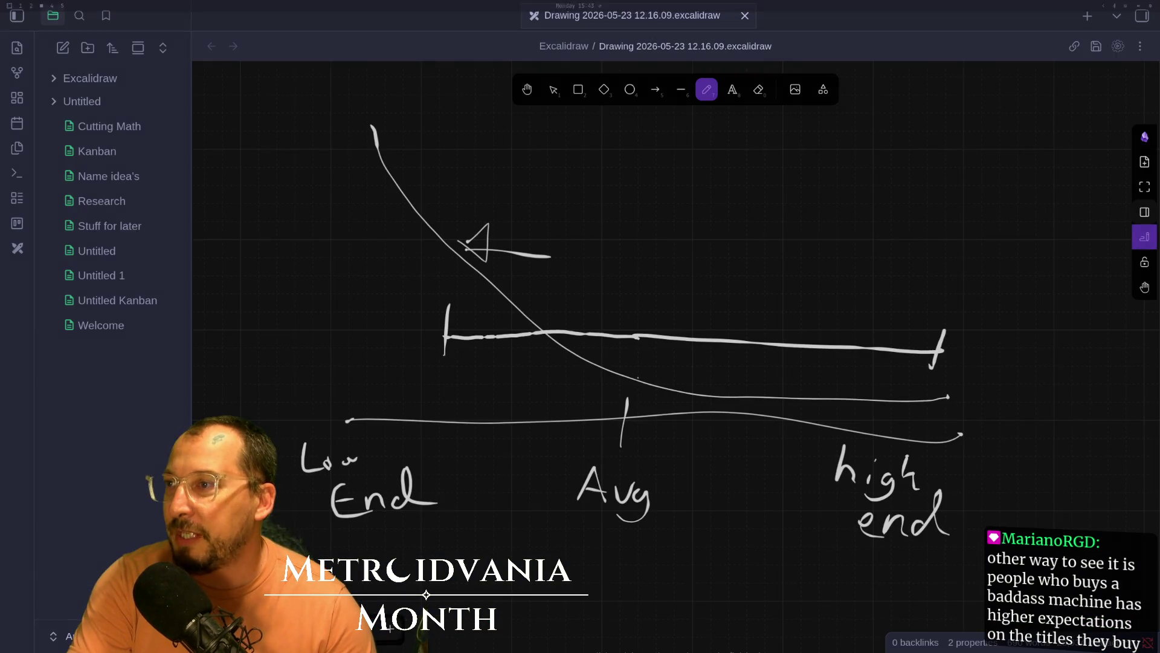
key("super+1")
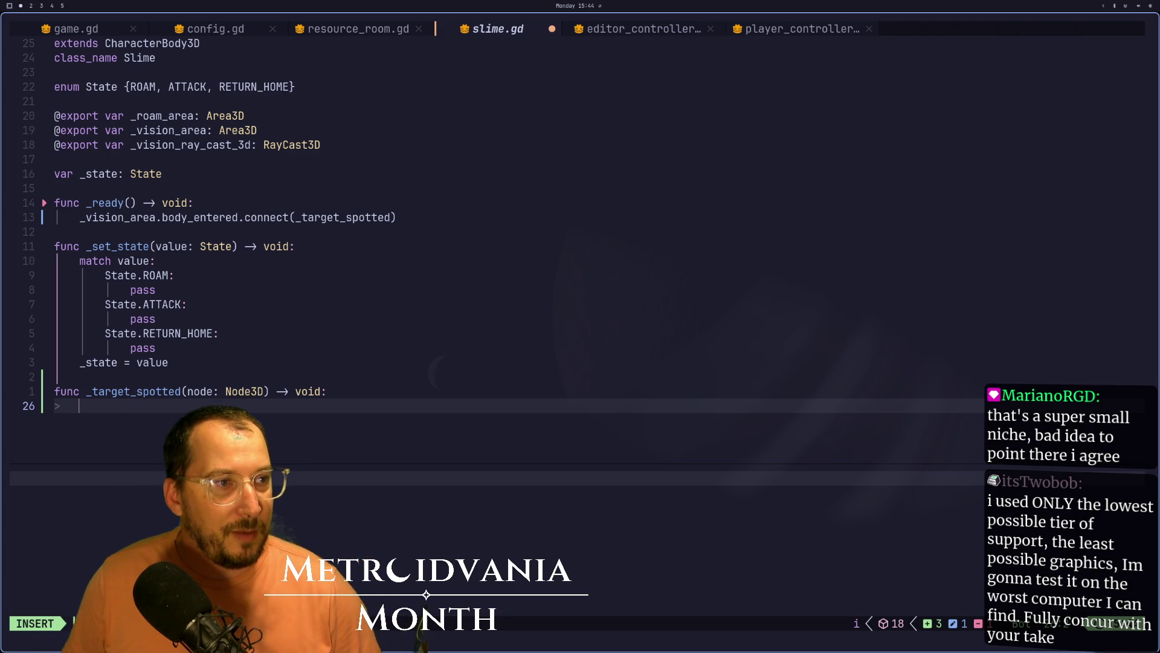
- Give _target_spotted a pass body and save slime.gd with :w, then view the sketch
key("super+4")
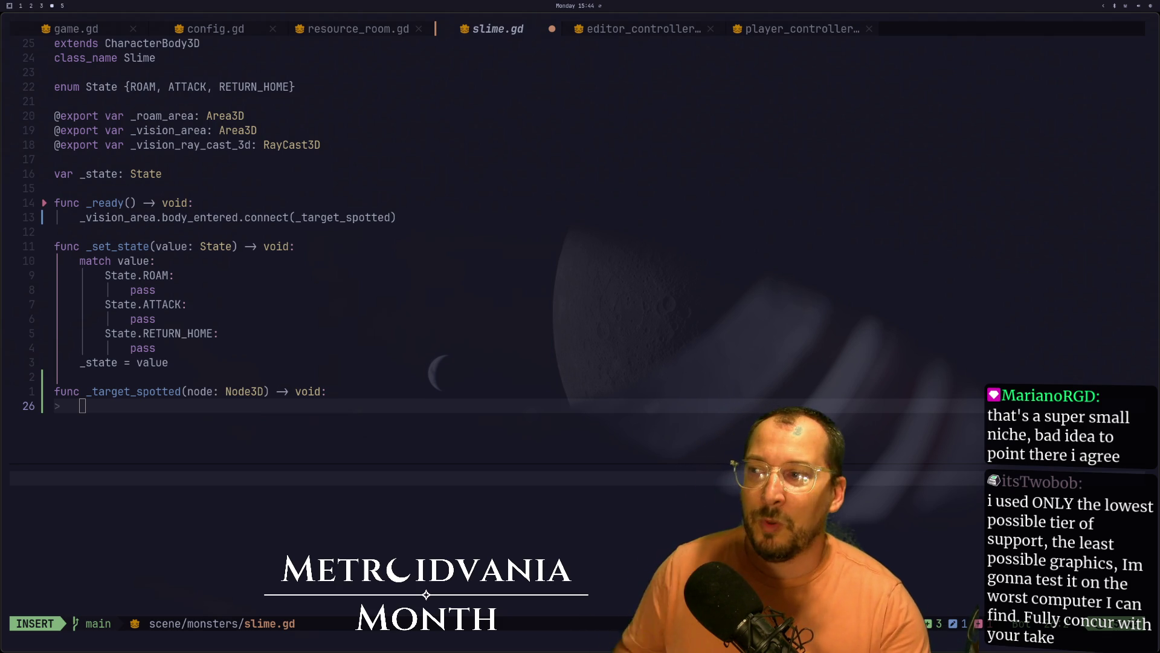
type("pass")
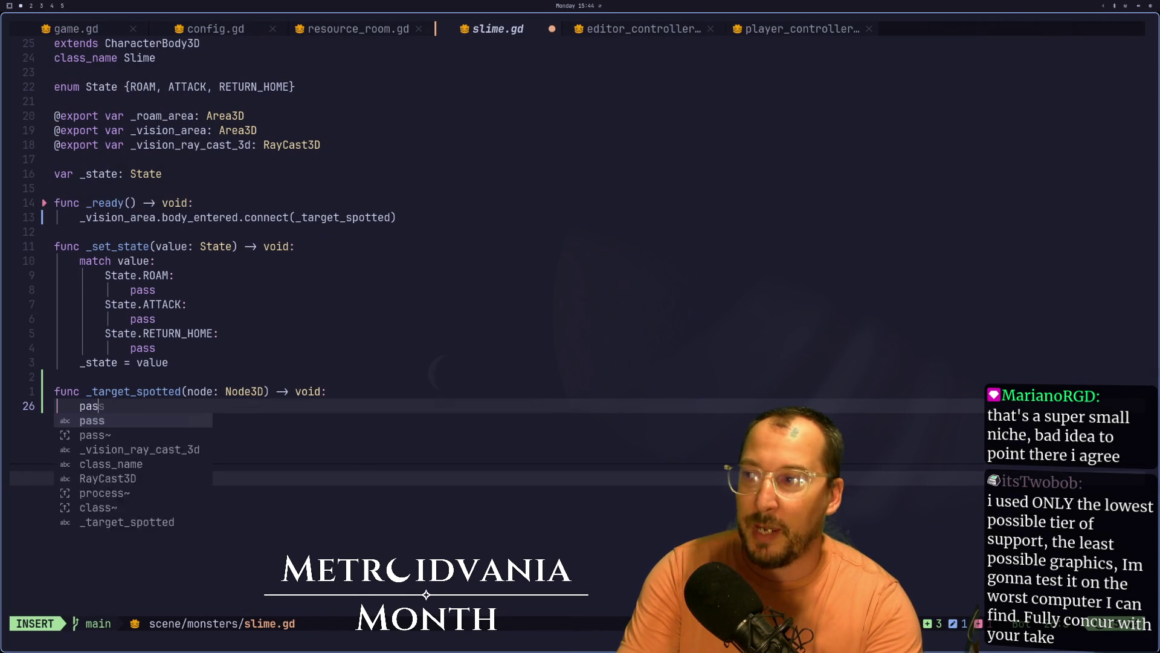
key("Escape")
key("colon")
type("w")
key("Return")
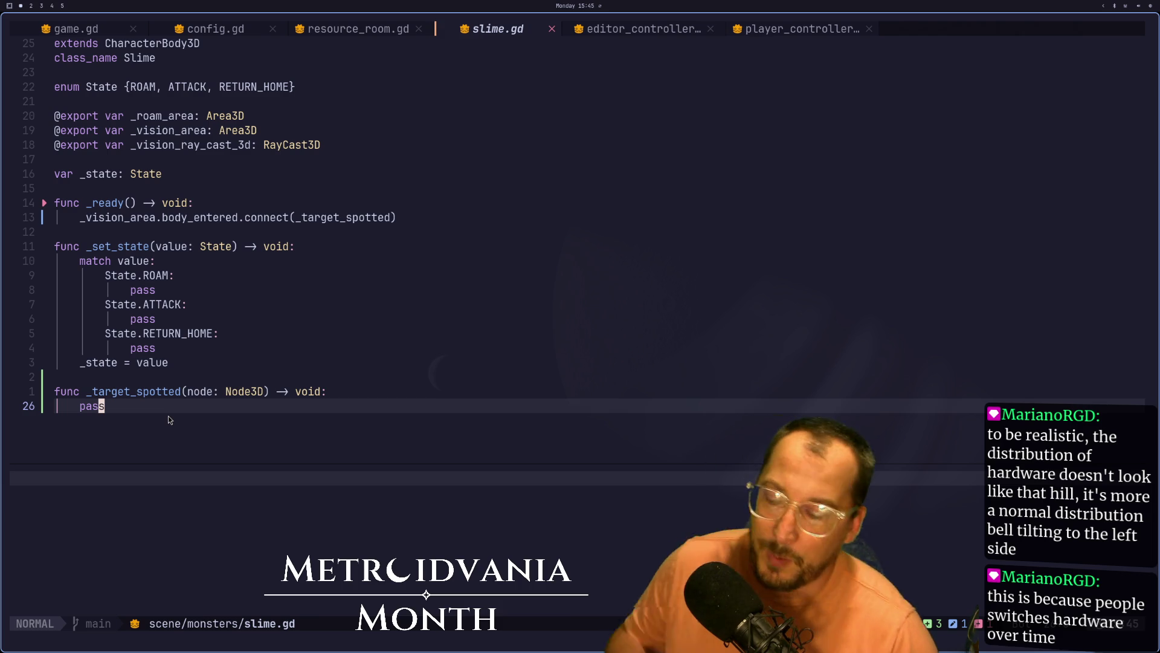
key("super+3")
key("super+4")
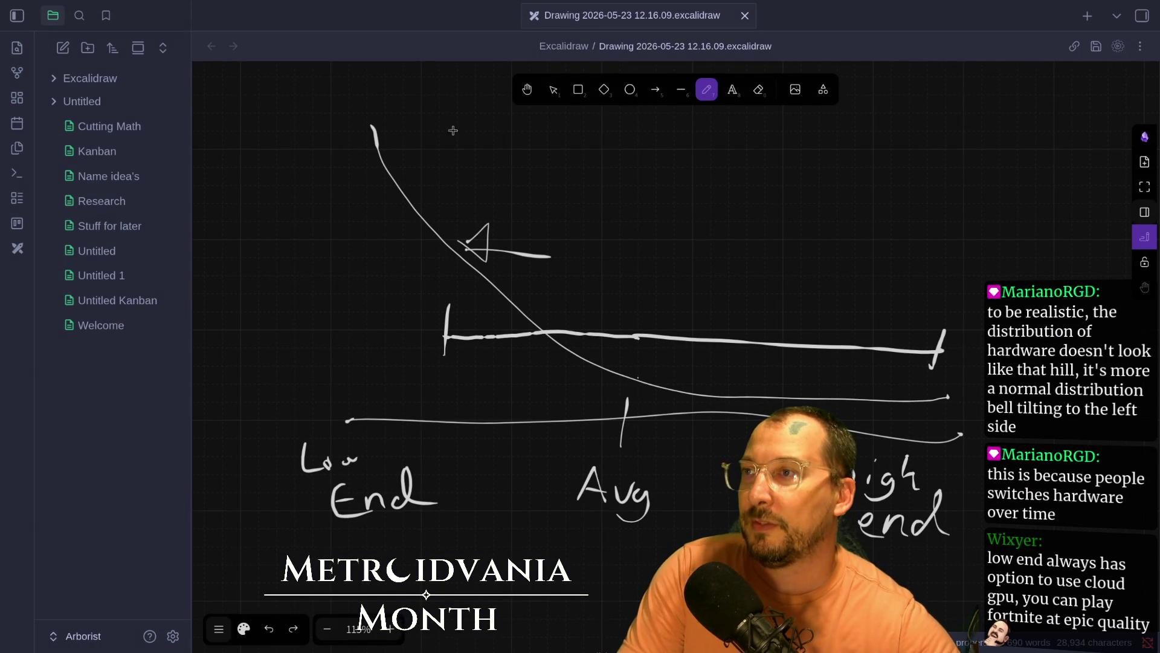
mouse_move(346, 152)
left_mouse_down()
mouse_move(410, 241)
mouse_move(695, 308)
mouse_move(844, 227)
left_mouse_up()
key("ctrl+a")
key("Escape")
key("ctrl+z")
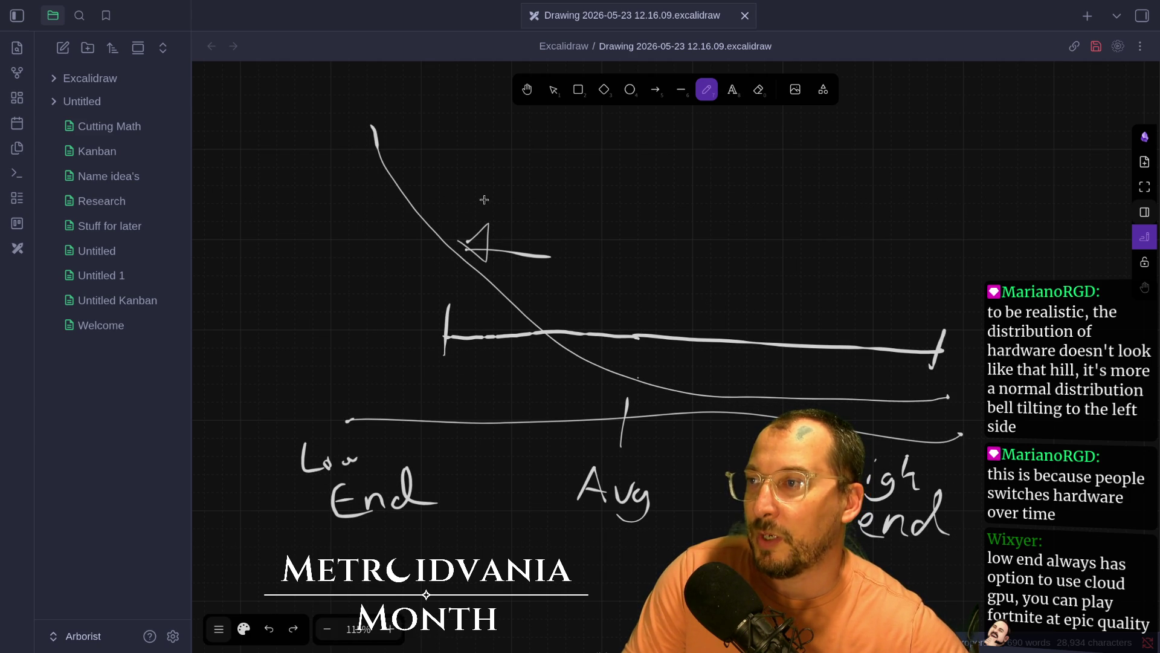
left_click_drag(474, 116, 481, 153)
mouse_move(499, 203)
left_mouse_down()
mouse_move(678, 332)
mouse_move(887, 278)
left_mouse_up()
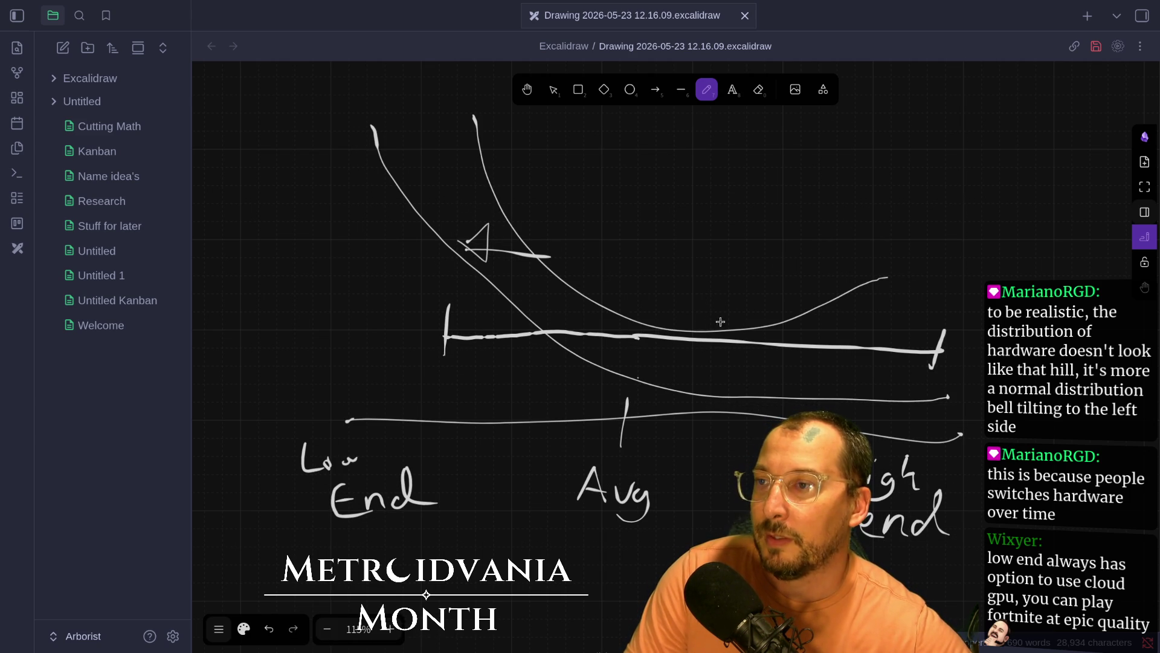
left_click_drag(702, 304, 681, 356)
mouse_move(912, 296)
left_mouse_down()
mouse_move(894, 271)
mouse_move(883, 312)
mouse_move(909, 323)
left_mouse_up()
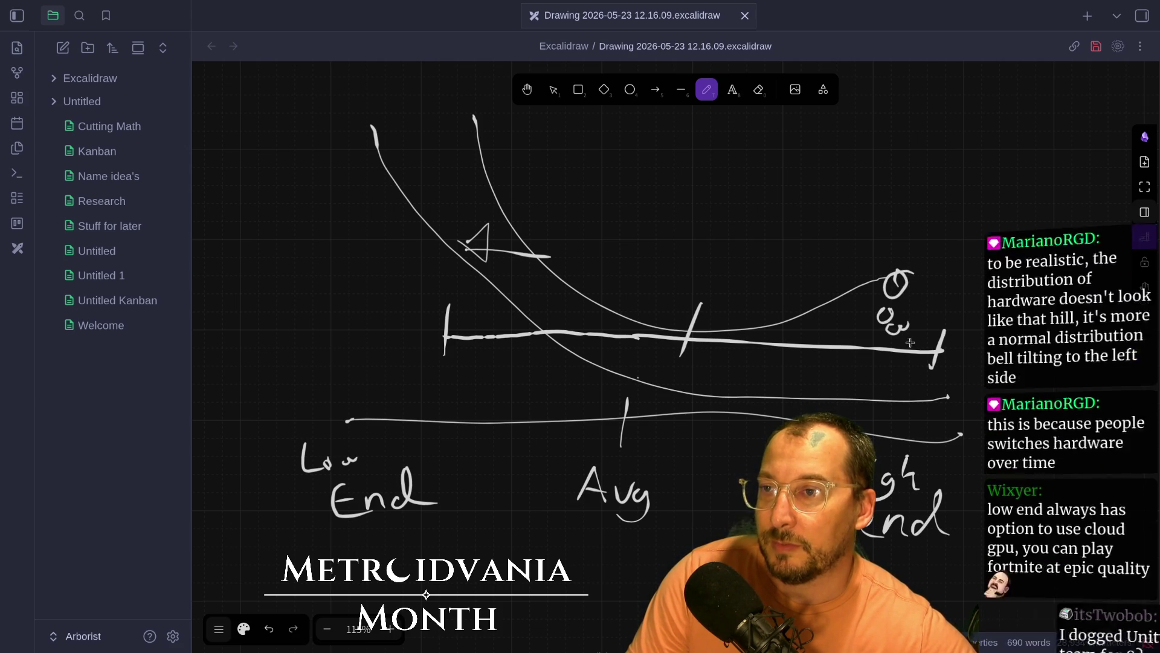
key("ctrl+z")
key("ctrl+z")
key("ctrl+z")
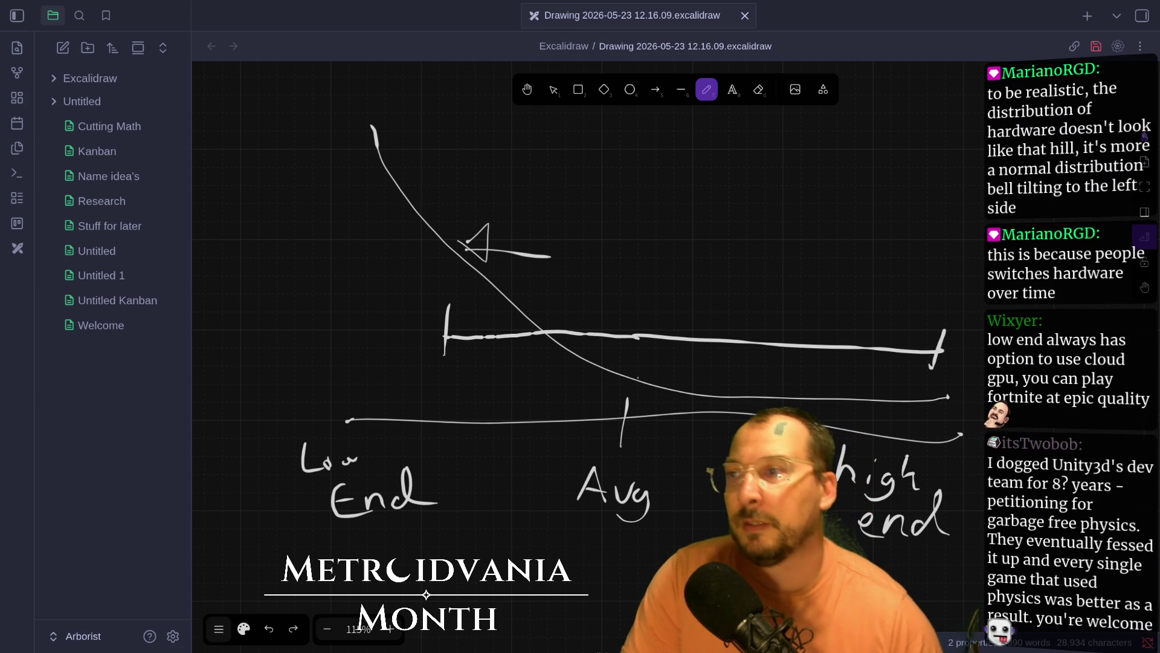
key("super+2")
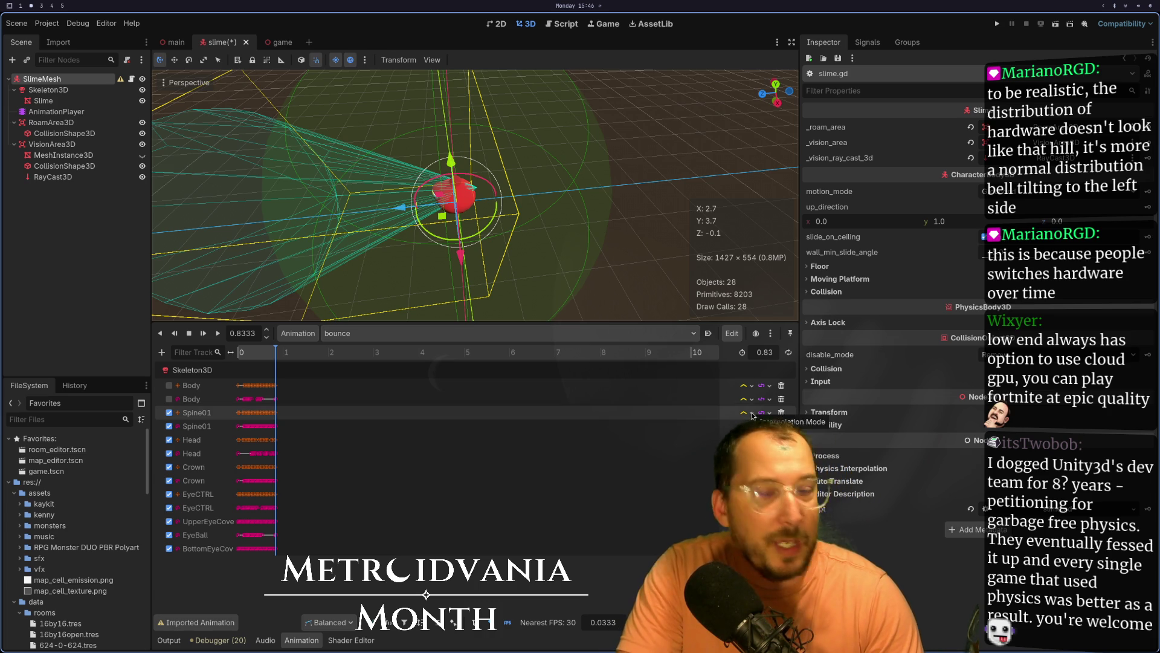
key("super+1")
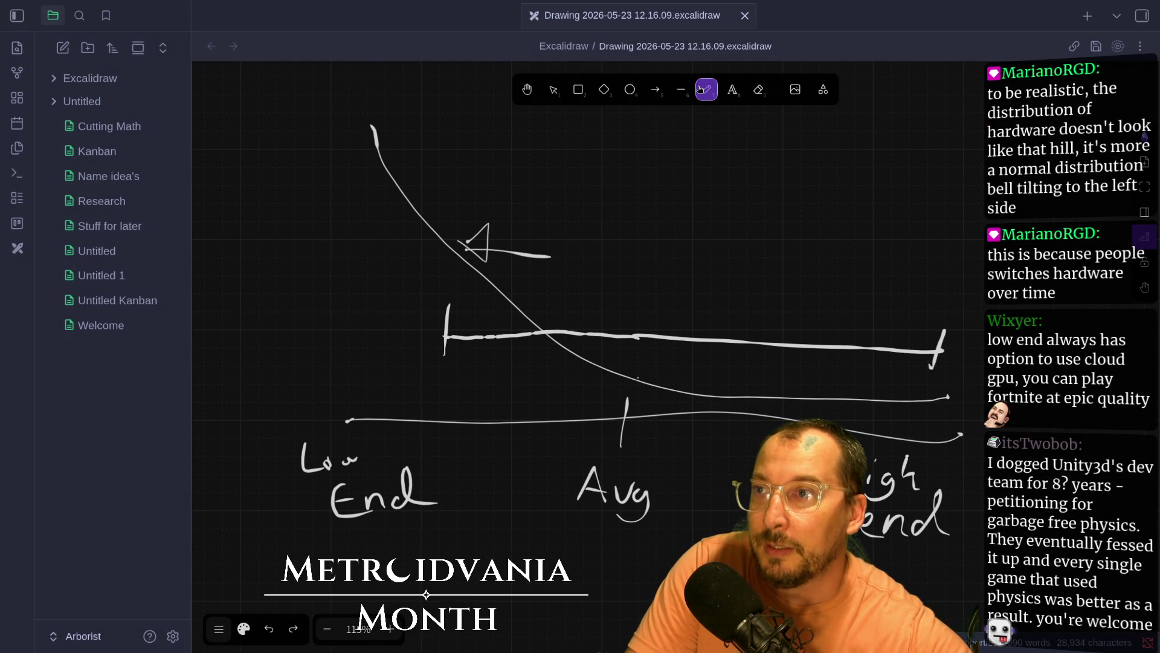
mouse_move(466, 273)
left_mouse_down()
mouse_move(448, 280)
mouse_move(460, 294)
mouse_move(454, 316)
mouse_move(474, 299)
left_mouse_up()
key("ctrl+a")
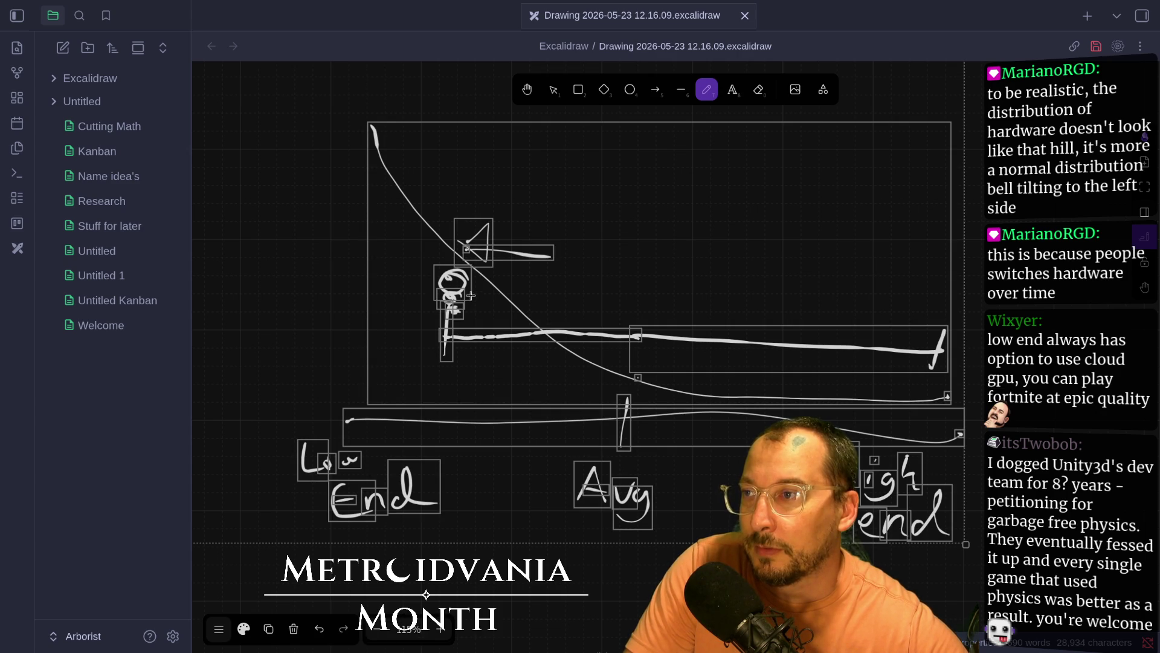
key("Escape")
key("ctrl+z")
left_click(707, 90)
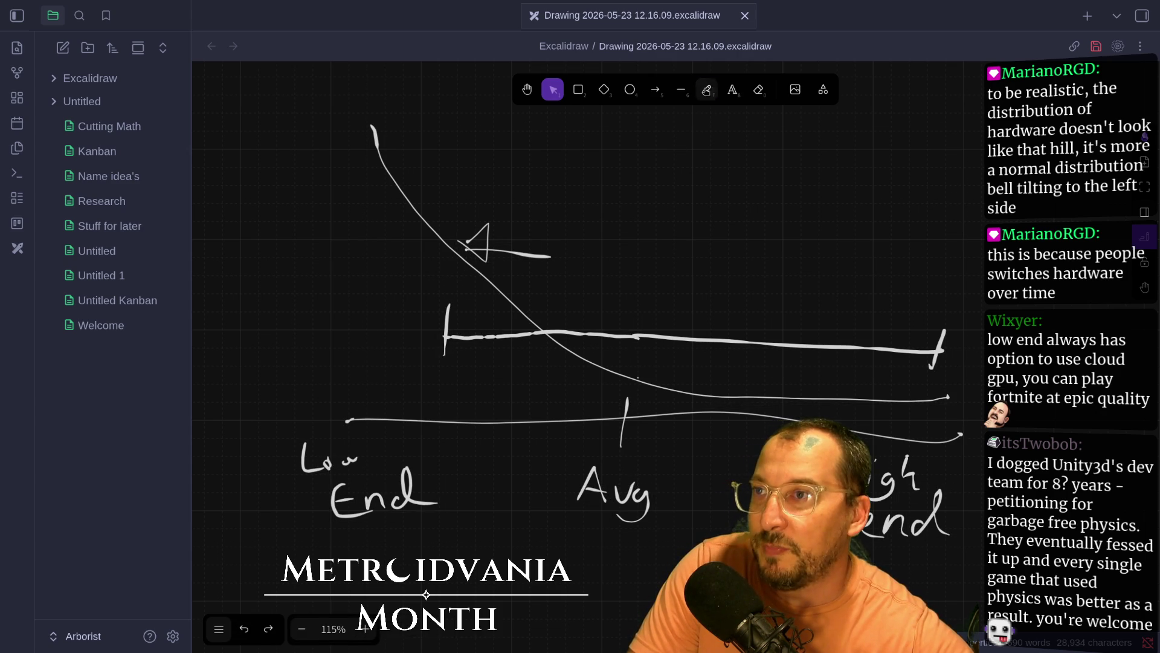
left_click(446, 281)
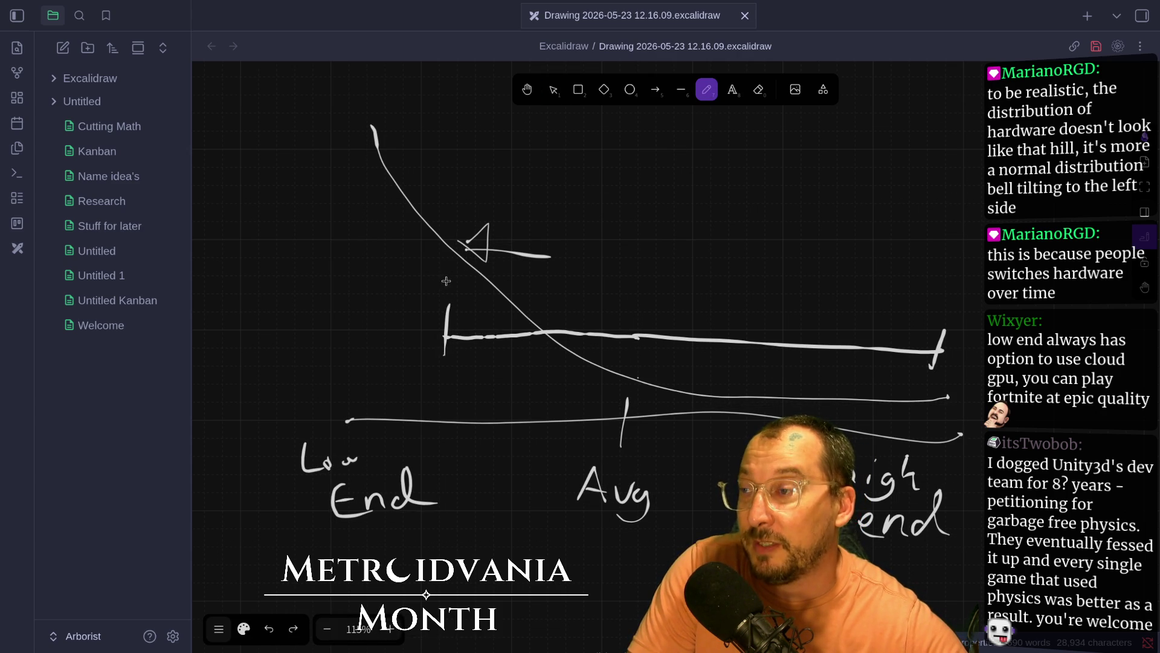
mouse_move(456, 240)
left_mouse_down()
mouse_move(448, 248)
mouse_move(457, 242)
left_mouse_up()
key("ctrl+z")
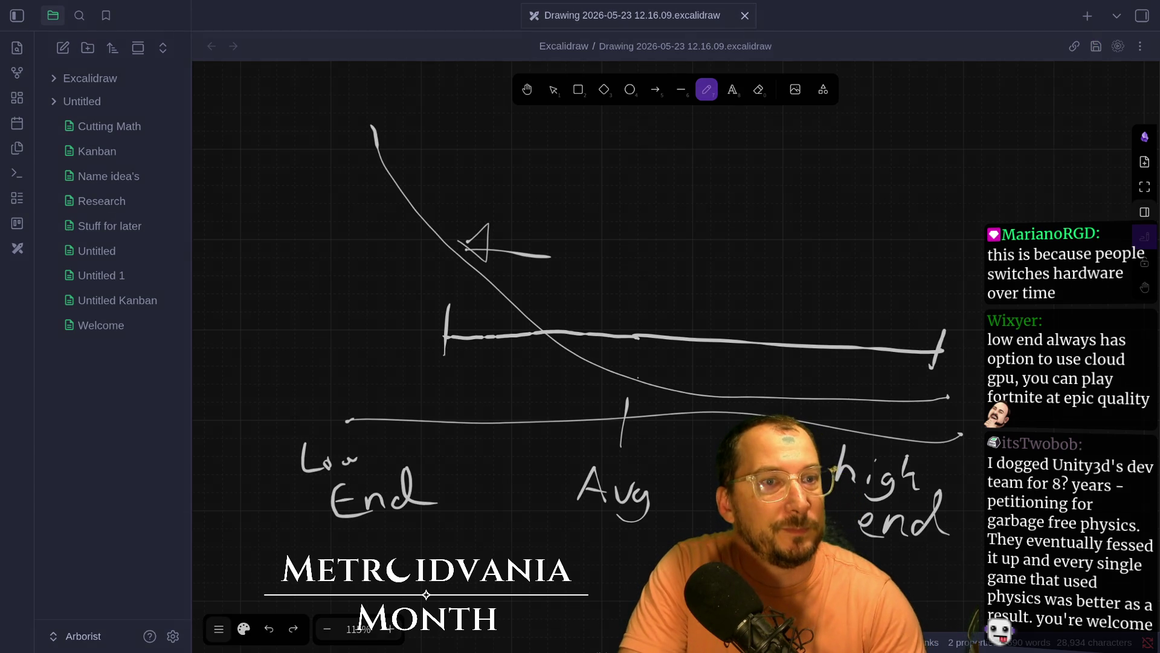
key("super+1")
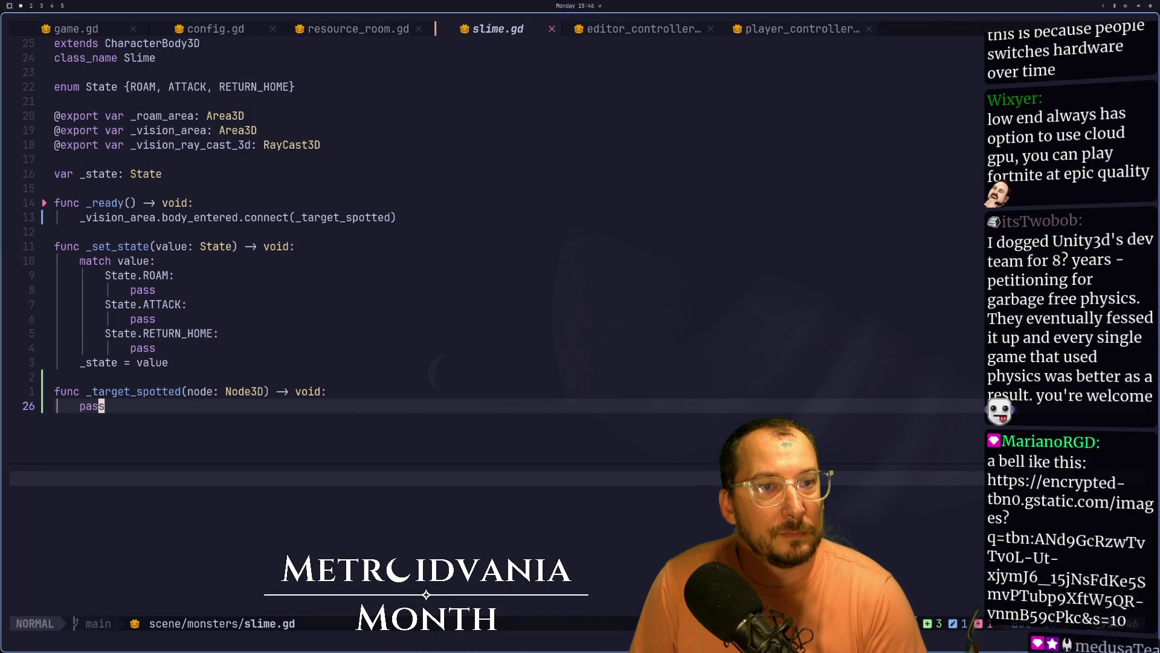
- Return to slime.gd in Neovim with the cursor on the pass line of _target_spotted
key("super+4")
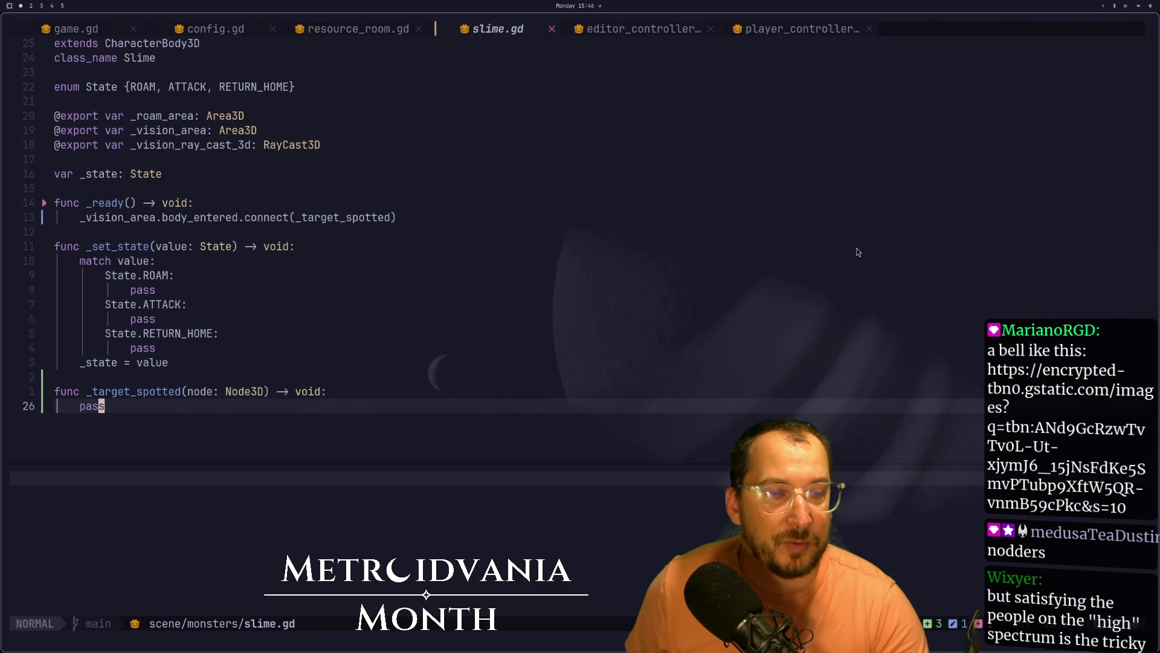
left_click(504, 319)
left_click(376, 420)
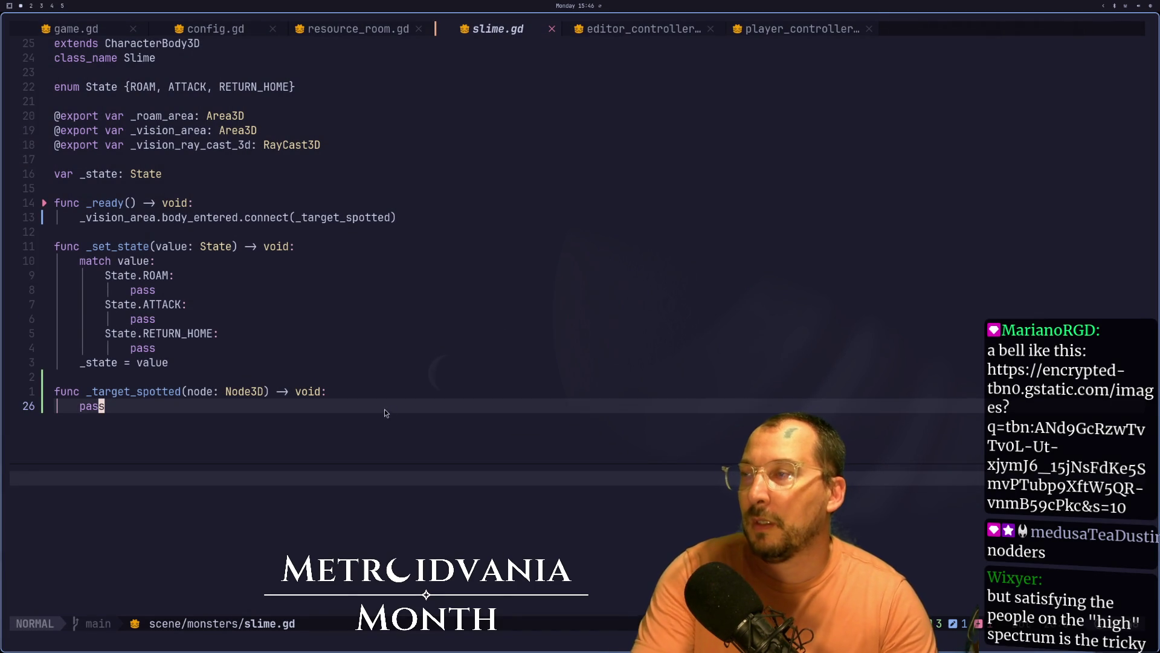
key("super+2")
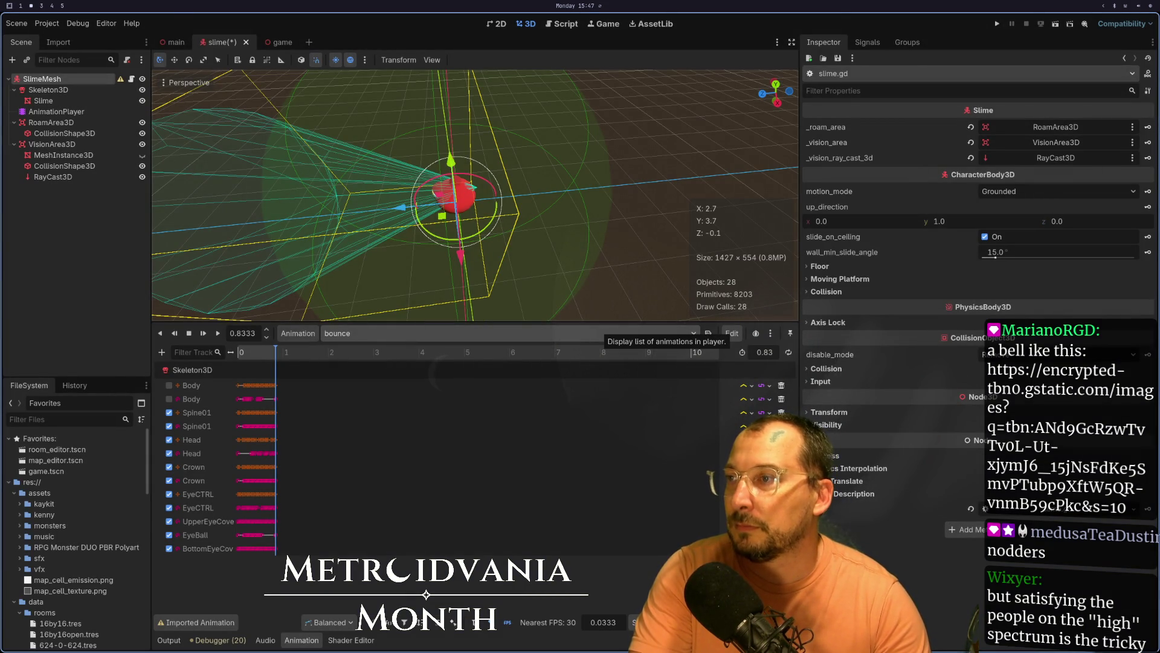
key("super+1")
- Add a print_debug("Target spotted") line, remove pass, and save slime.gd with :w
type("Oprint")
type("debug(\"")
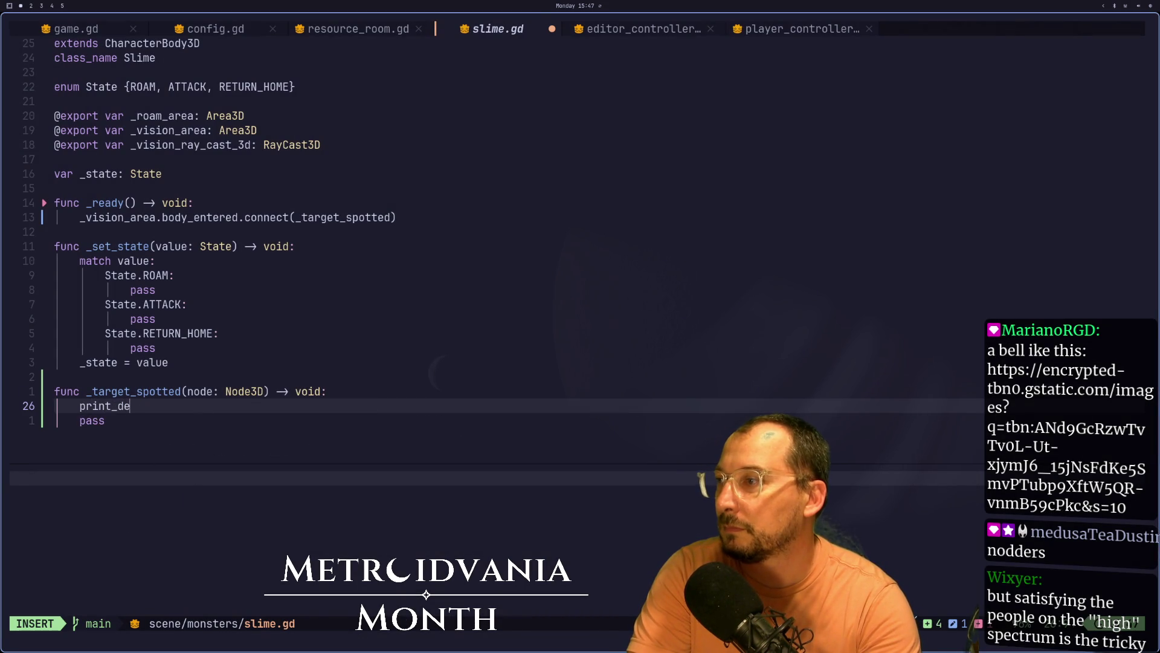
type("Target spott")
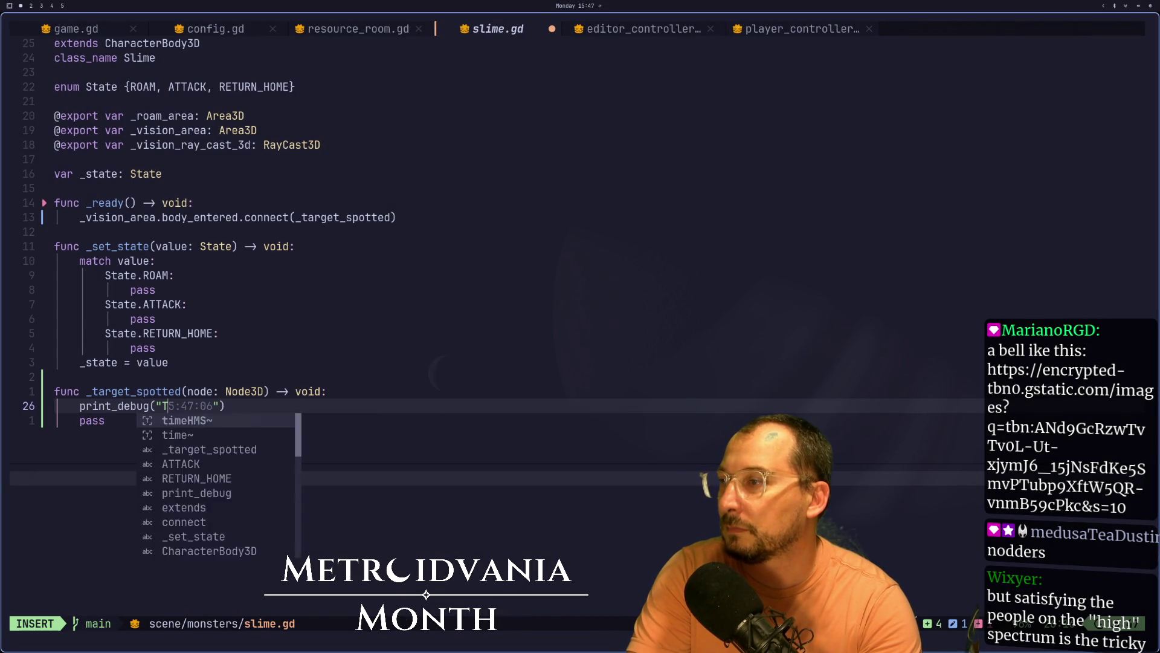
type("ed")
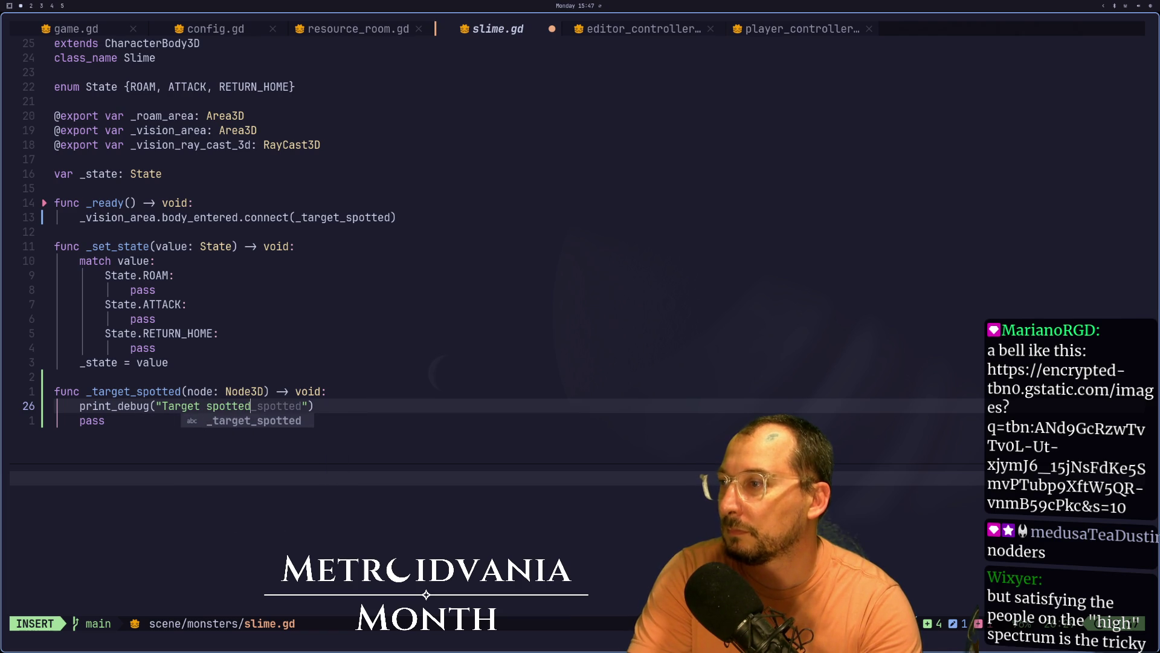
key("Escape")
key("j")
key("d")
key("d")
type(":w")
key("Return")
key("super+2")
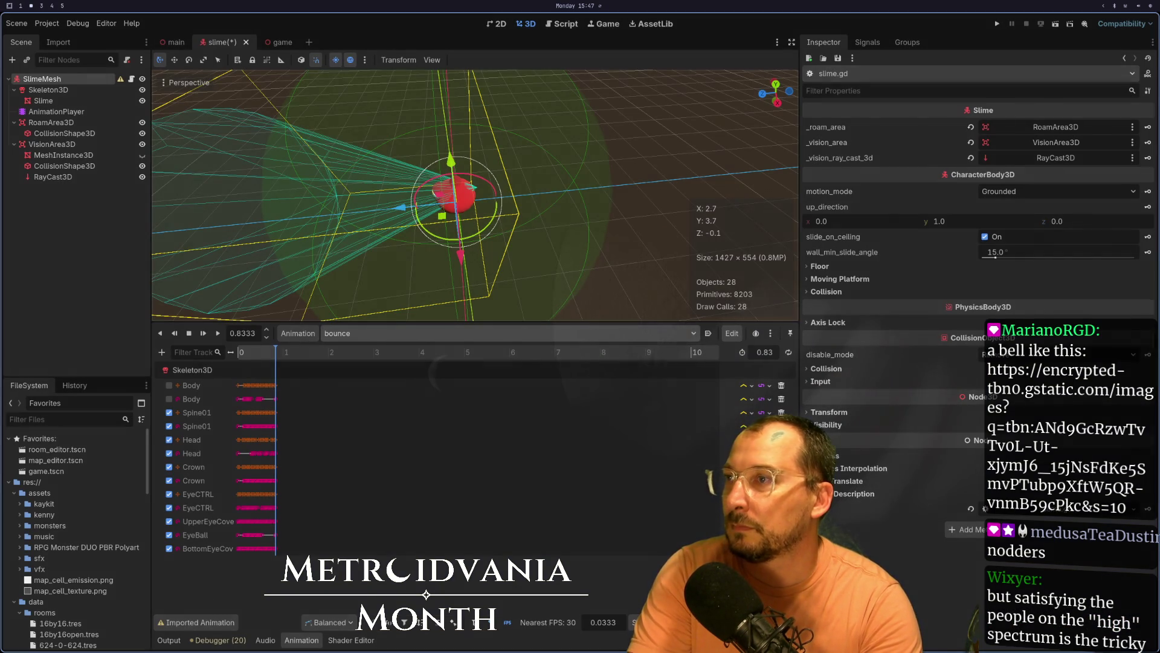
- Save and run the project, then select VisionArea3D and expand its Collision settings
left_click(997, 24)
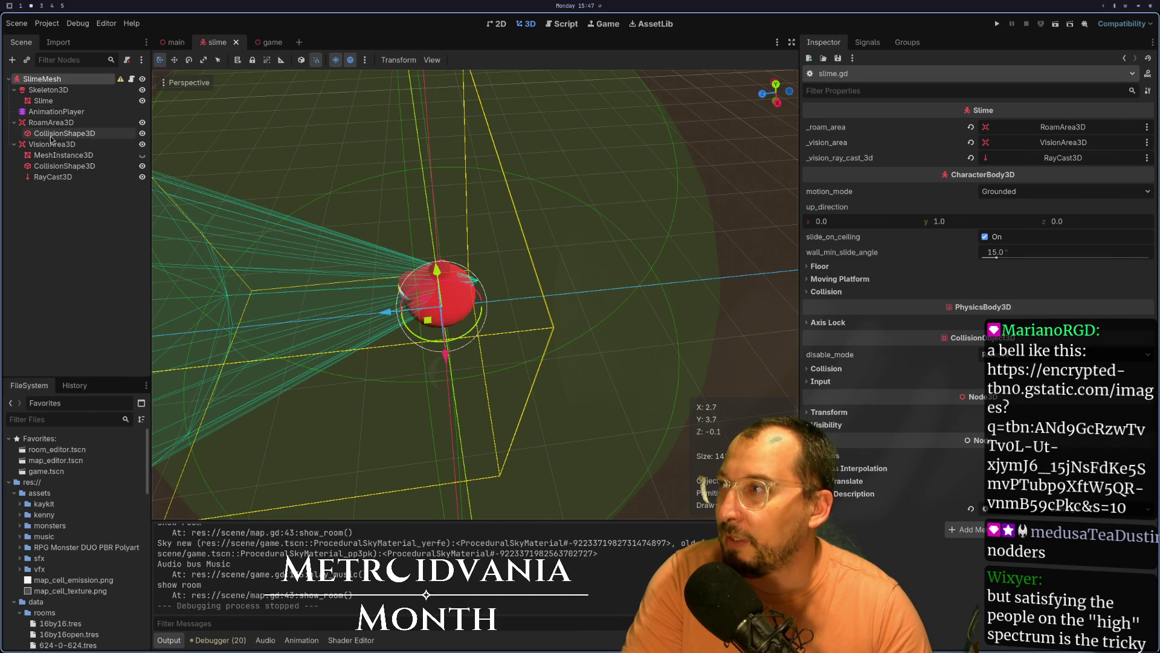
left_click(67, 123)
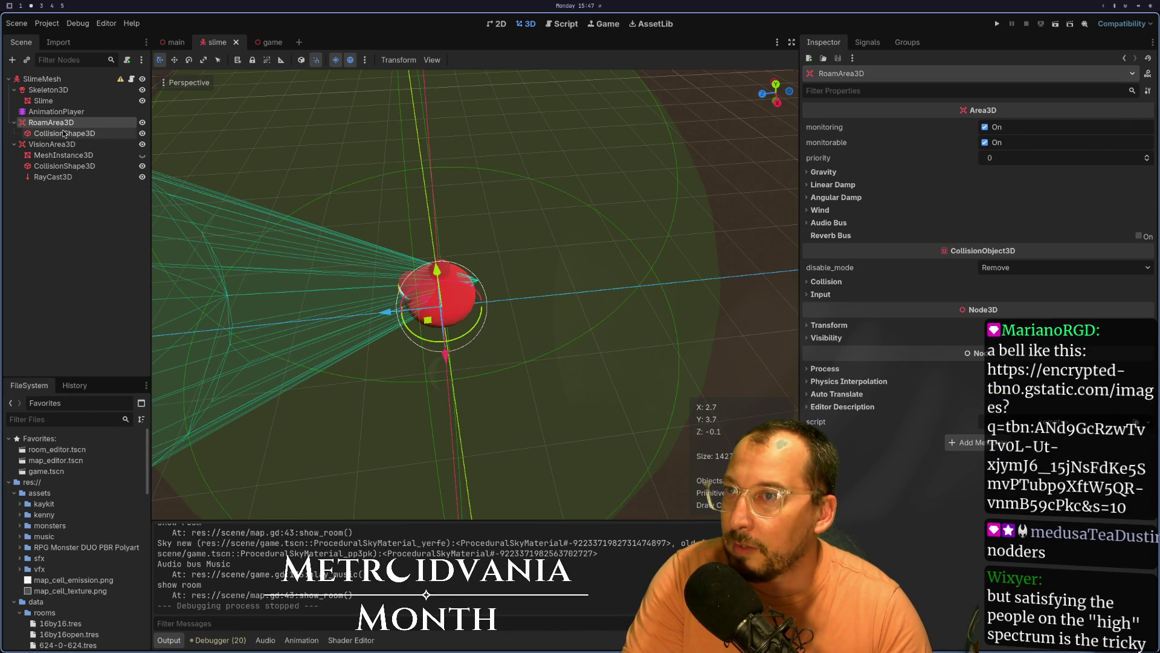
left_click(59, 144)
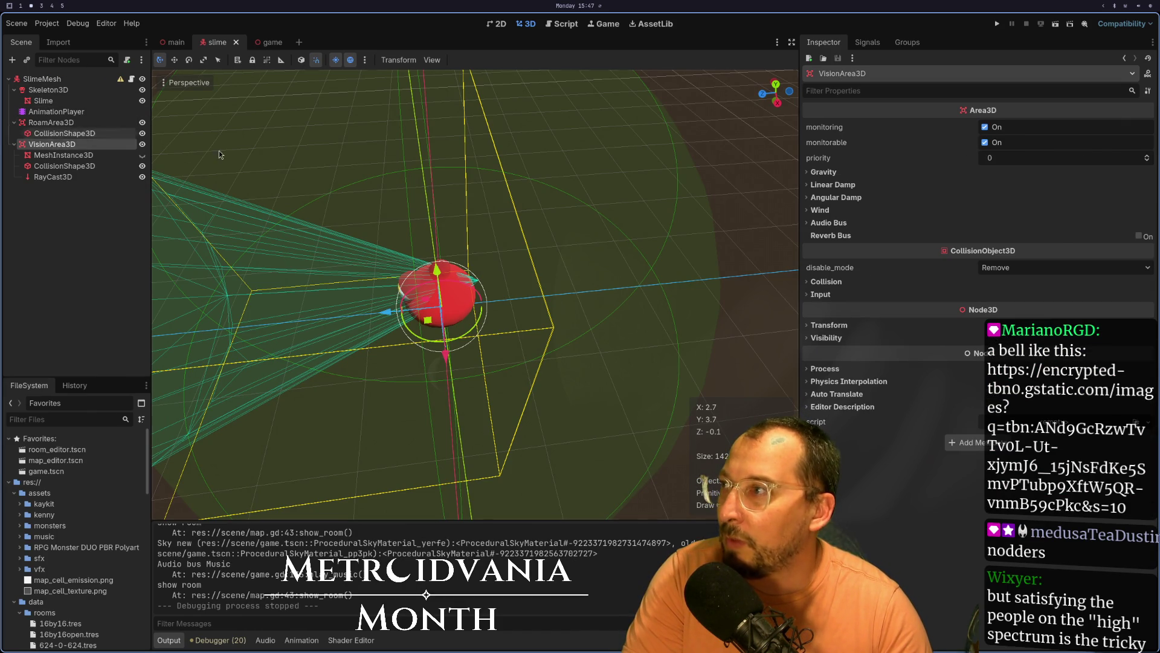
left_click(823, 282)
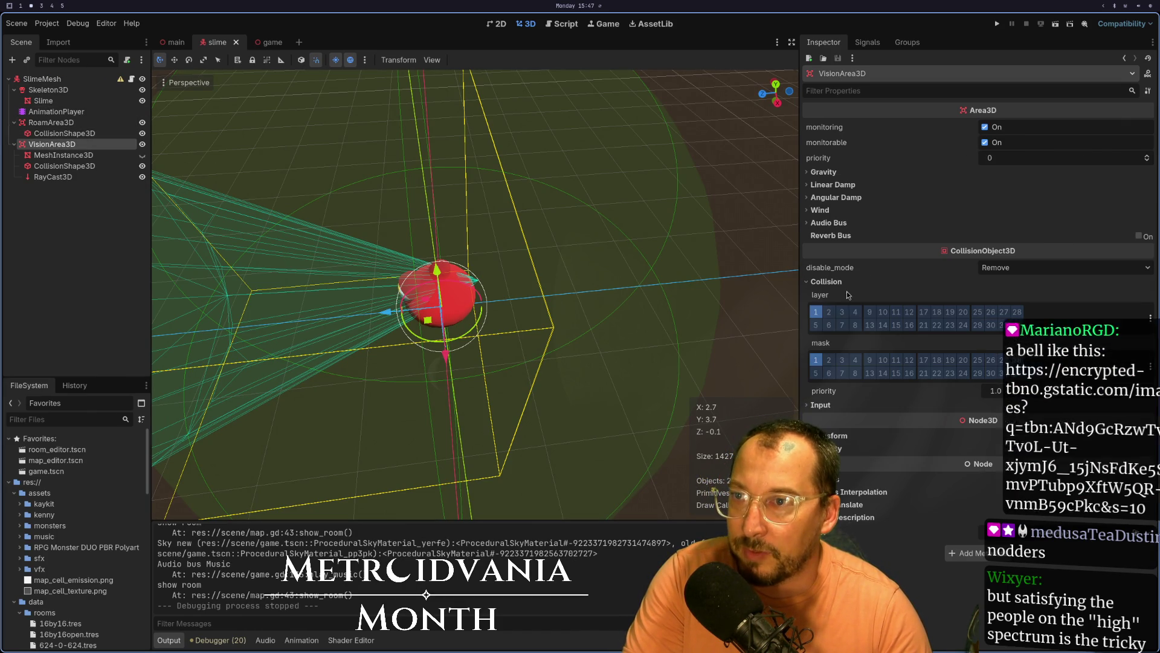
- Clear VisionArea3D's collision layer, set its mask to layer 2 only, save, and filter files for 'player'
left_click(816, 312)
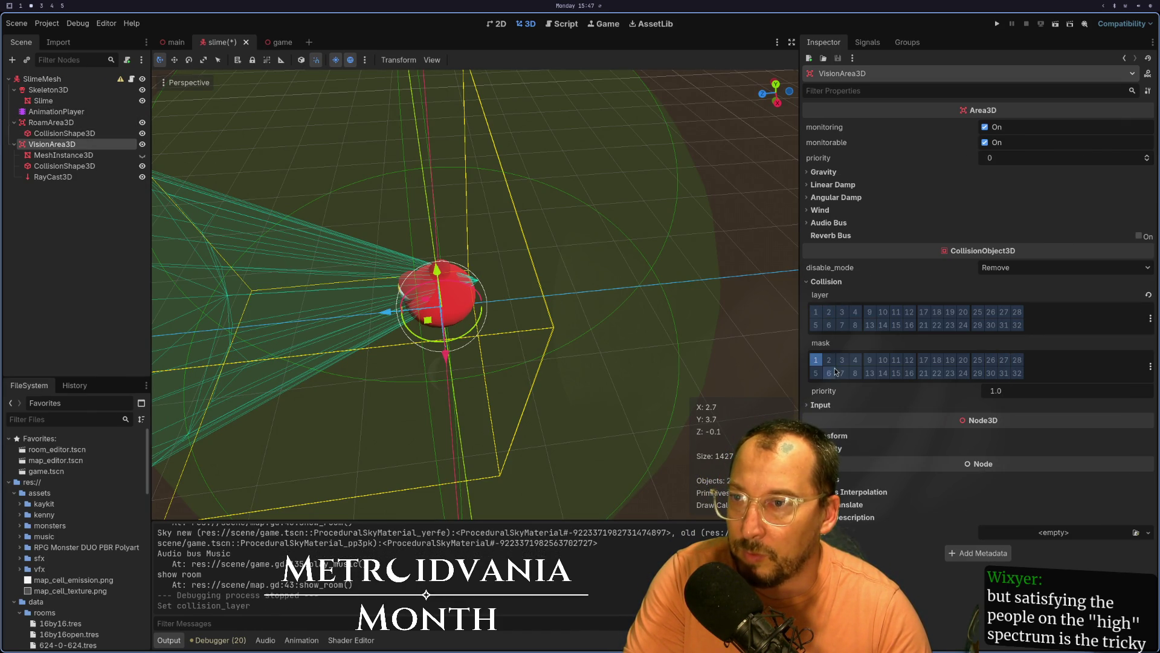
left_click(830, 313)
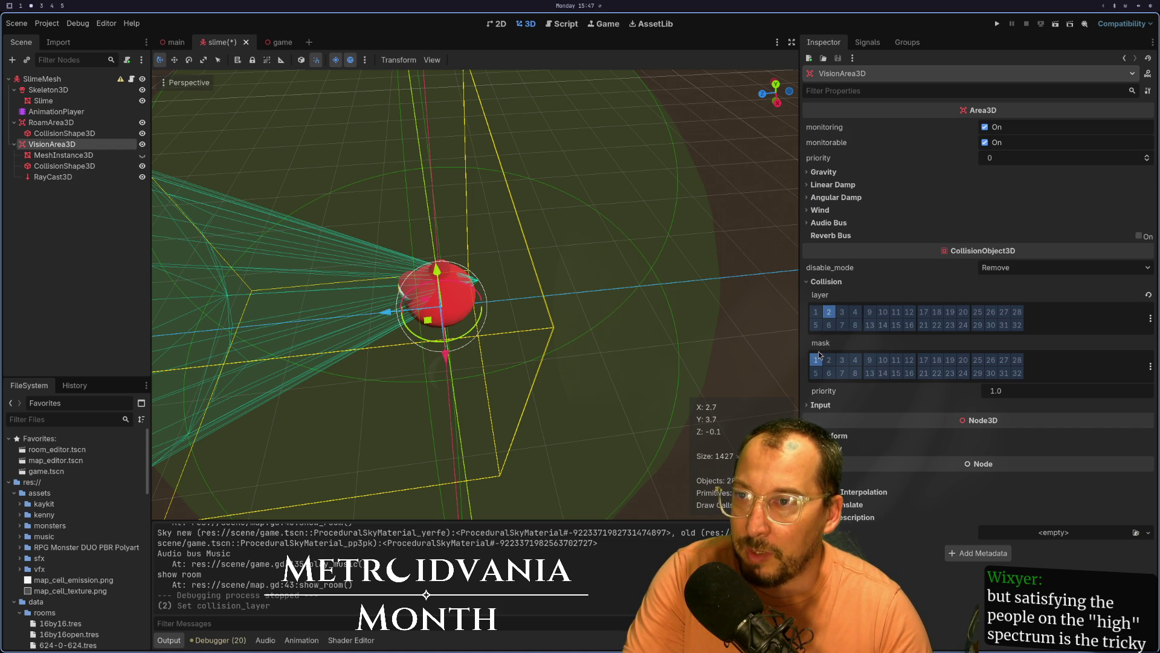
left_click(829, 312)
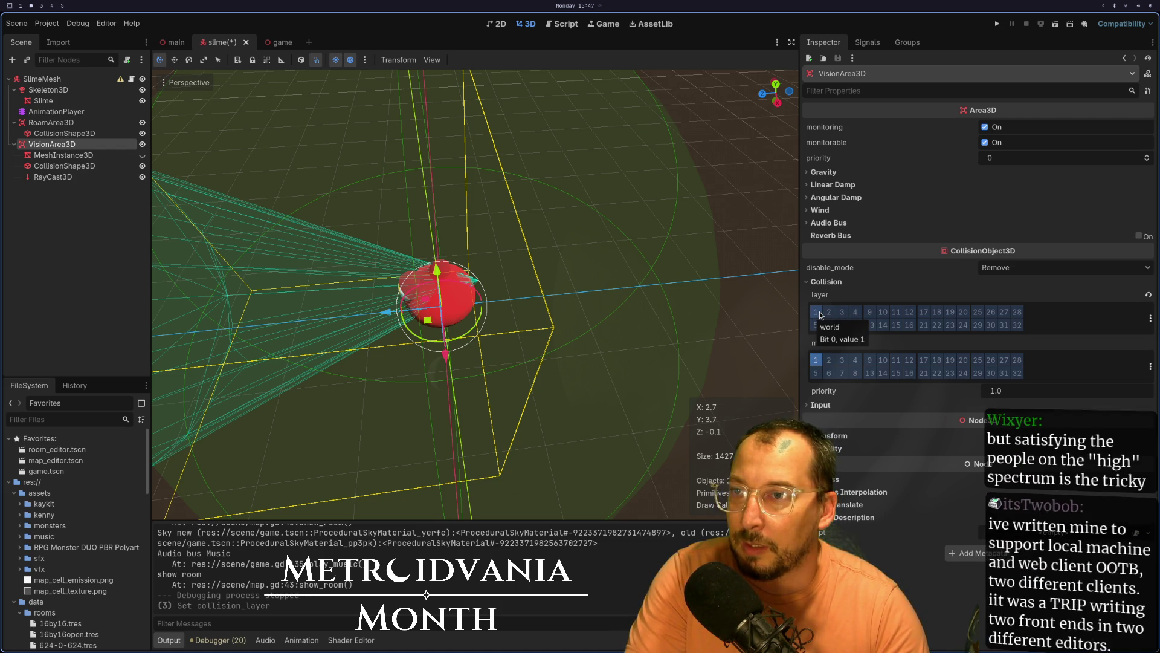
left_click(817, 361)
left_click(829, 361)
key("ctrl+s")
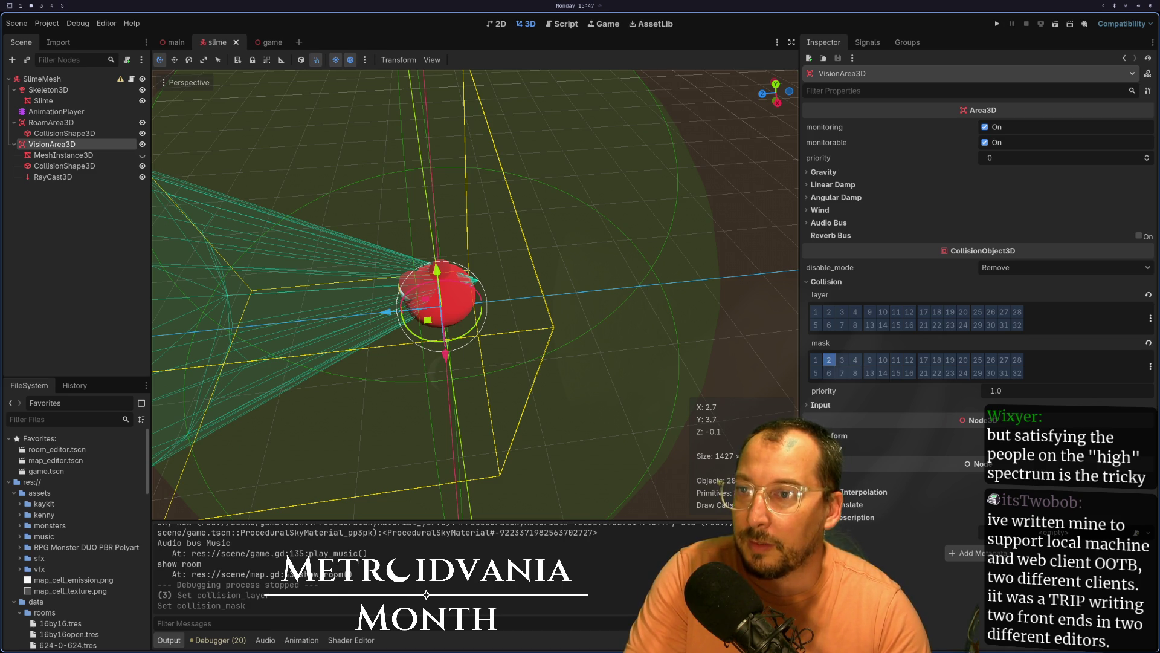
left_click(49, 421)
type("player")
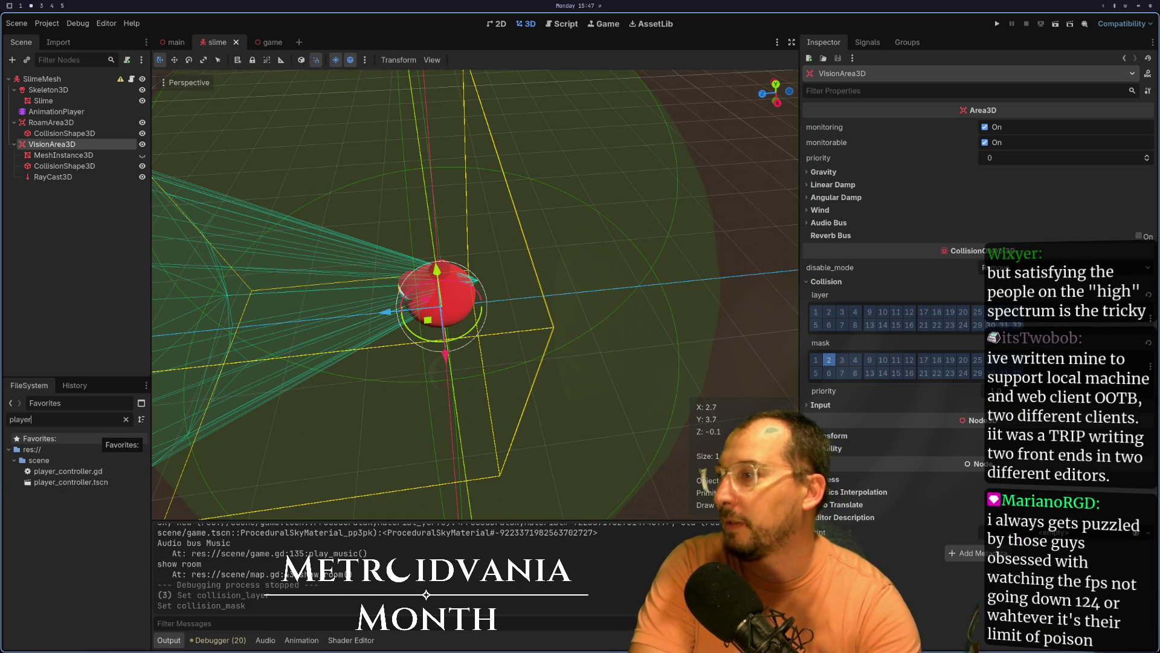
- Open player_controller.tscn, inspect LargeCollisionShape3D and PlayerController, then go back to the slime tab
double_click(66, 482)
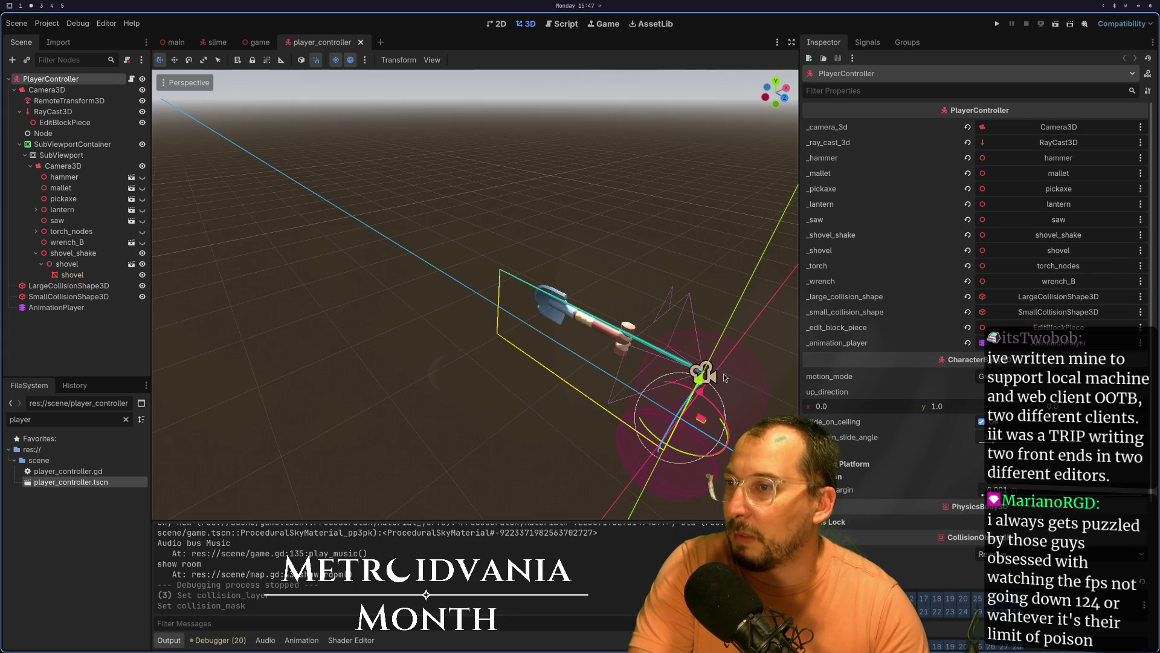
left_click(724, 373)
left_click(68, 285)
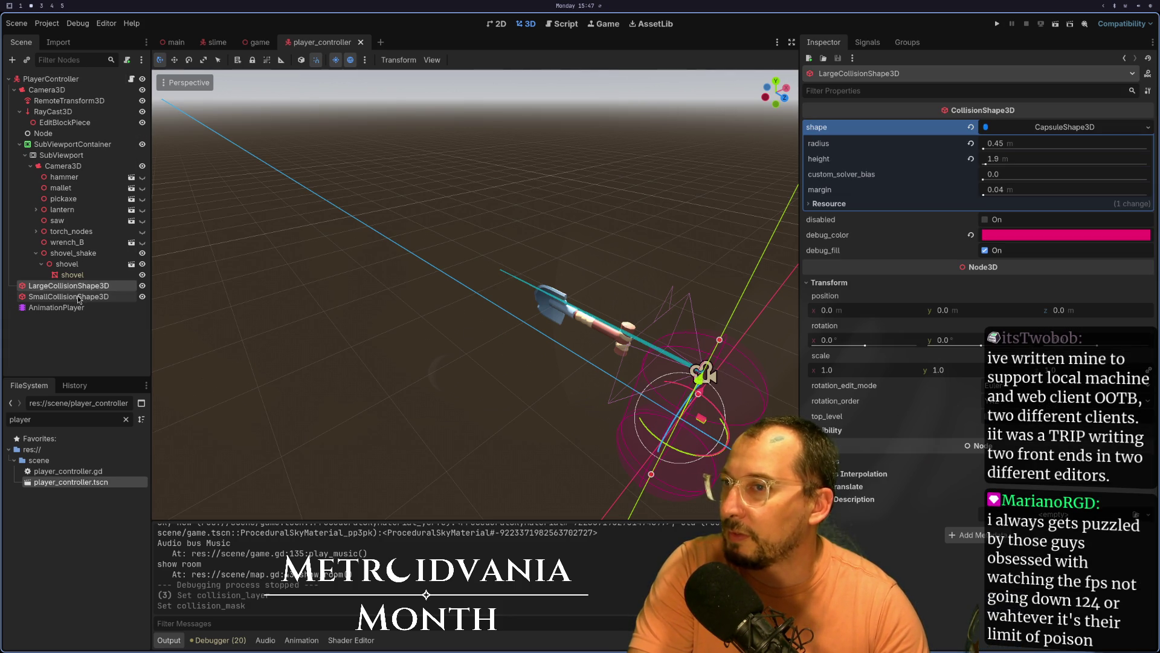
left_click(51, 79)
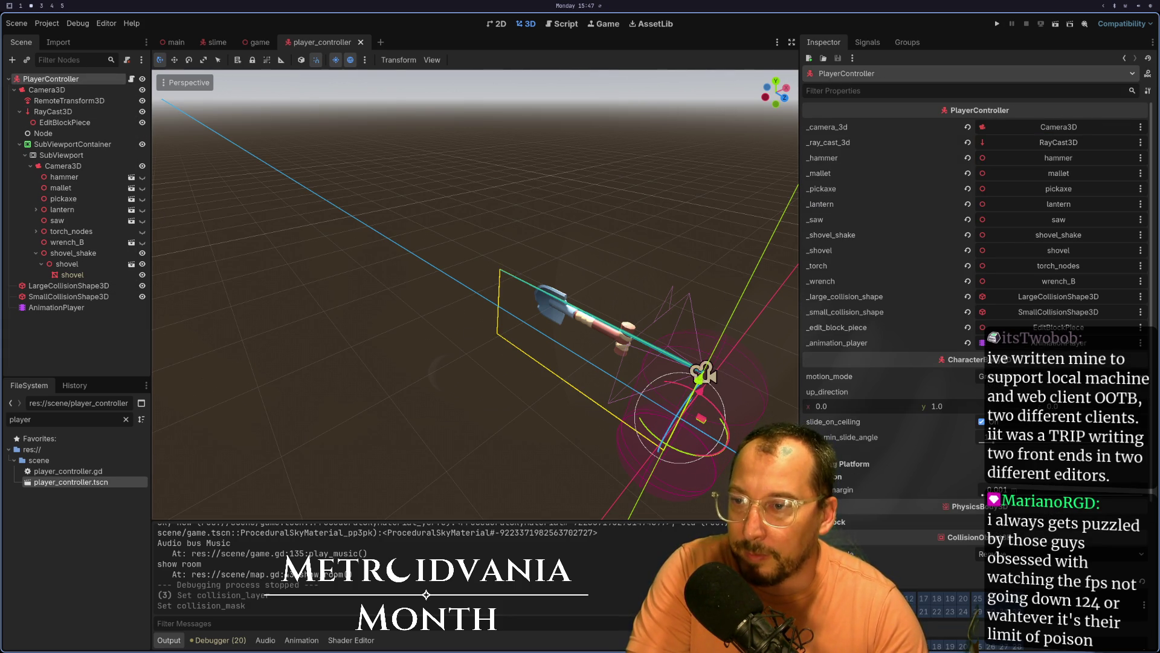
mouse_move(259, 48)
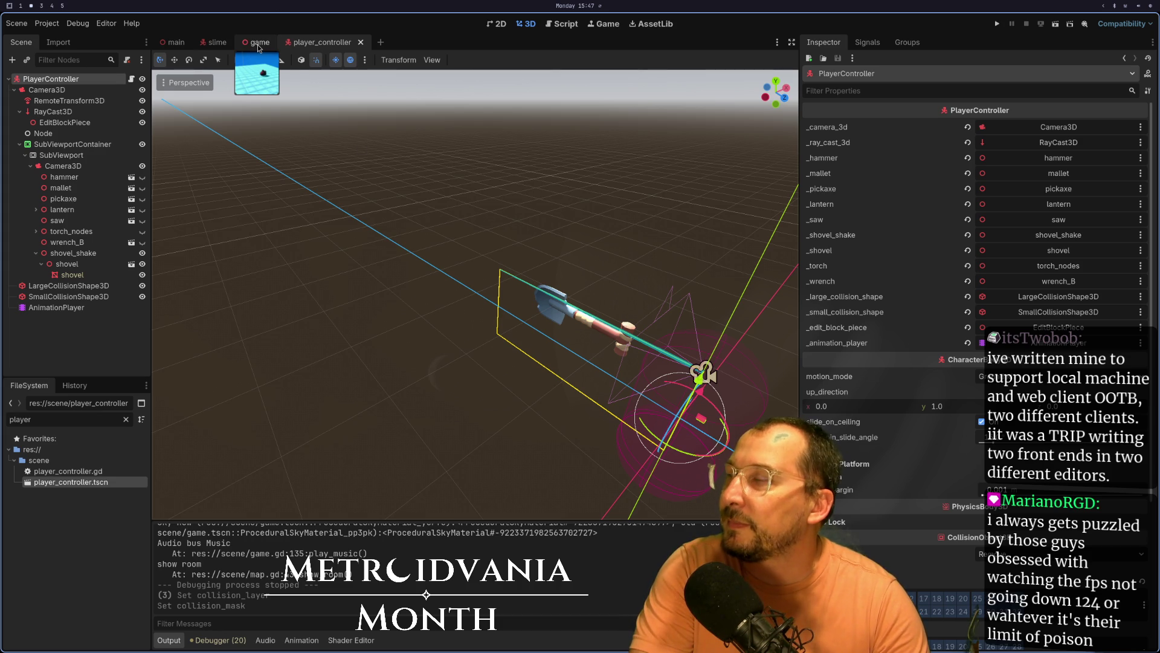
left_click(215, 41)
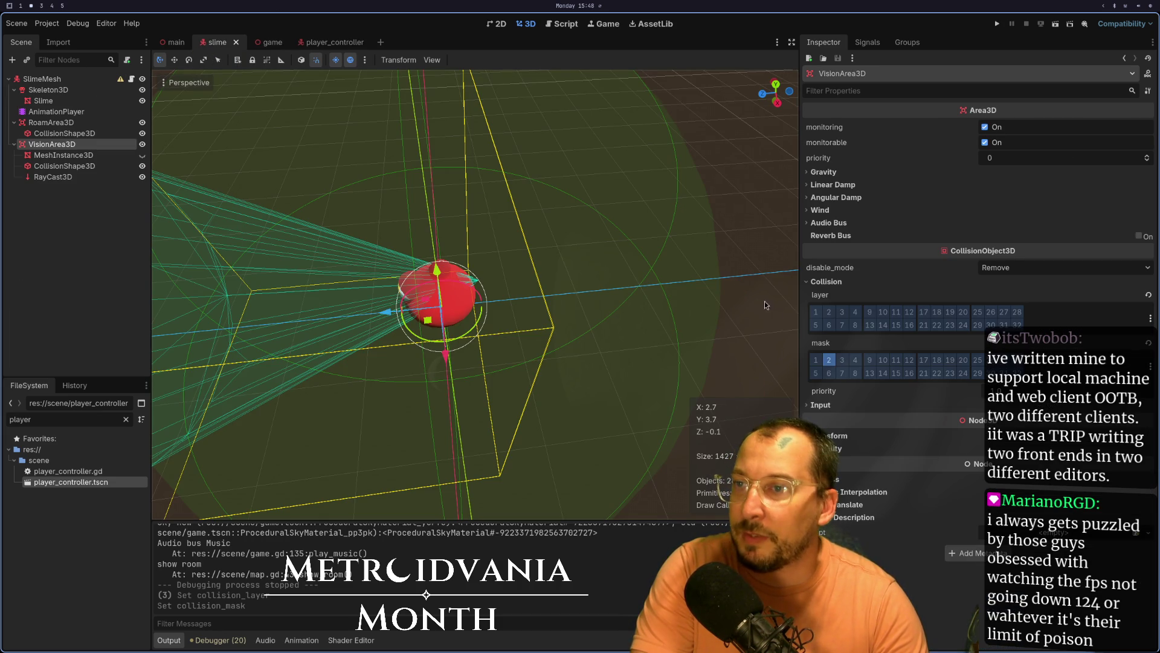
- Re-enable collision layer 1 on VisionArea3D, save the slime scene, and select the file filter text
left_click(814, 312)
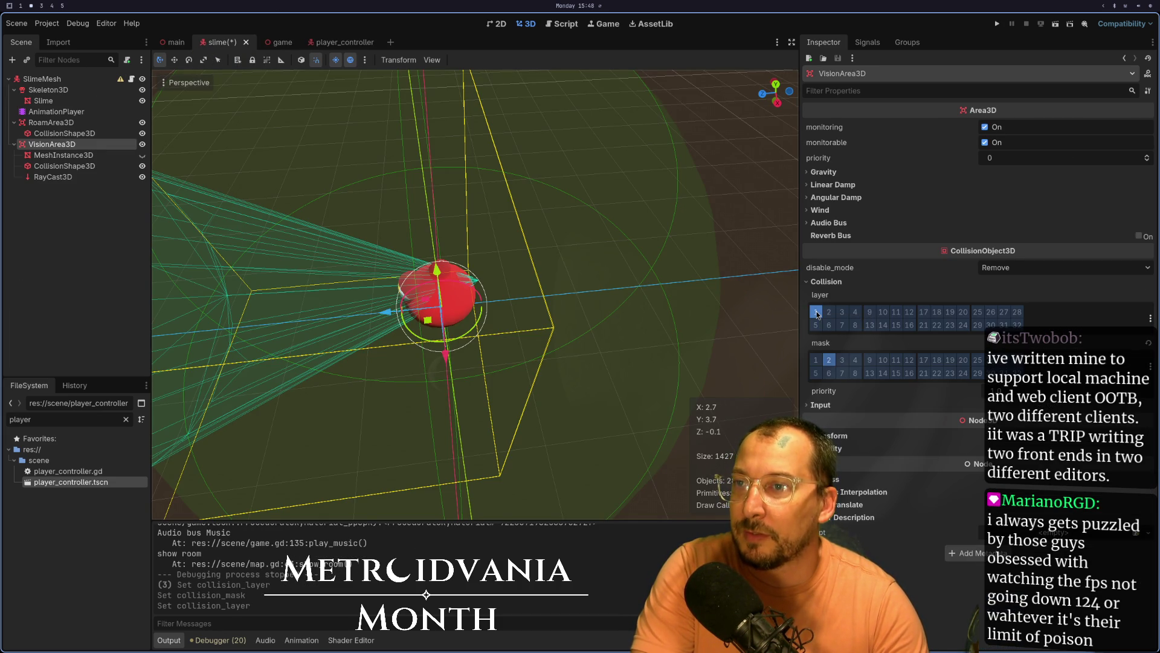
key("ctrl+s")
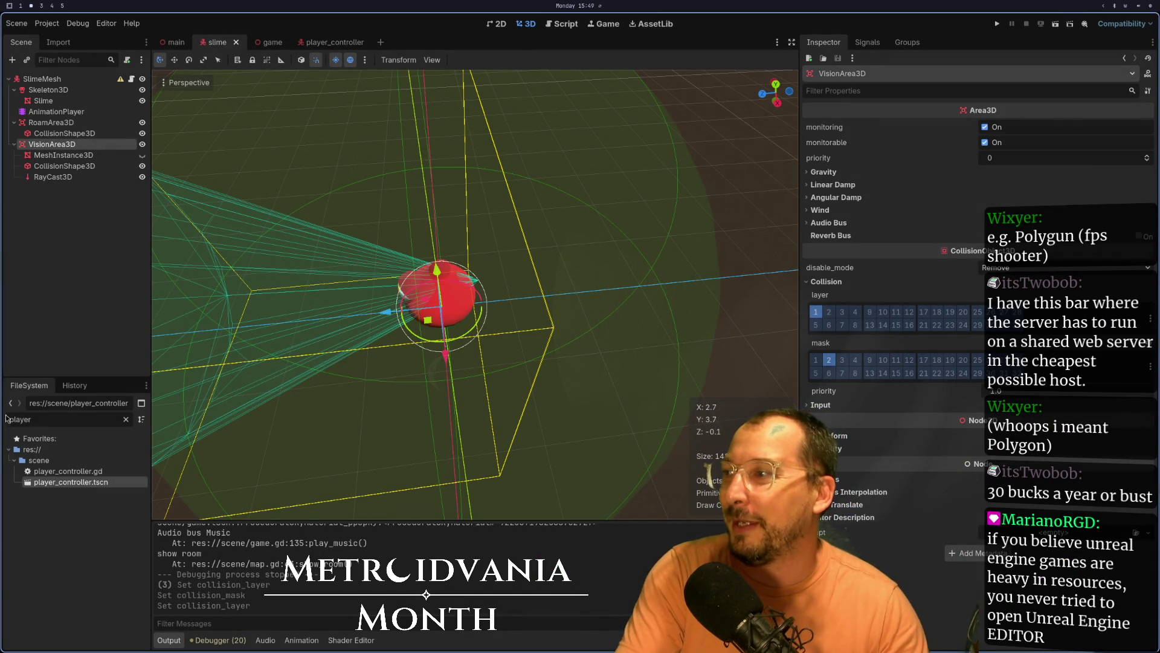
double_click(28, 420)
- Filter for 'room', open room.tscn, inspect RoomGridMap's Cell and Collision settings, then close it
type("room")
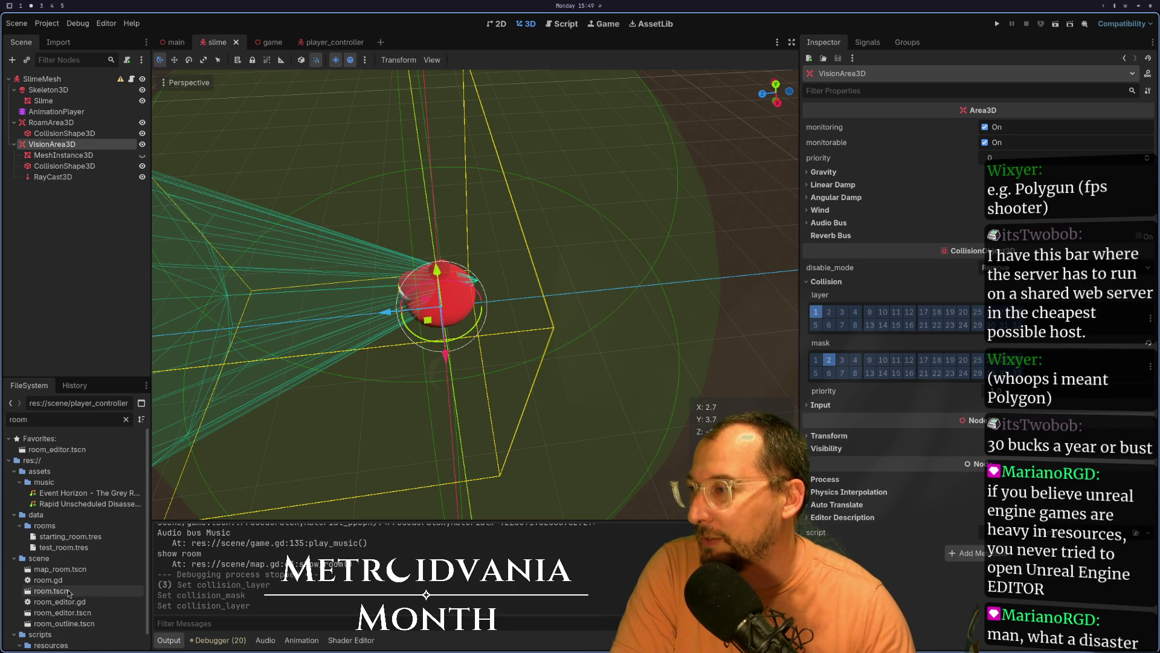
double_click(50, 590)
left_click(48, 78)
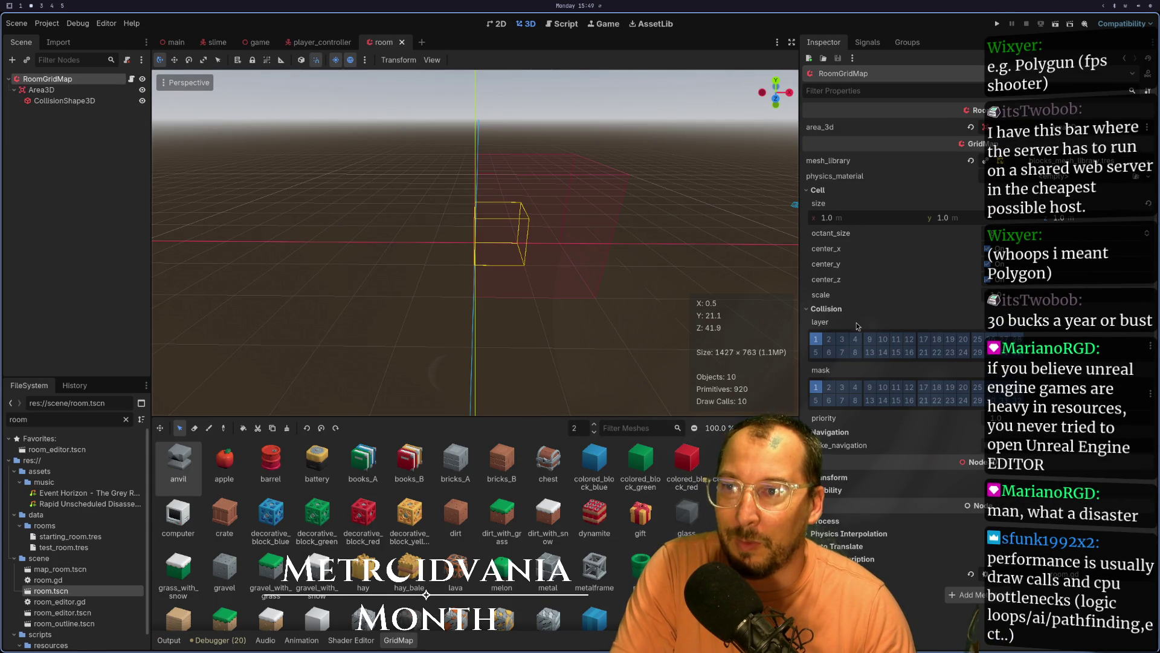
left_click(815, 191)
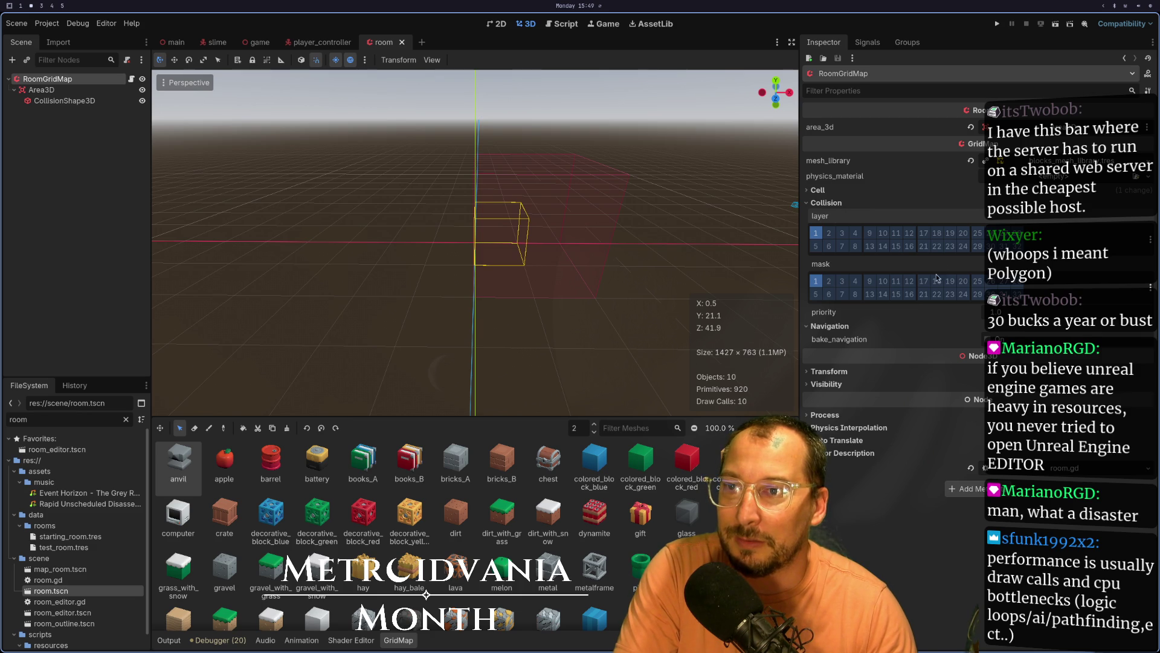
left_click(836, 205)
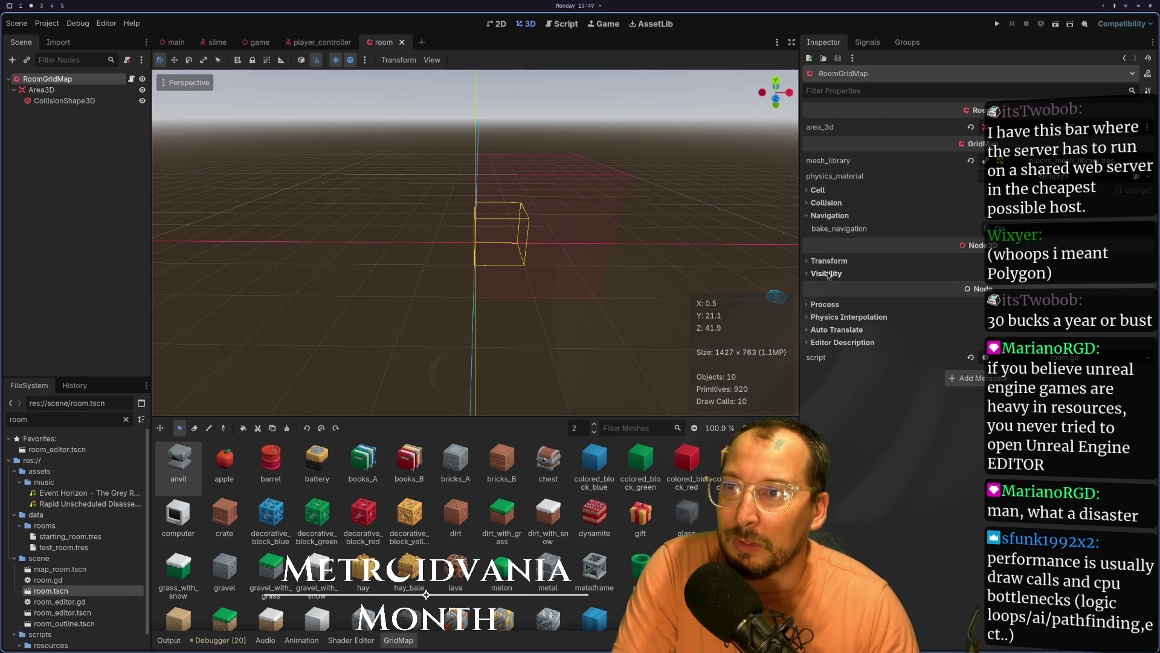
left_click(817, 191)
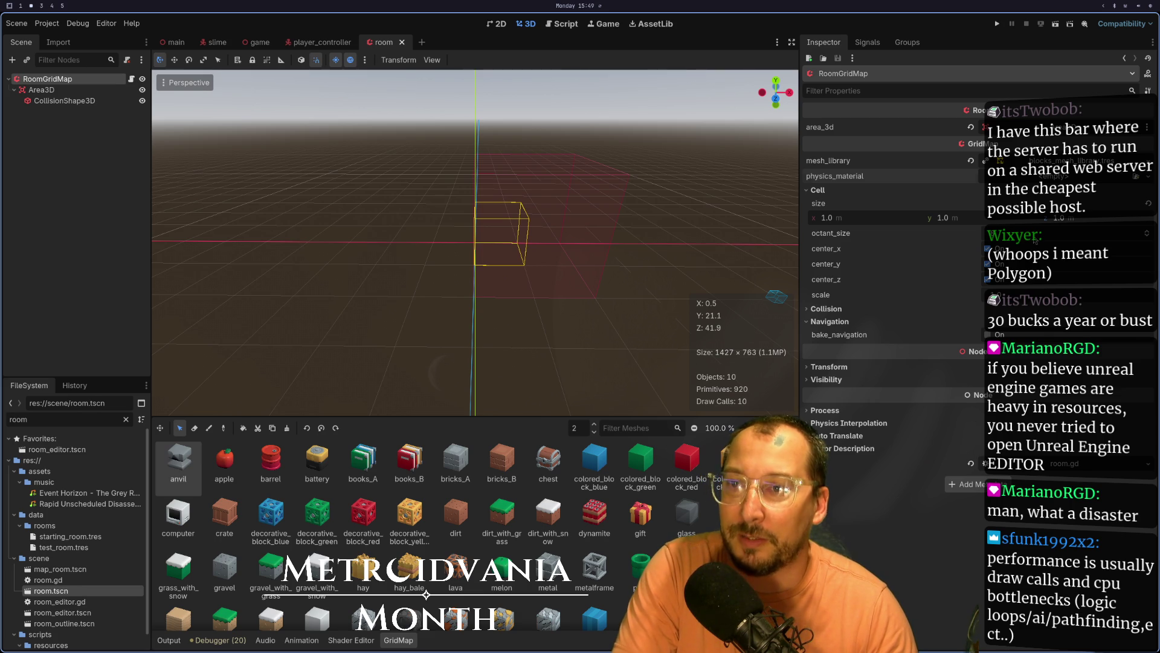
left_click_drag(1027, 233, 1063, 234)
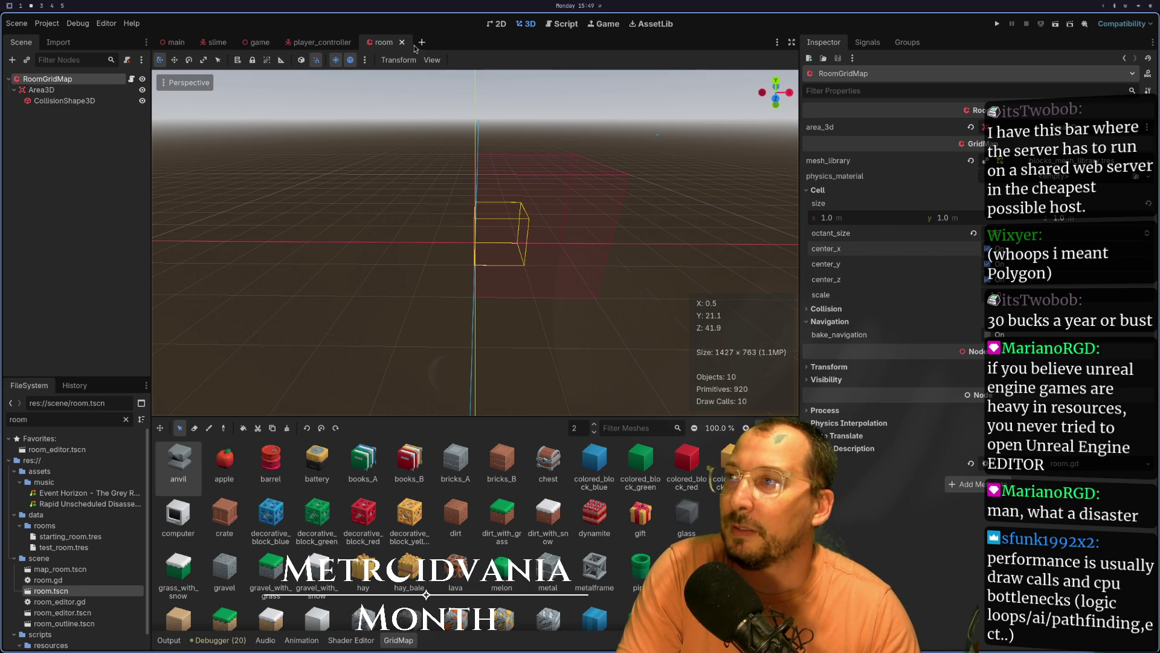
left_click(412, 42)
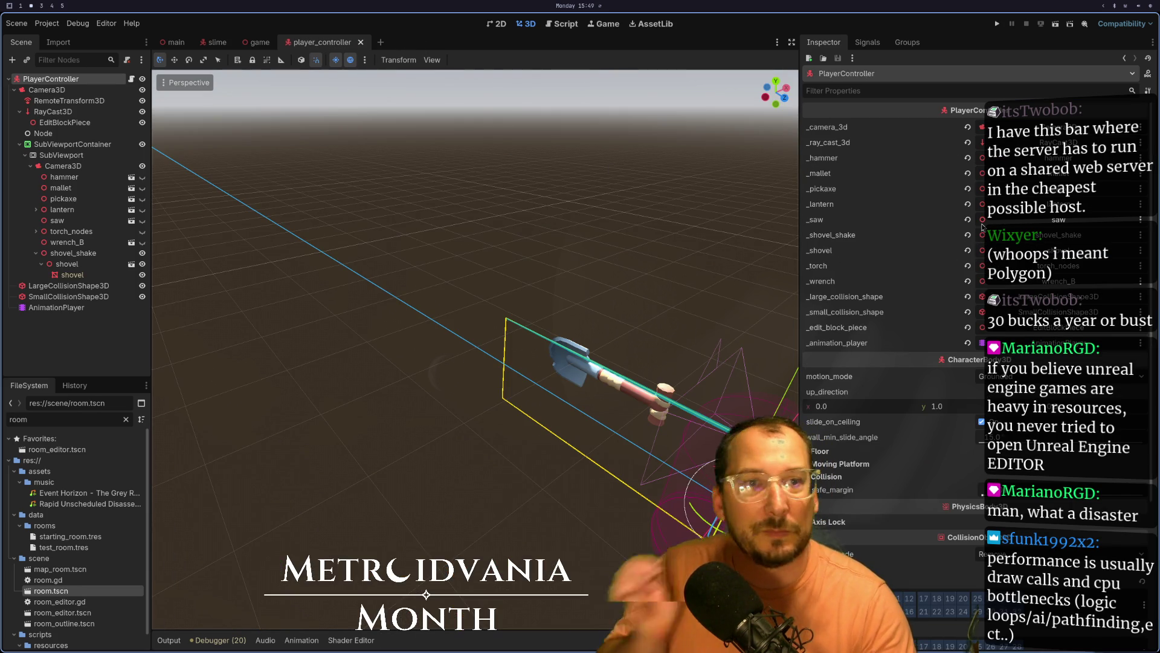
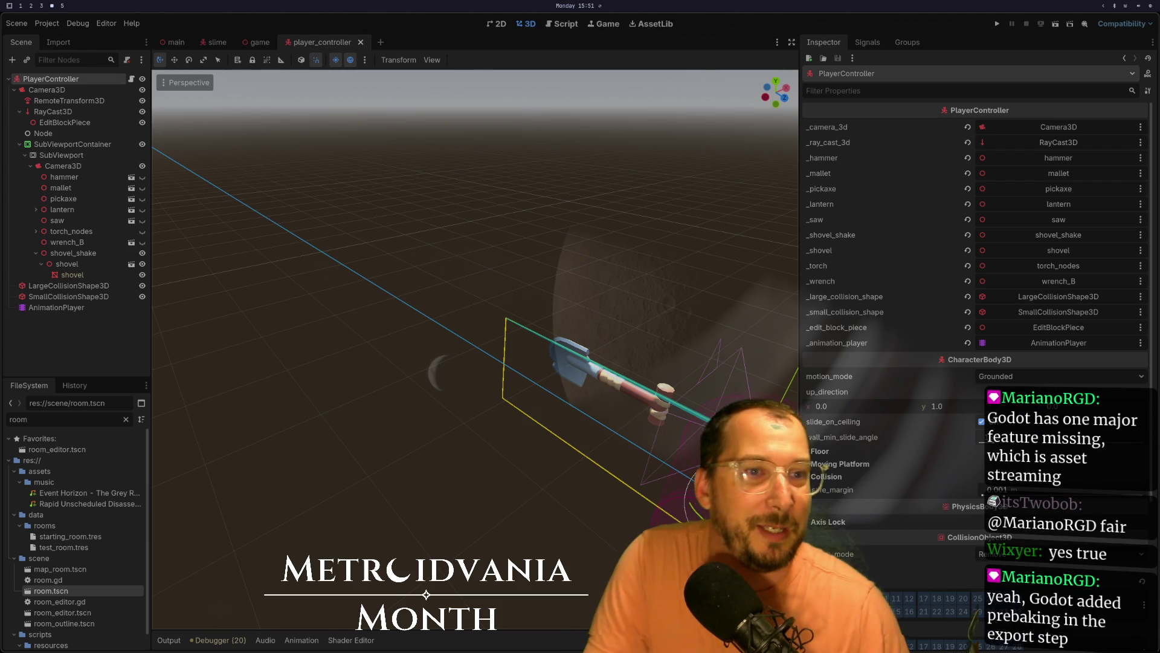
- Open the project's Export settings and close them without exporting
left_click(57, 23)
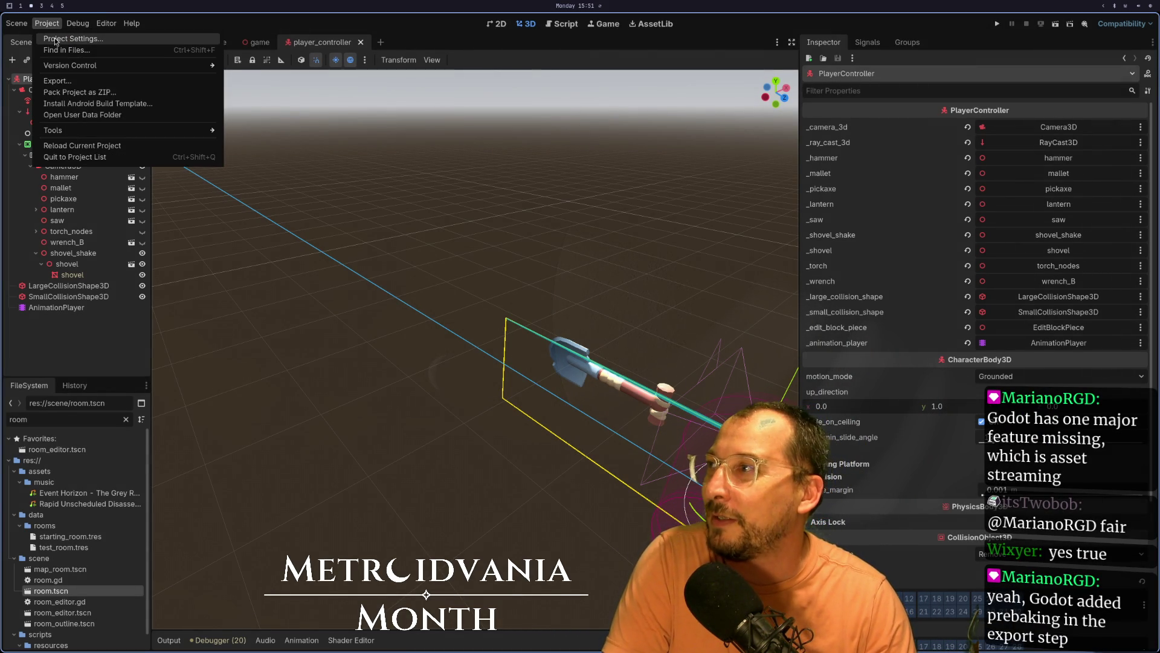
mouse_move(75, 27)
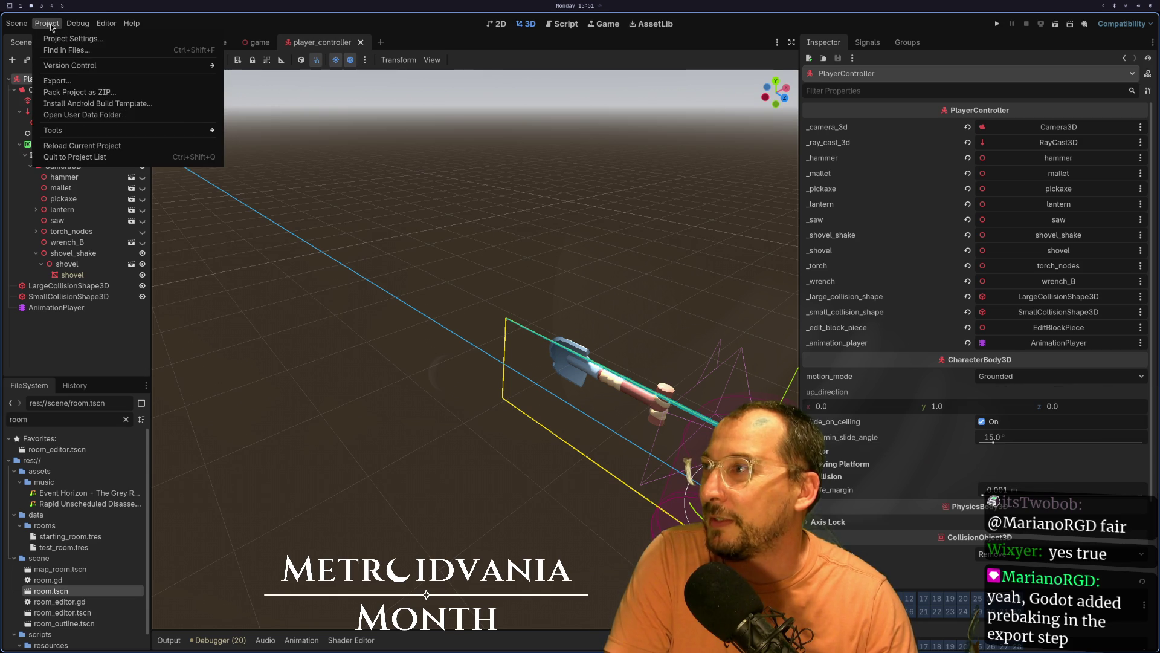
left_click(58, 81)
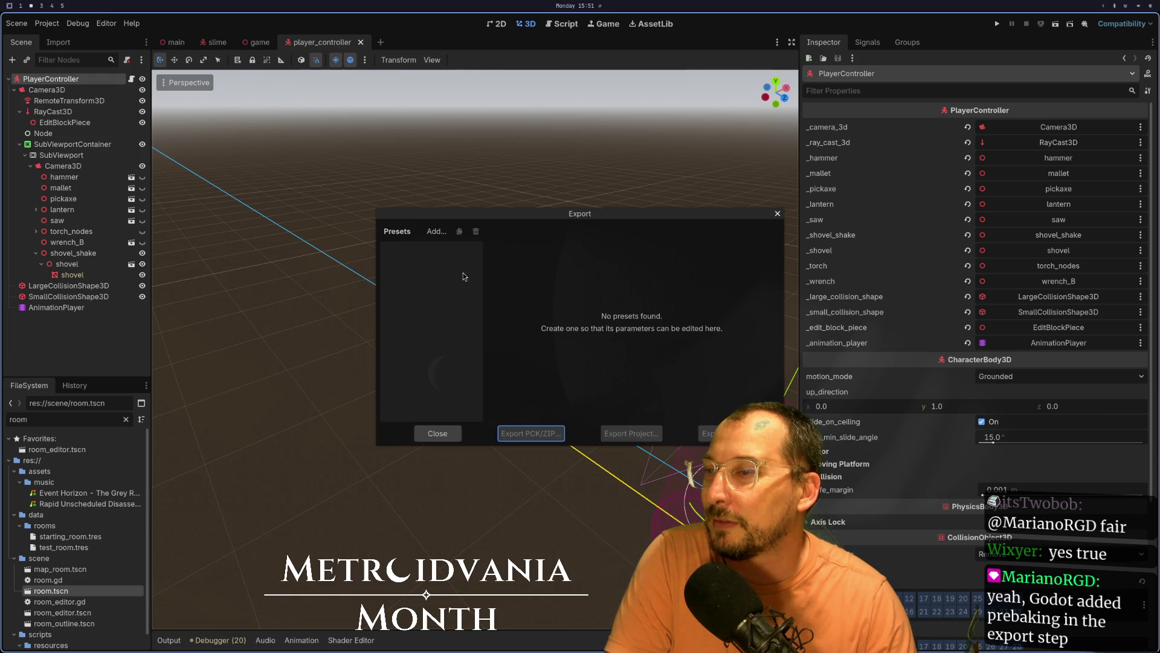
left_click(437, 433)
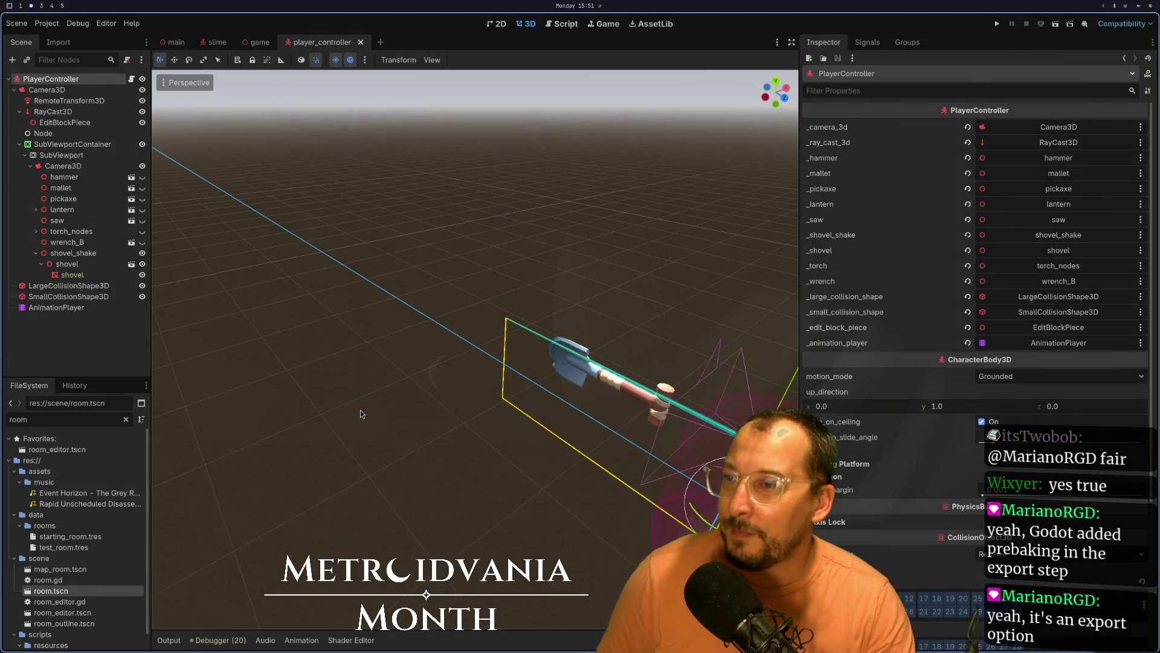
- Orbit the 3D view around the player and frame the PlayerController in the centre
left_click_drag(363, 414, 450, 388)
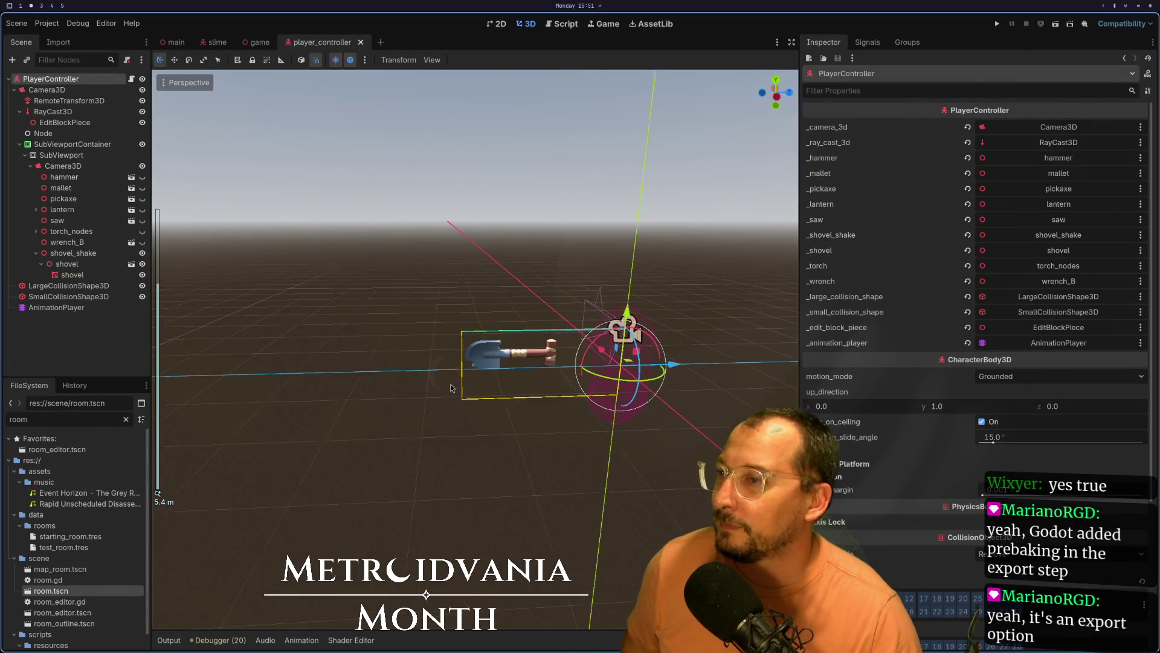
mouse_move(345, 375)
left_mouse_down()
mouse_move(367, 401)
mouse_move(285, 329)
left_mouse_up()
key("f")
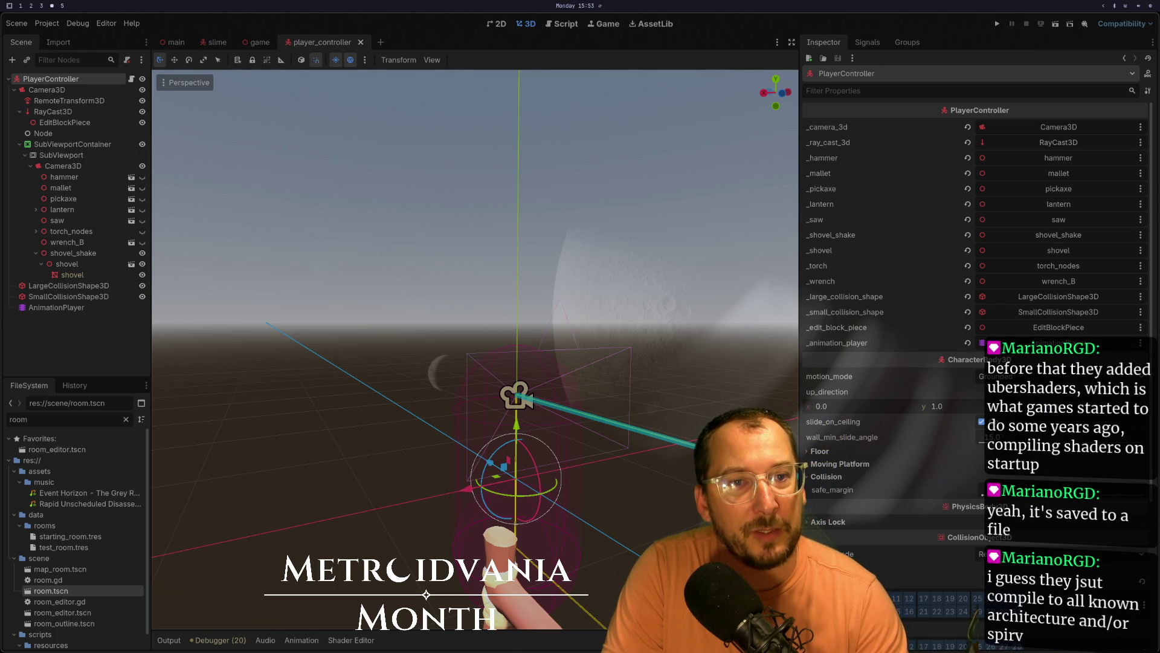
key("super+1")
- Run the project to check the slime prints 'Target spotted', then stop the game with F8
key("super+4")
key("super+1")
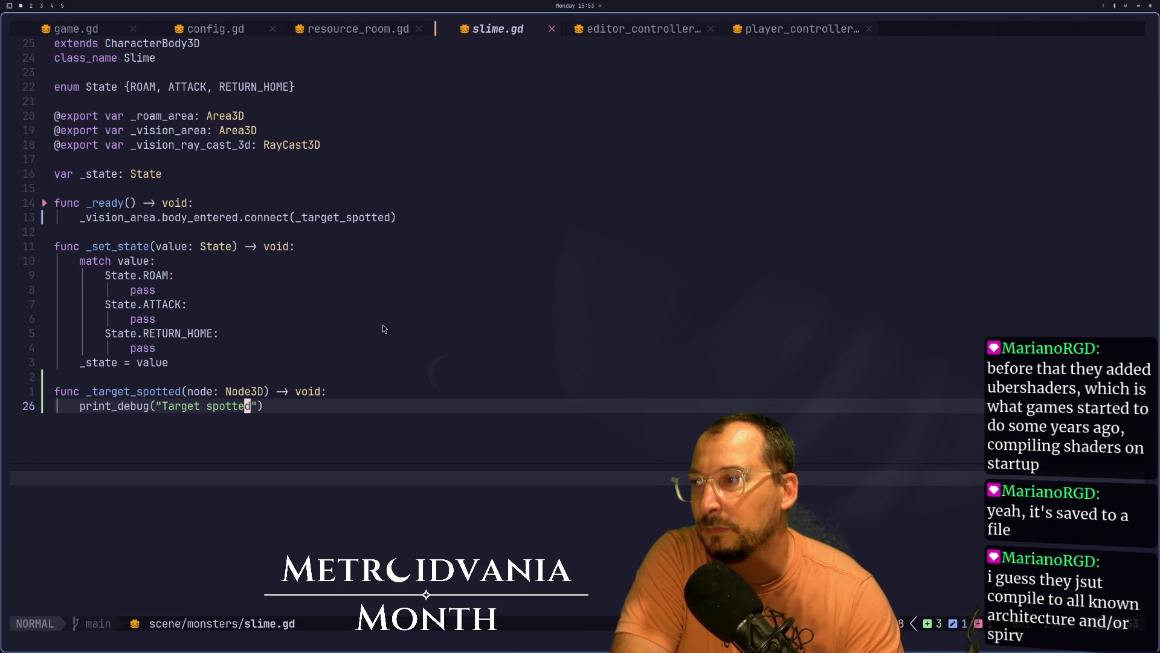
key("super+2")
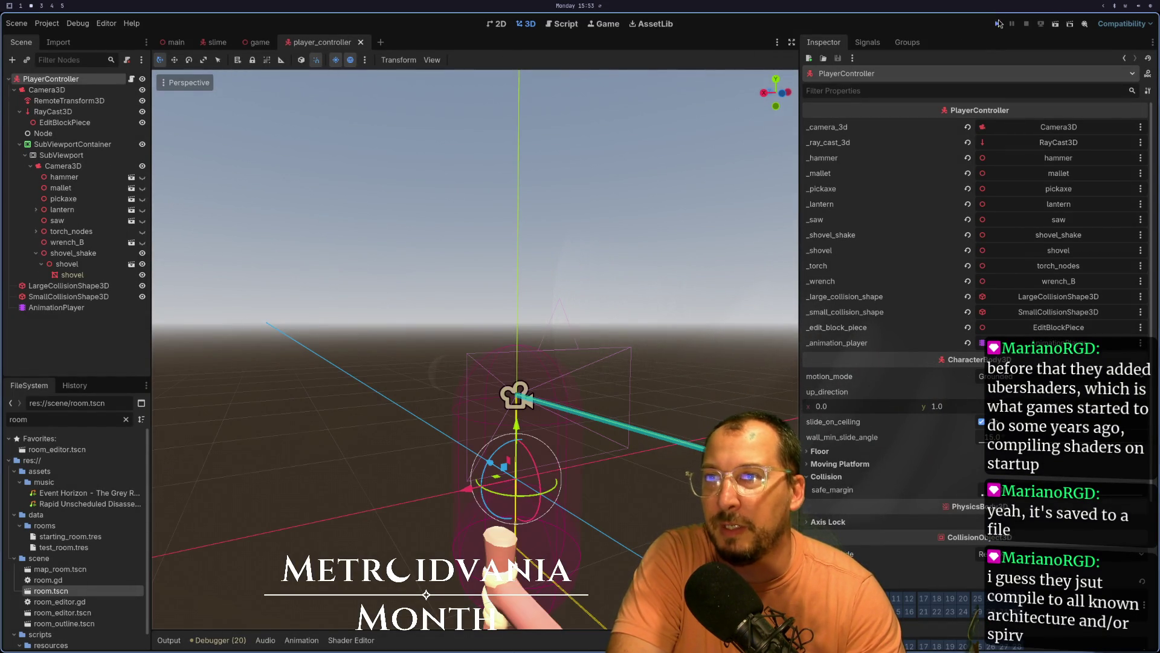
left_click(999, 24)
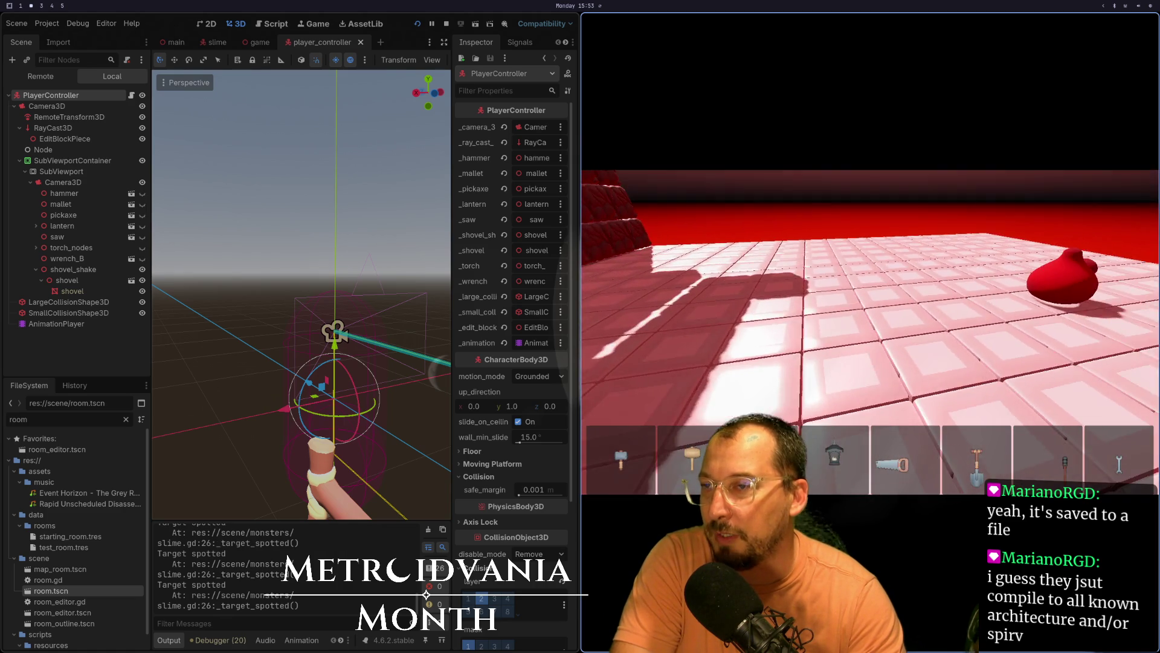
key("F8")
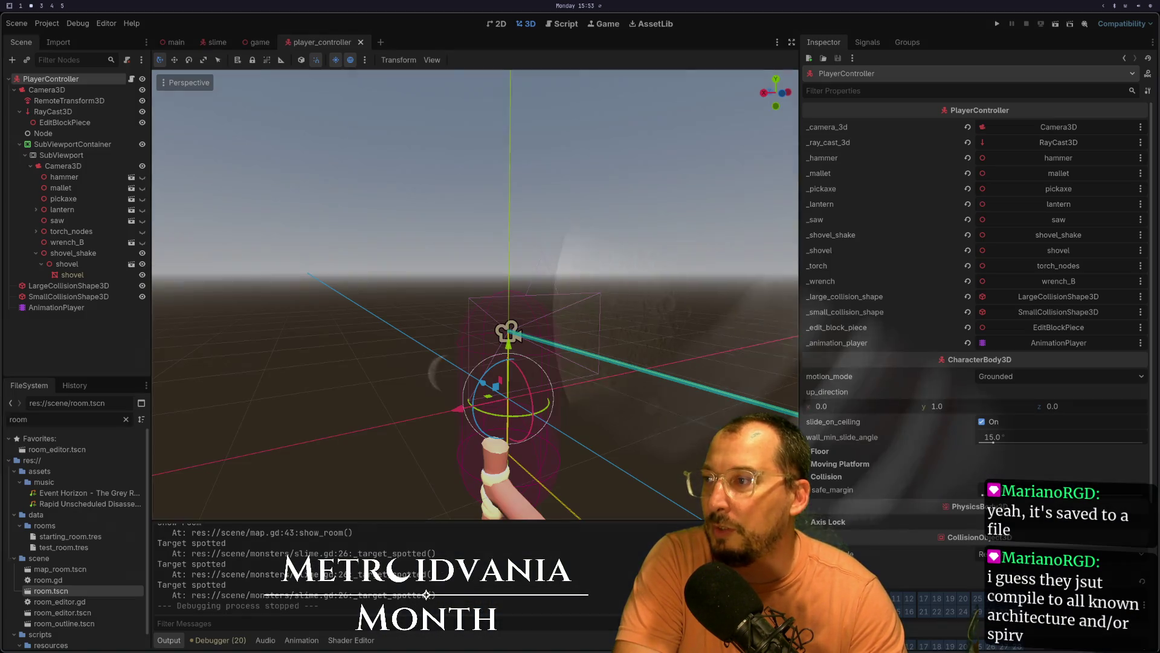
key("super+1")
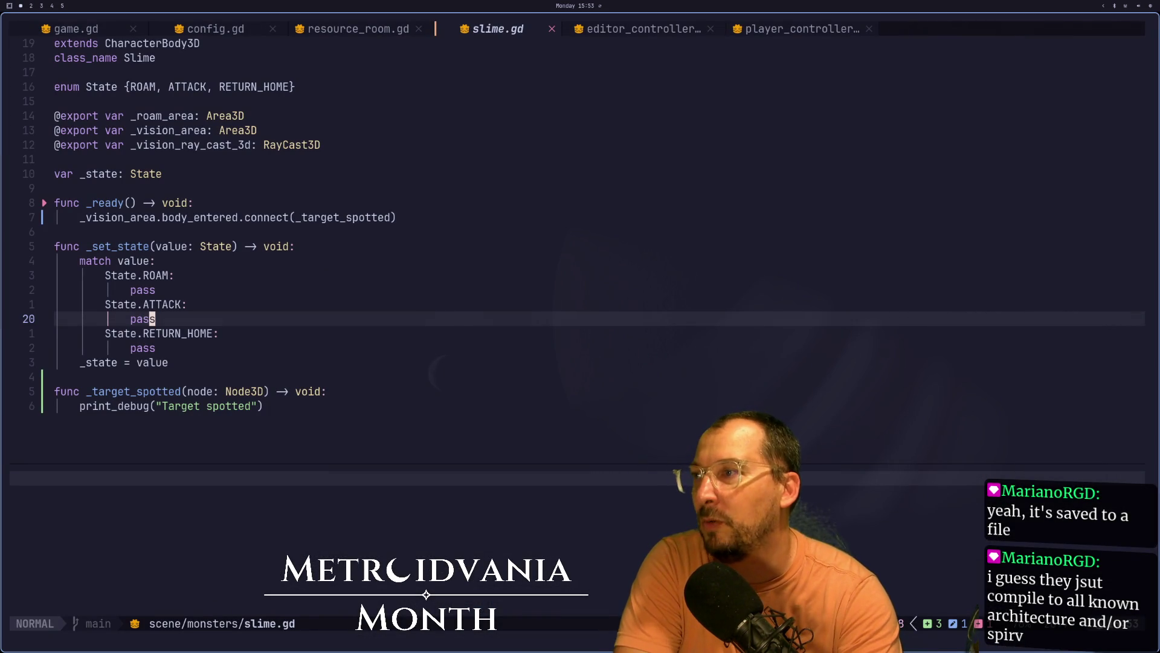
- Duplicate the body_entered connect line, change the copy to body_exited, and save
key("k")
key("k")
key("k")
key("k")
key("y")
key("y")
key("p")
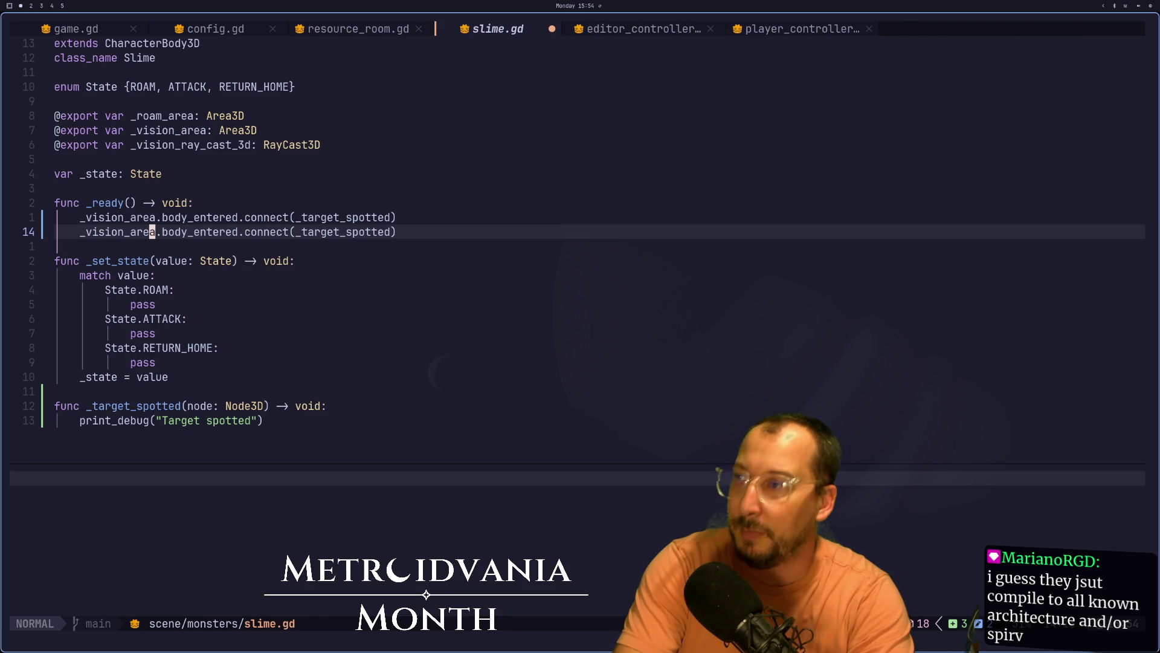
key("w")
key("w")
key("e")
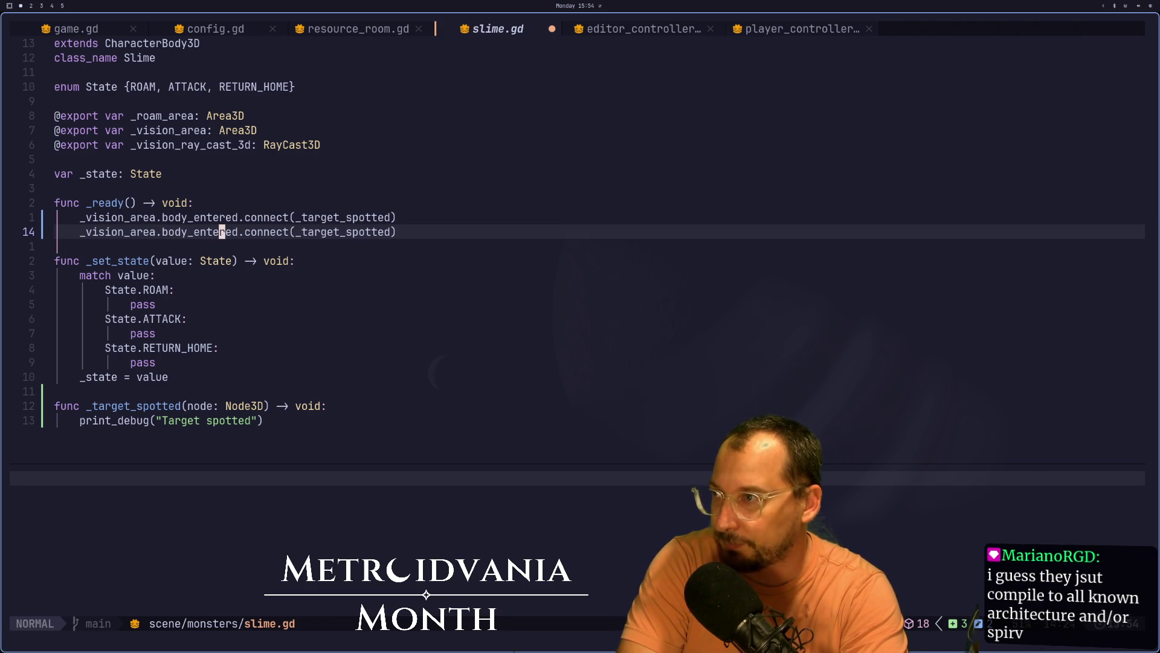
key("a")
key("BackSpace")
key("BackSpace")
key("BackSpace")
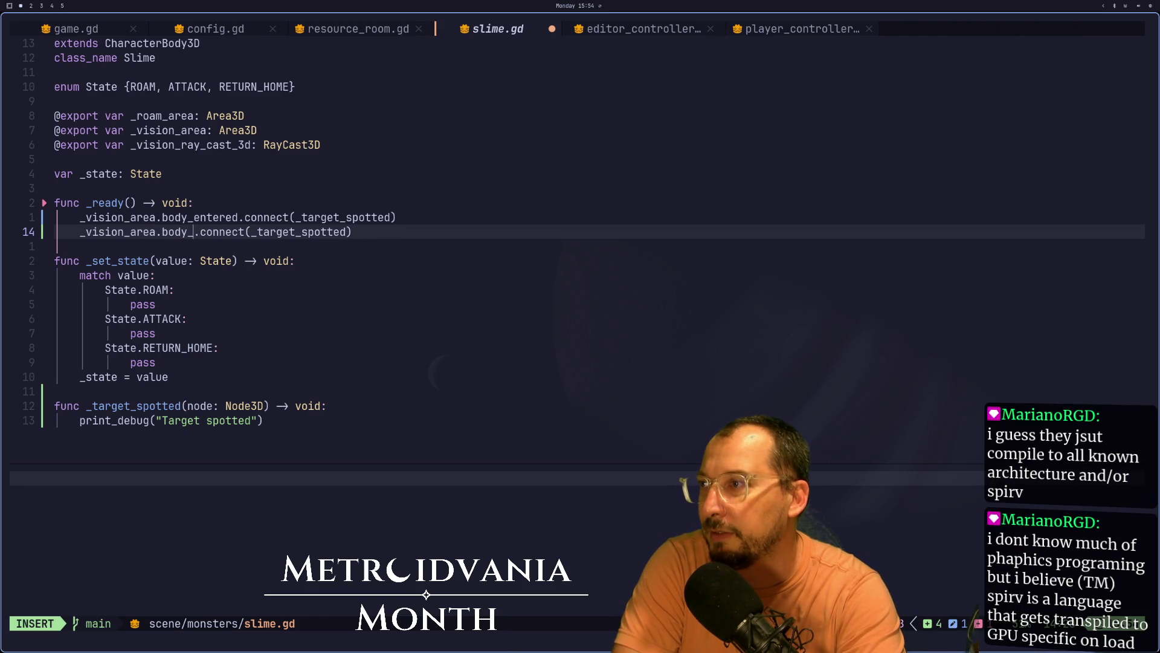
type("exited")
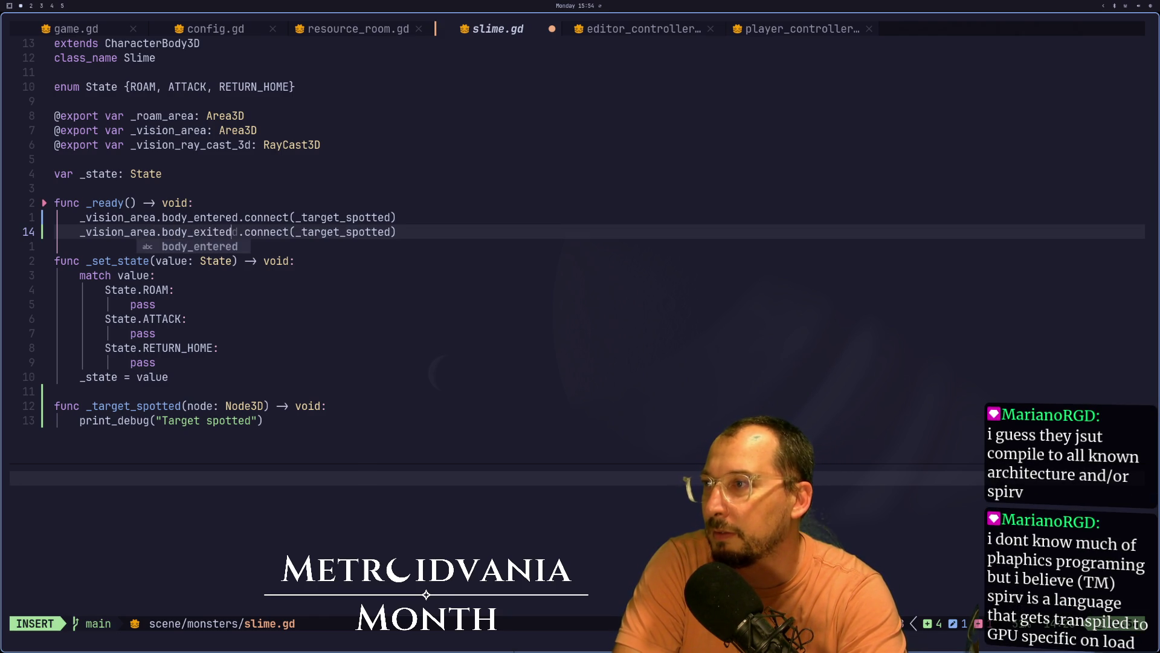
key("Escape")
type(":w")
key("Return")
key("e")
key("e")
- Rename the copied connect line's callback from _target_spotted to _target_left and save
key("t")
key("s")
key("l")
key("d")
key("w")
key("j")
key("k")
key("dollar")
type("ileft")
key("Escape")
type(":w")
key("Return")
- Duplicate the _target_spotted function below itself
key("j")
key("j")
key("j")
key("j")
key("dollar")
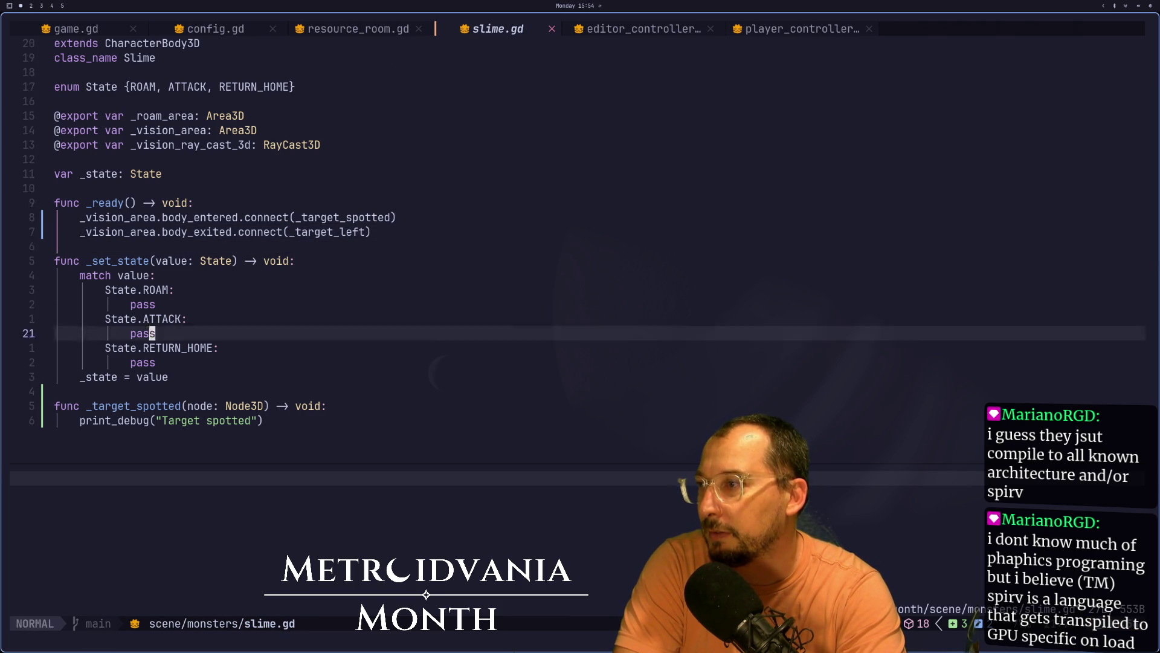
key("j")
key("j")
key("j")
key("j")
key("y")
key("k")
key("j")
key("p")
key("k")
key("o")
key("Escape")
key("j")
key("f")
key("parenleft")
- Rename the duplicated function to _target_left and save slime.gd
key("0")
key("l")
key("l")
key("l")
key("l")
key("l")
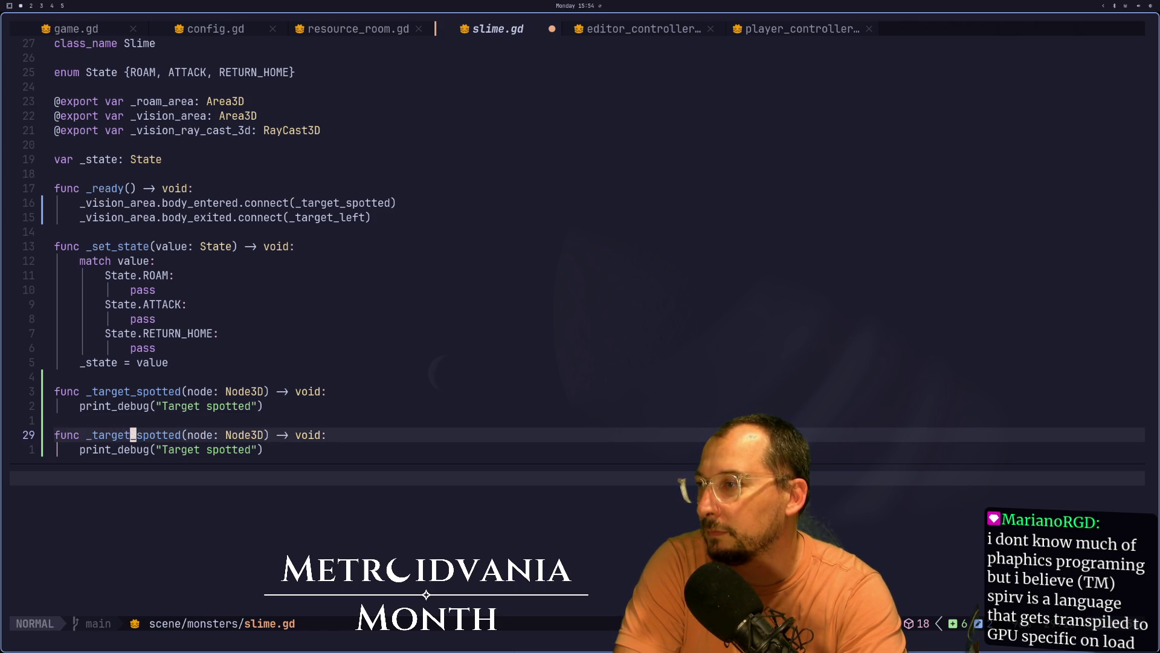
key("l")
key("d")
key("w")
key("k")
type("ji")
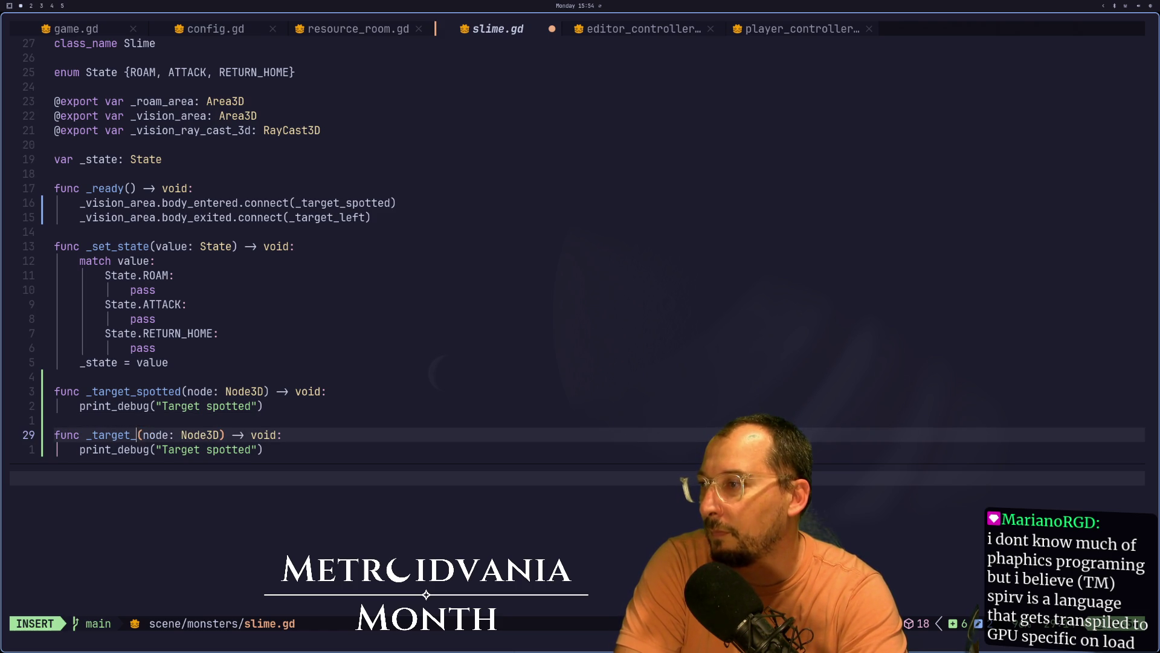
type("left")
key("Escape")
key("l")
key("l")
type(":w")
key("Return")
- Change the copy's print message to "Target left" and save
key("j")
key("w")
type("cw")
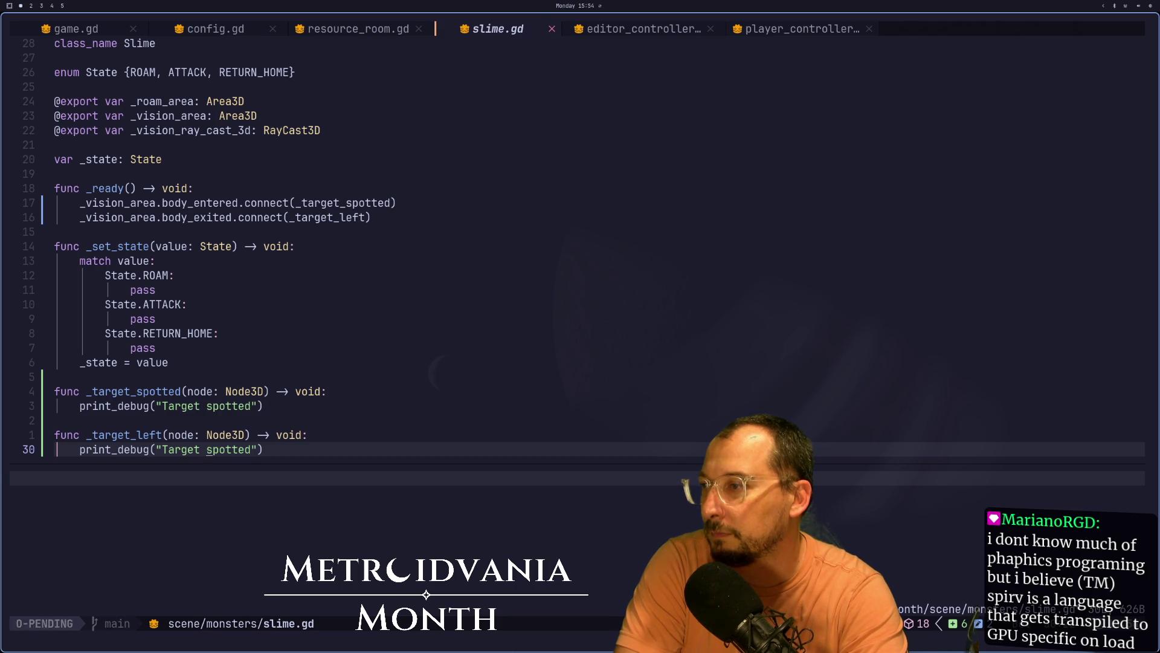
type("left")
key("Escape")
type(":w")
key("Return")
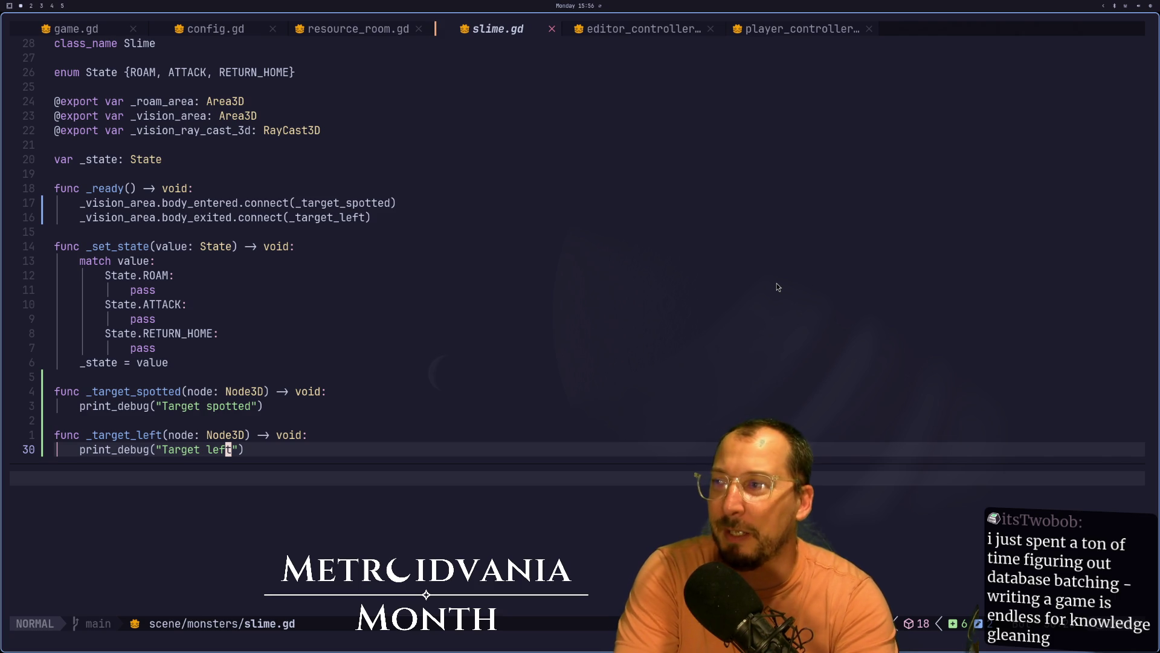
key("k")
key("k")
key("k")
key("colon")
type("w")
key("Return")
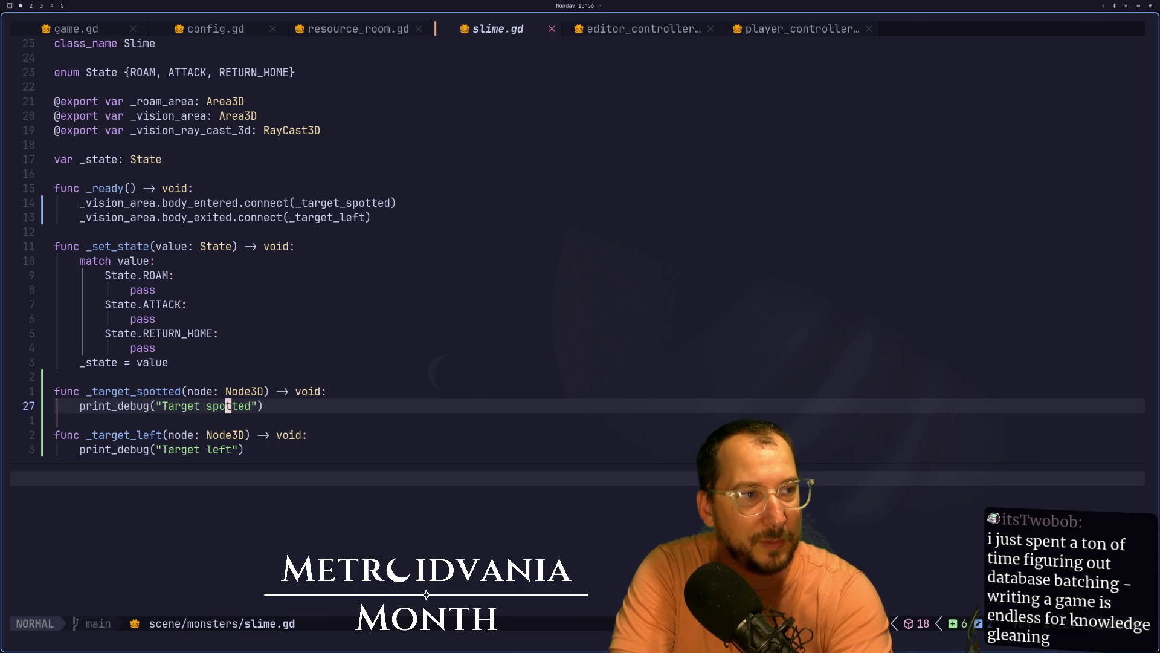
key("super+2")
key("super+1")
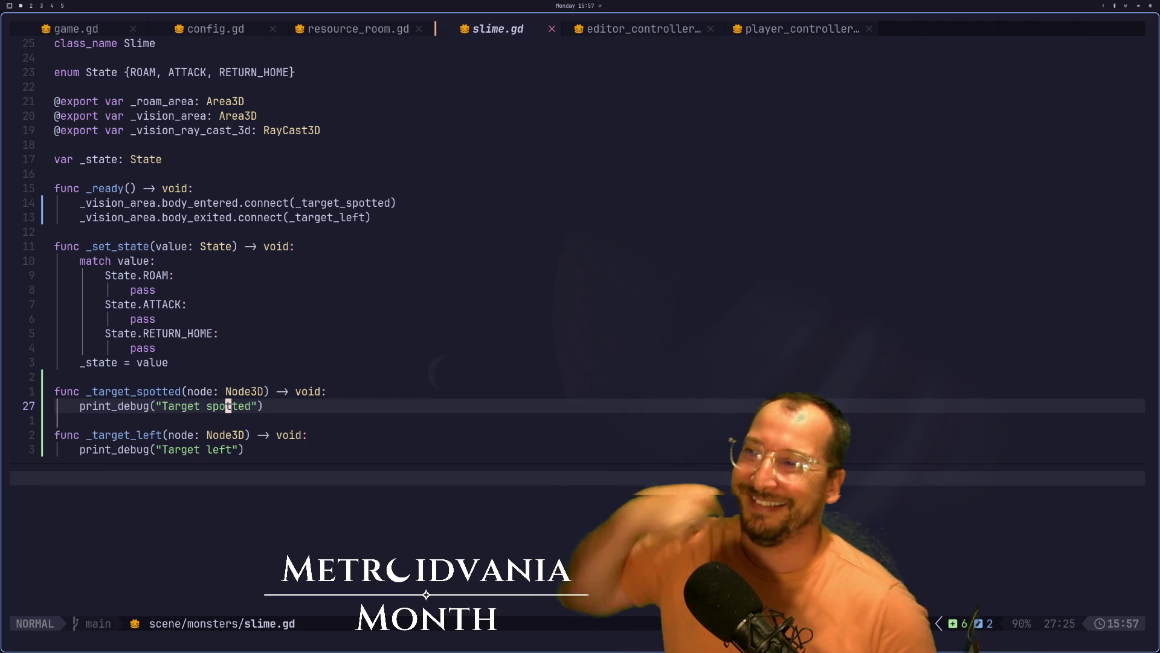
key("k")
- Open lazygit from Neovim and stage the assets/vfx/shared/texture folder changes
key("j")
key("space")
key("g")
key("g")
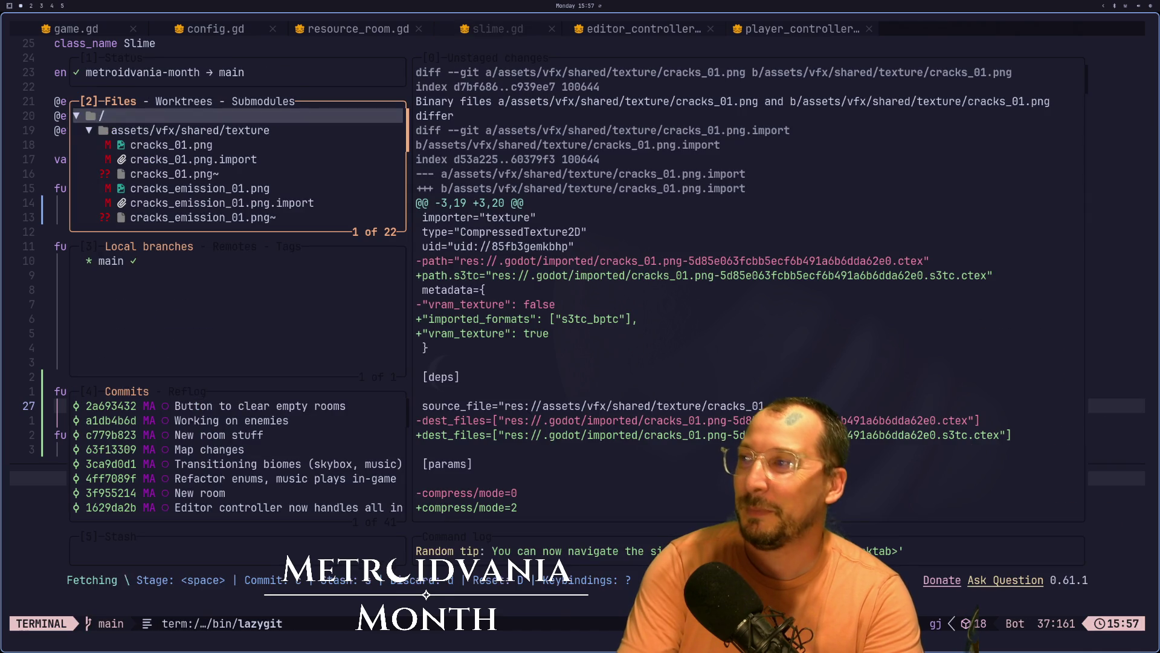
key("j")
key("k")
key("Return")
key("j")
key("k")
key("space")
- Review the slime.gd changes and discard the stray test.txt file
key("j")
key("j")
key("j")
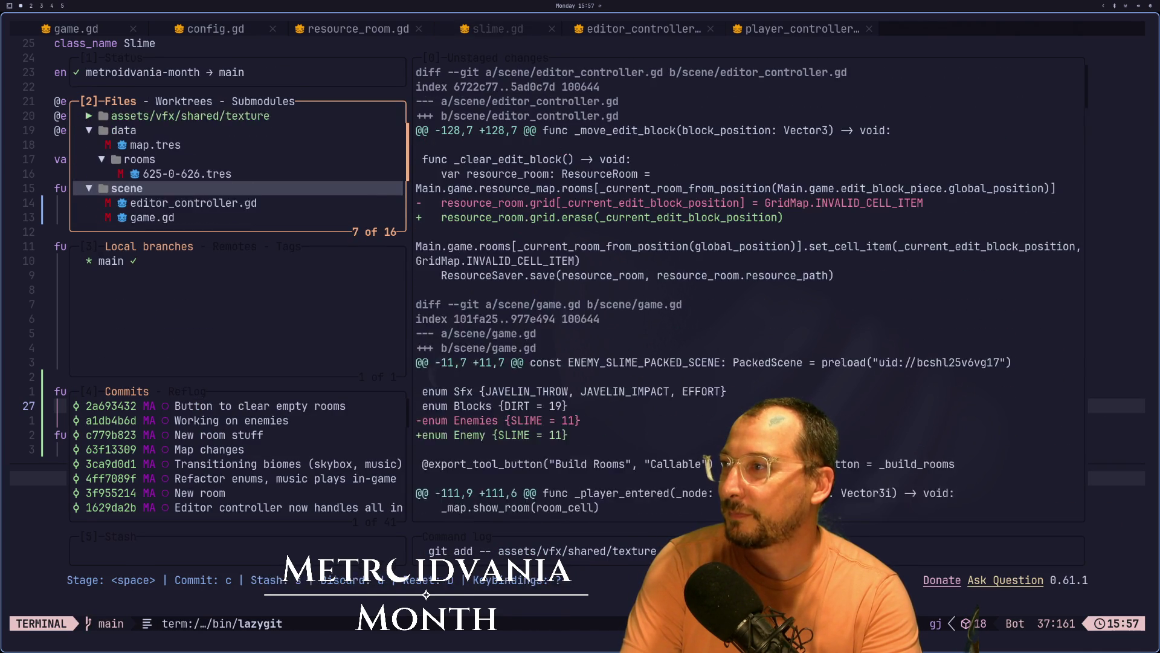
key("j")
key("j")
key("j")
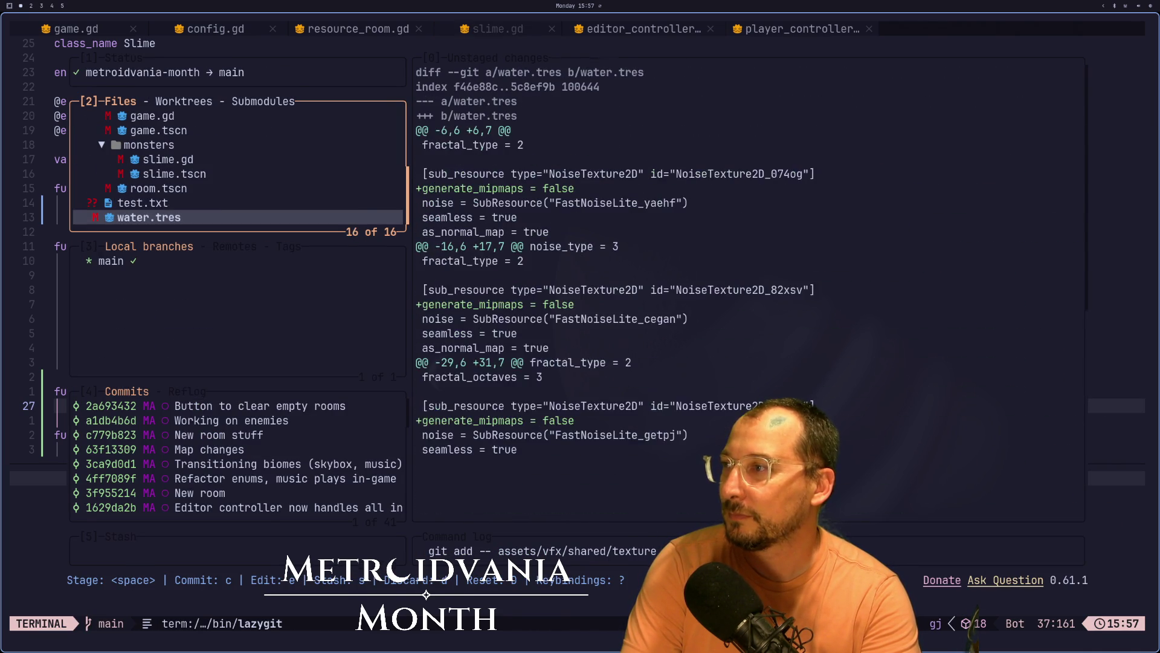
key("k")
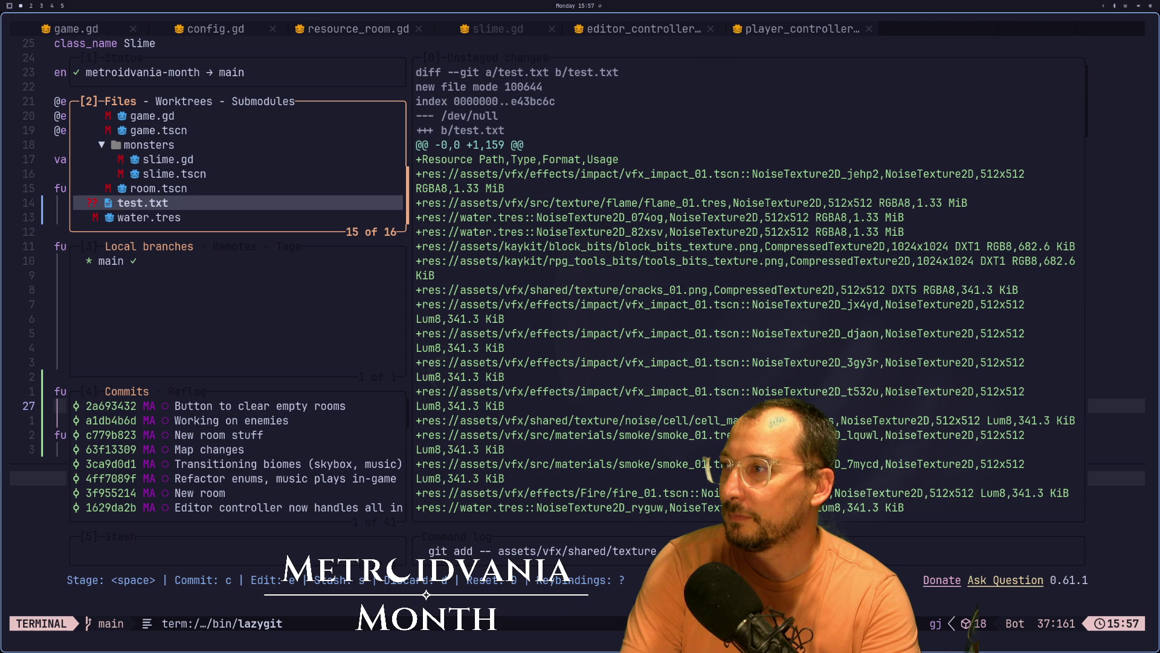
key("d")
key("Return")
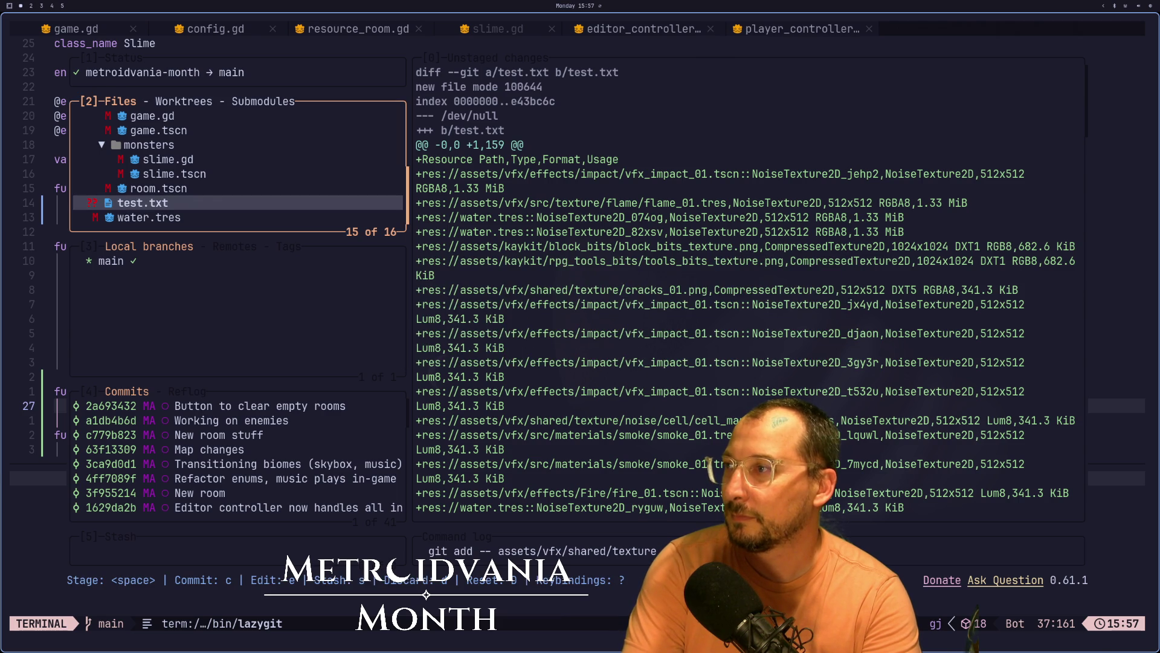
key("k")
key("k")
key("k")
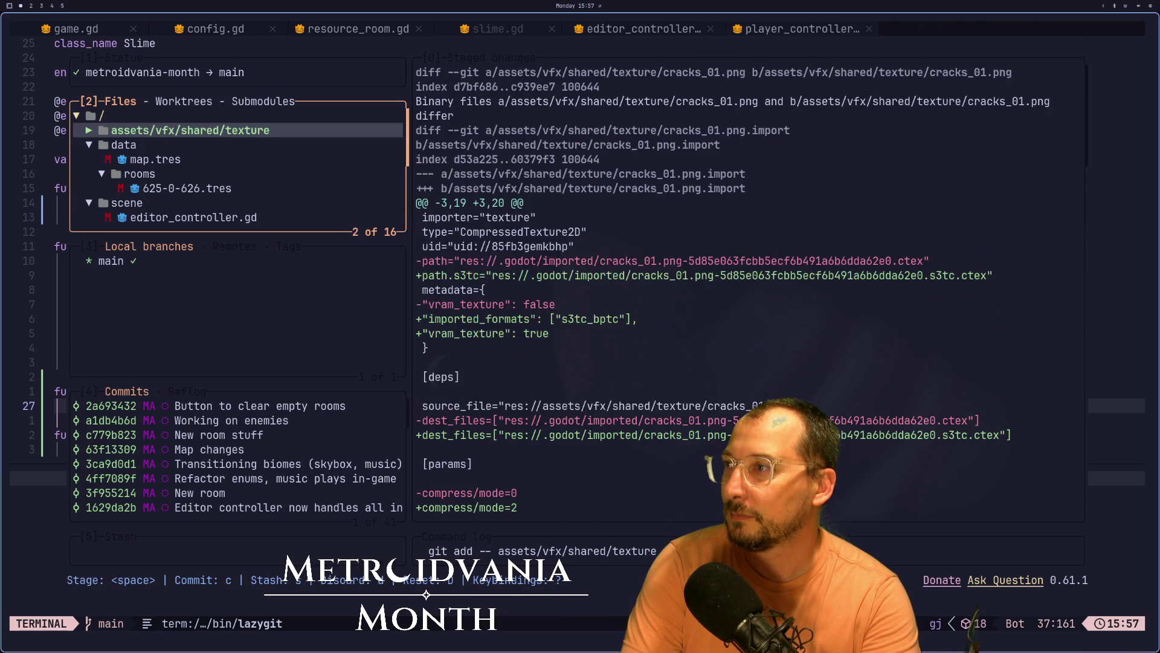
- Commit the staged textures with the summary 'Texture compression and mipmapping'
key("c")
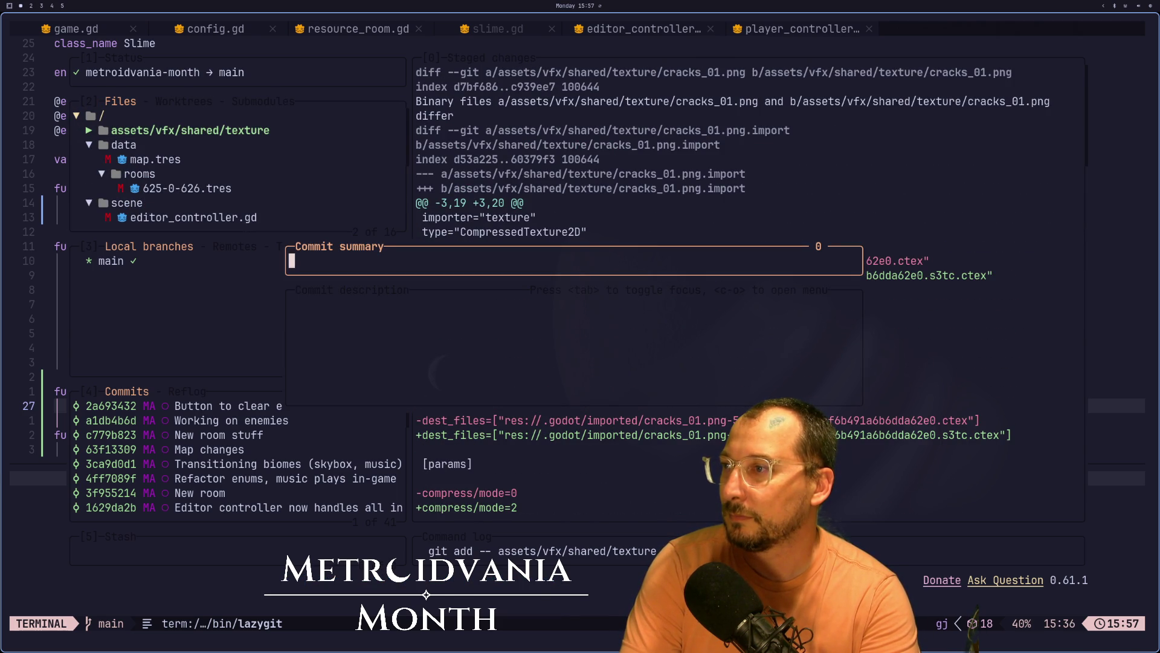
type("Textures")
key("BackSpace")
type("compression and")
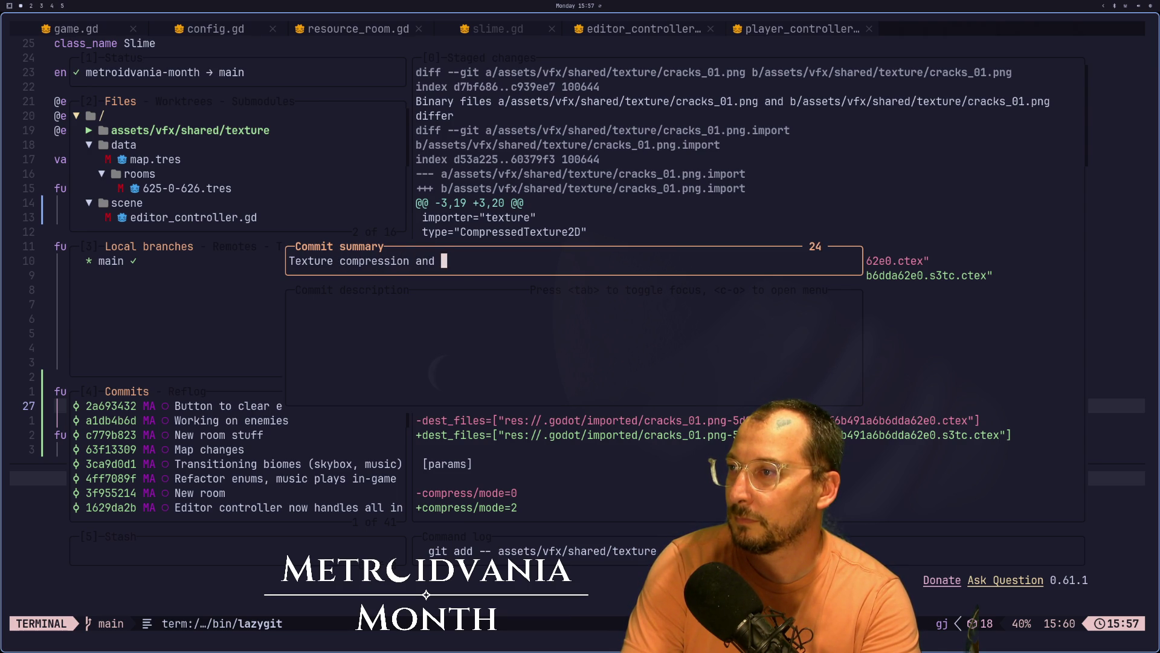
key("BackSpace")
key("BackSpace")
key("BackSpace")
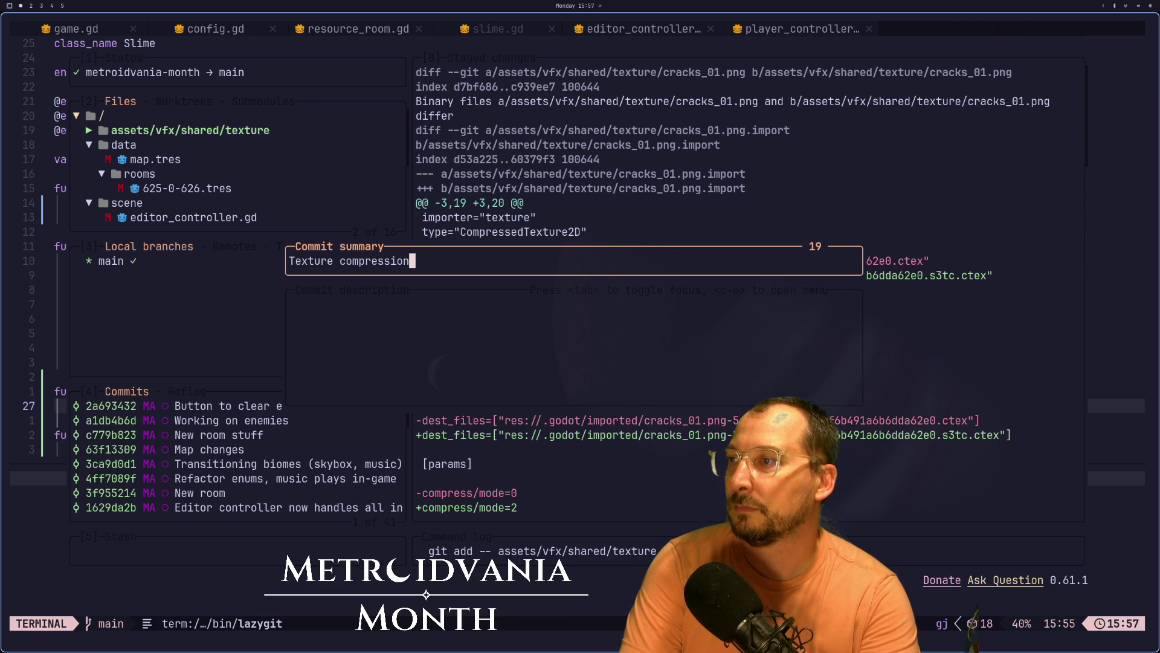
type("and mipmapping")
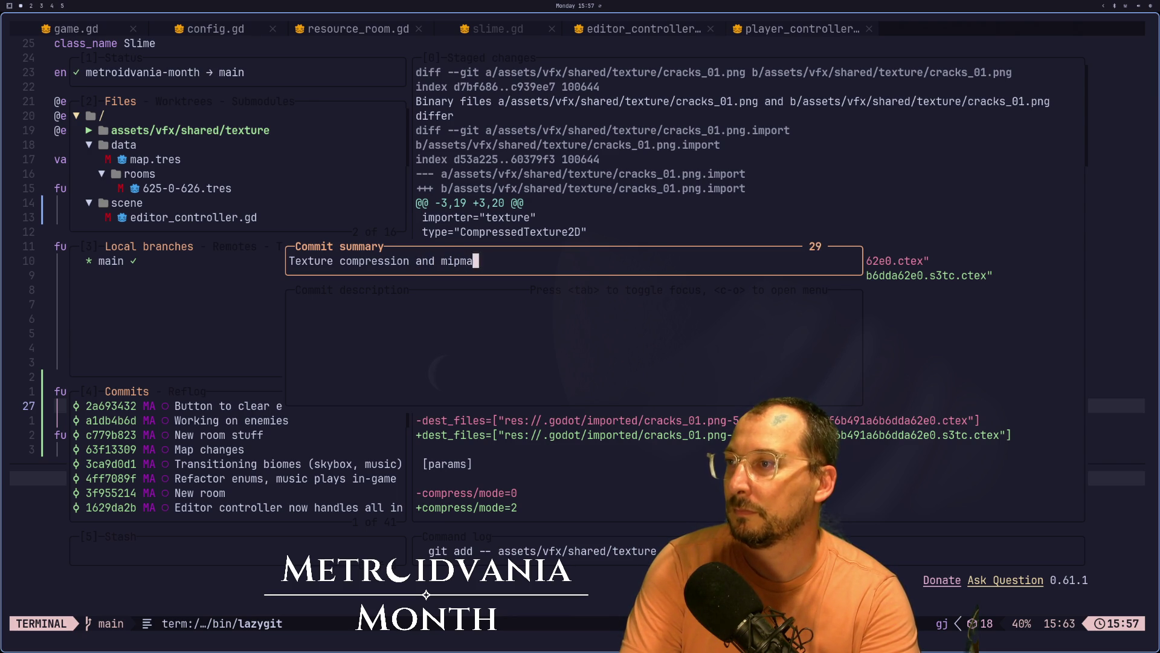
key("Return")
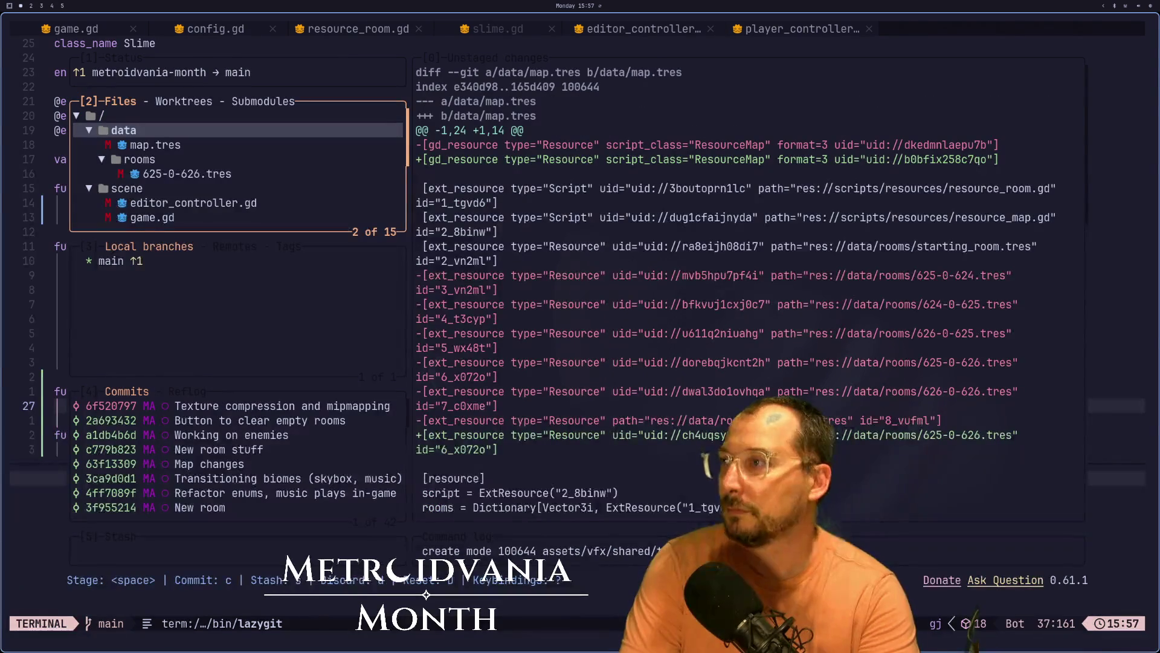
- Discard all test.txt changes, then commit water.tres as 'disabled mipmaps'
key("Down")
key("Down")
key("Down")
key("Down")
key("Down")
key("Down")
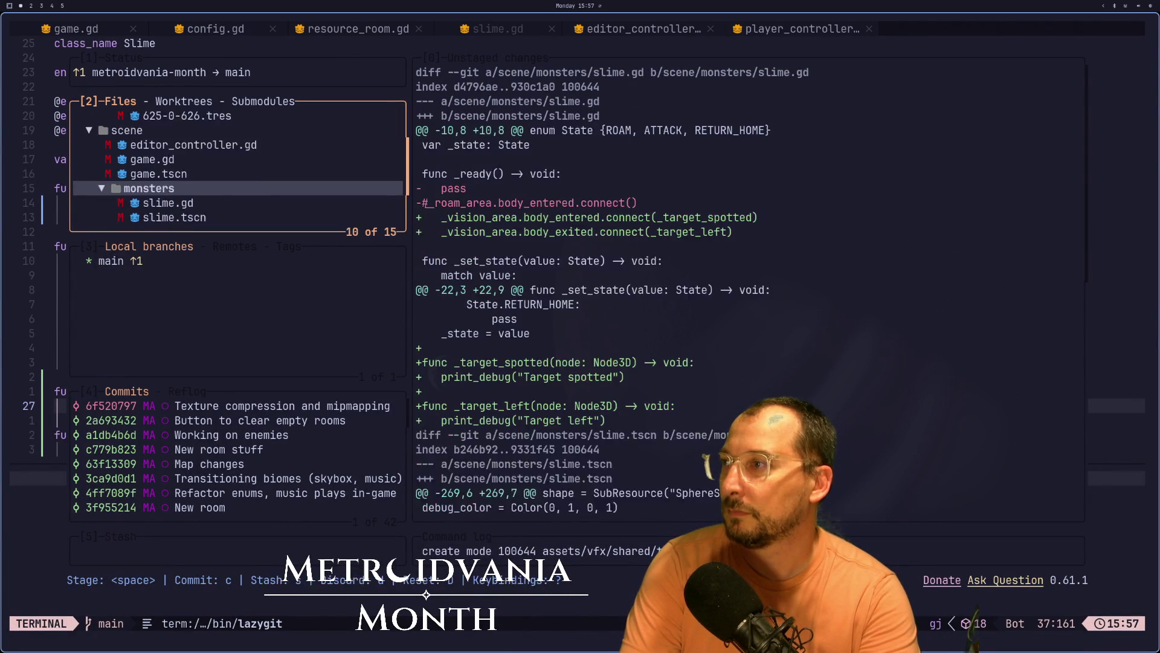
key("Up")
key("d")
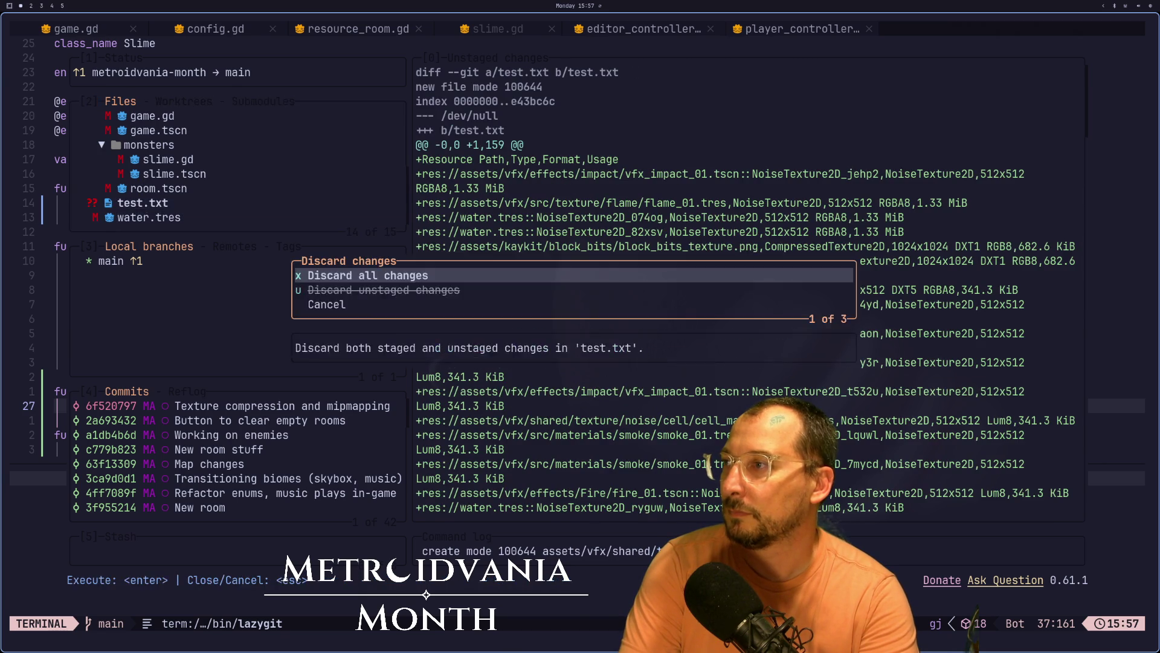
key("Return")
key("space")
key("c")
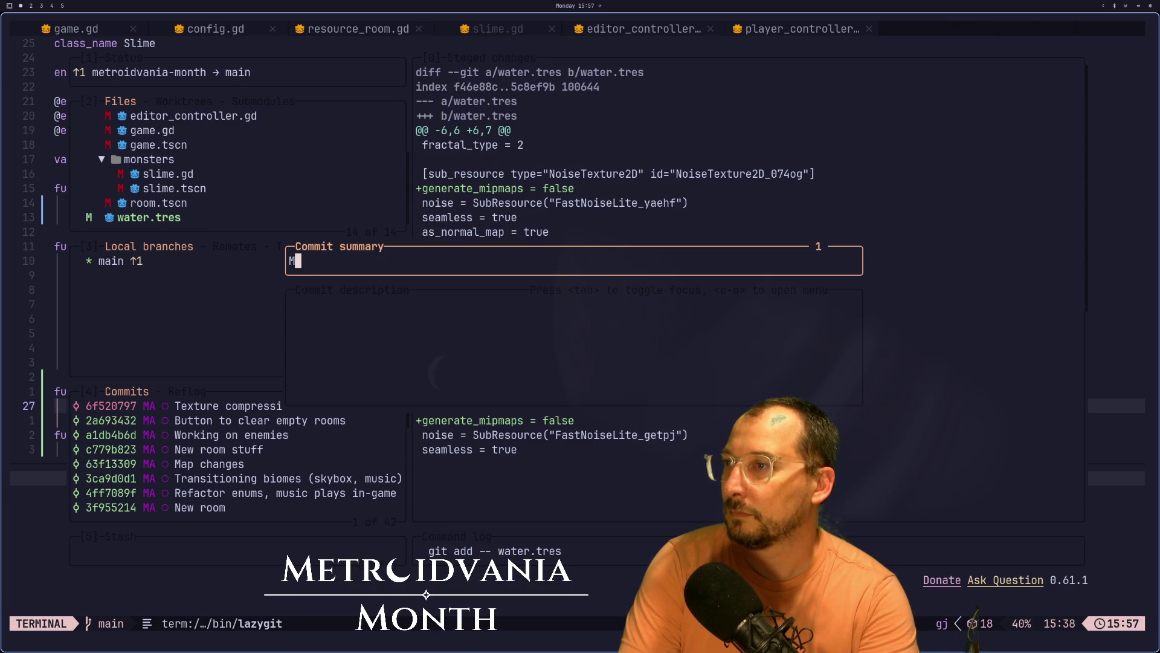
type("disabled mi")
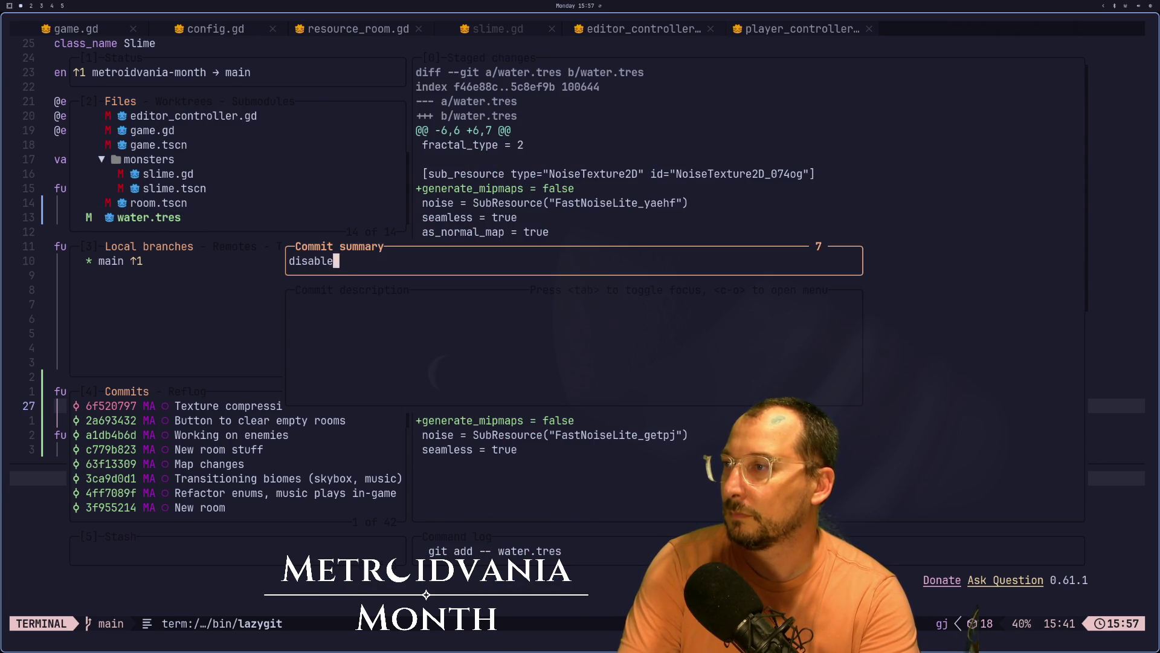
type("pmaps")
key("Return")
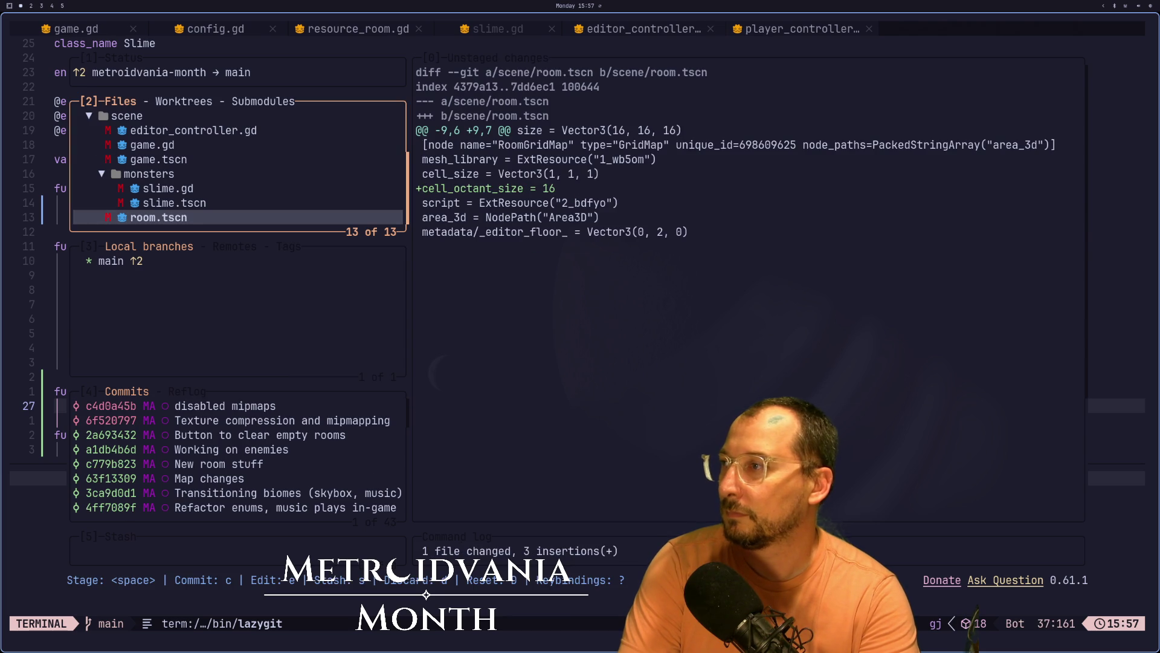
- Stage game.gd and game.tscn, then unstage both again
key("k")
key("k")
key("k")
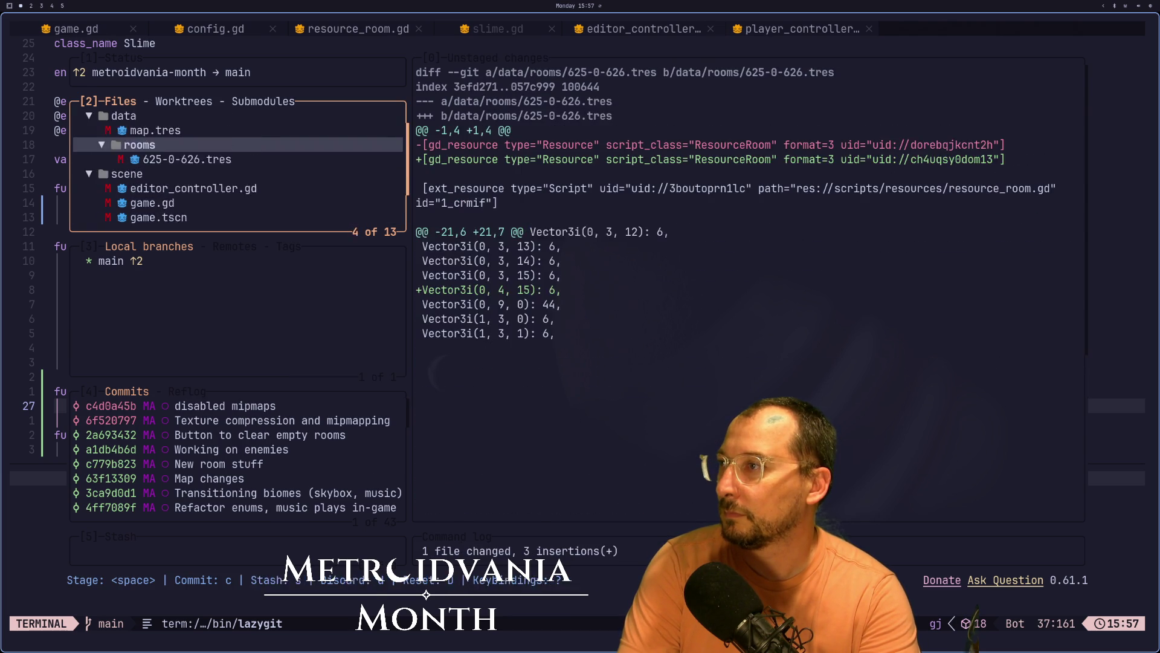
key("j")
key("j")
key("j")
key("k")
key("k")
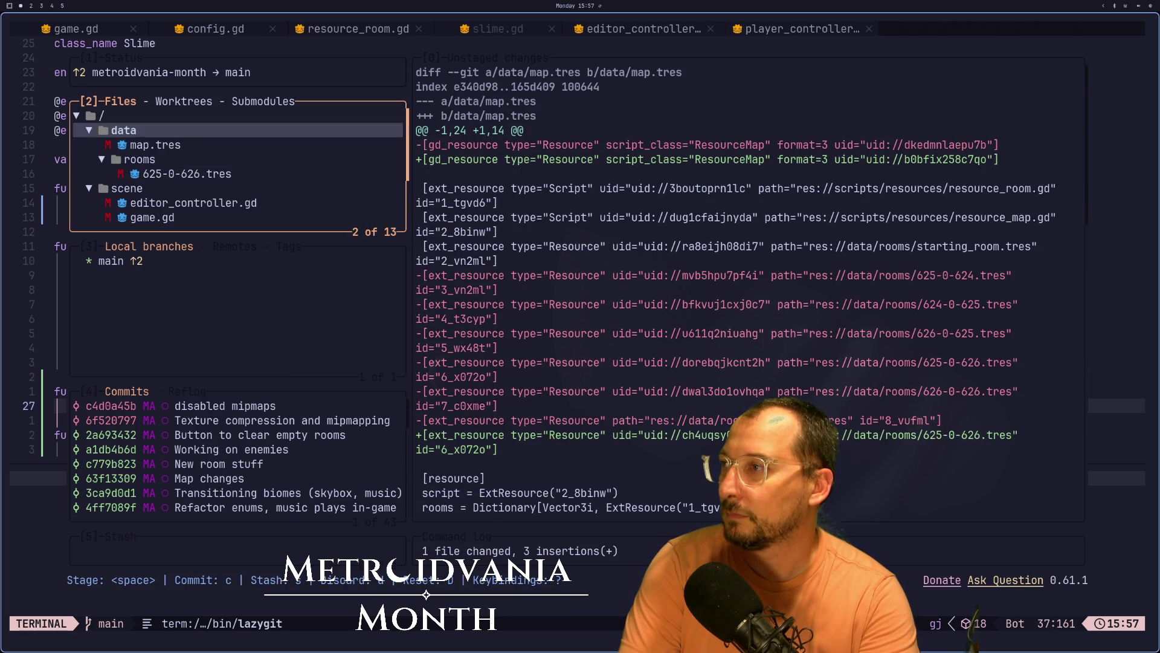
key("j")
key("j")
key("j")
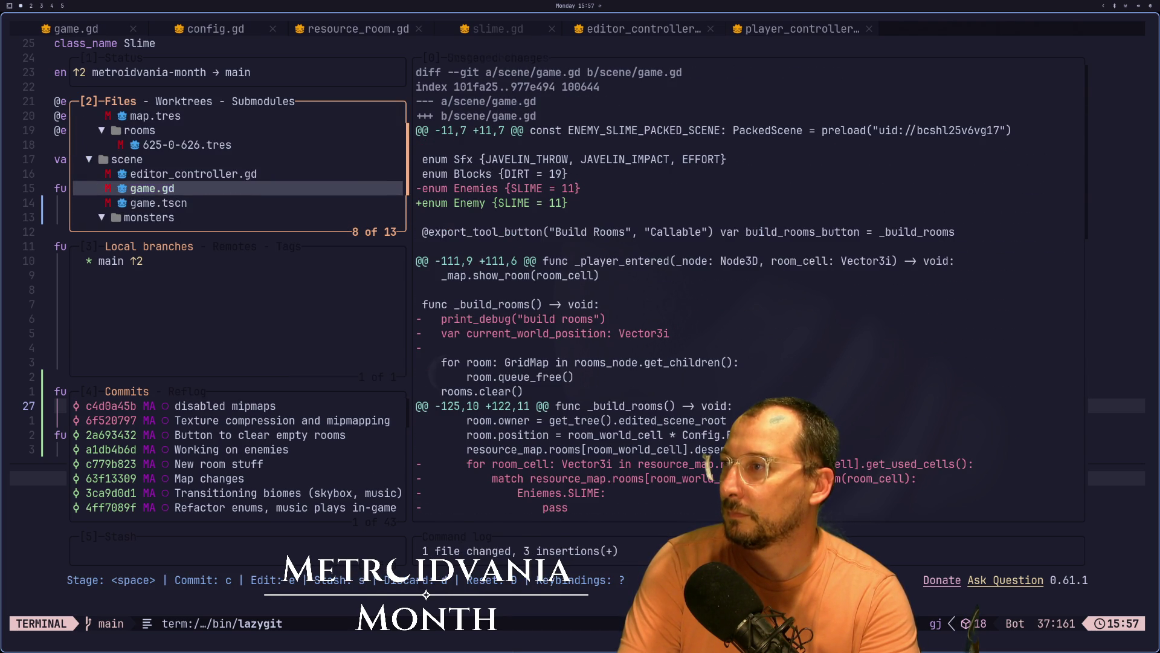
key("space")
key("j")
key("space")
key("k")
key("k")
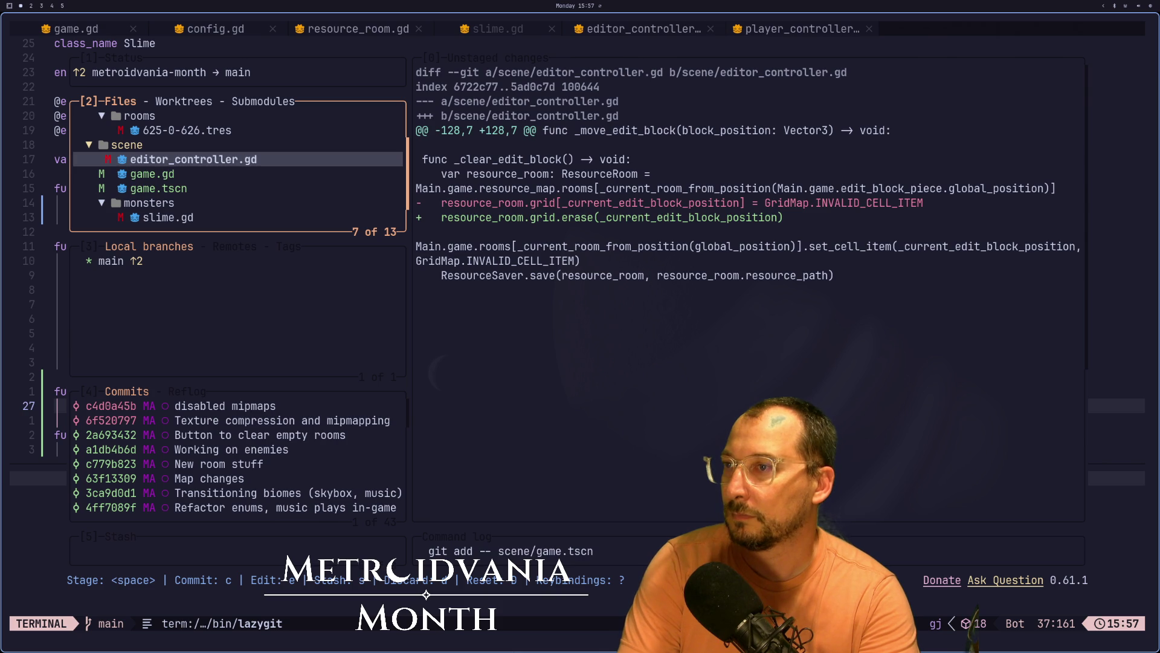
key("j")
key("j")
key("space")
key("k")
key("space")
- Commit editor_controller.gd as 'Erase grid element instead of setting it to Invalid.'
key("k")
key("space")
key("j")
key("j")
key("j")
key("j")
key("j")
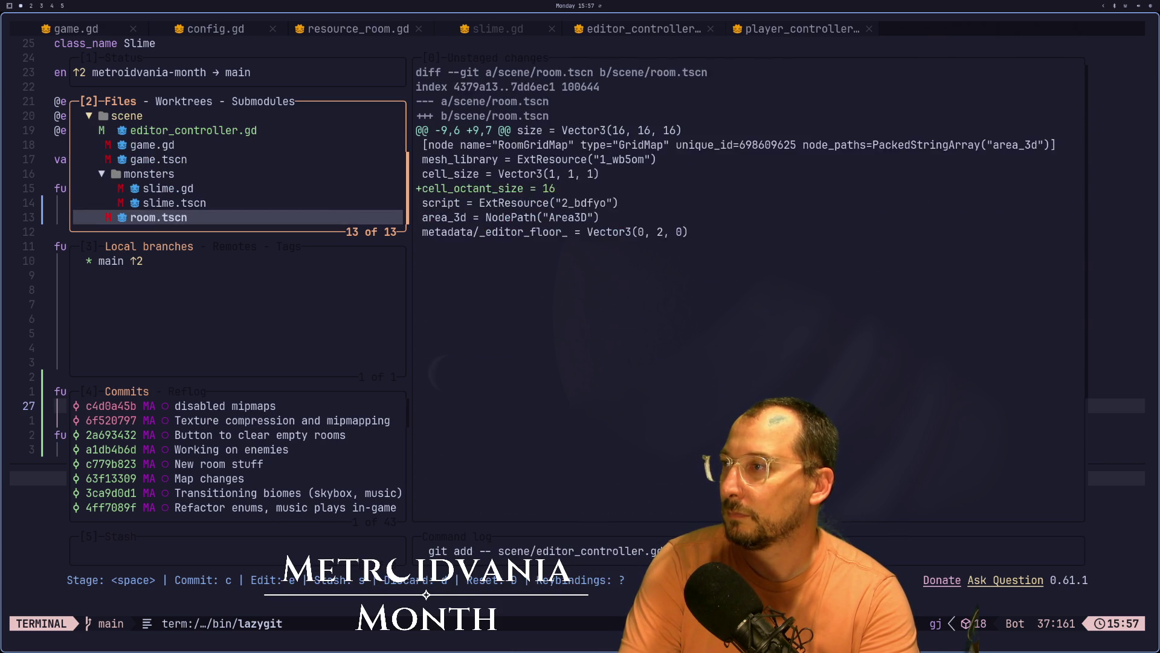
key("k")
key("j")
key("k")
key("k")
key("k")
key("k")
key("k")
key("k")
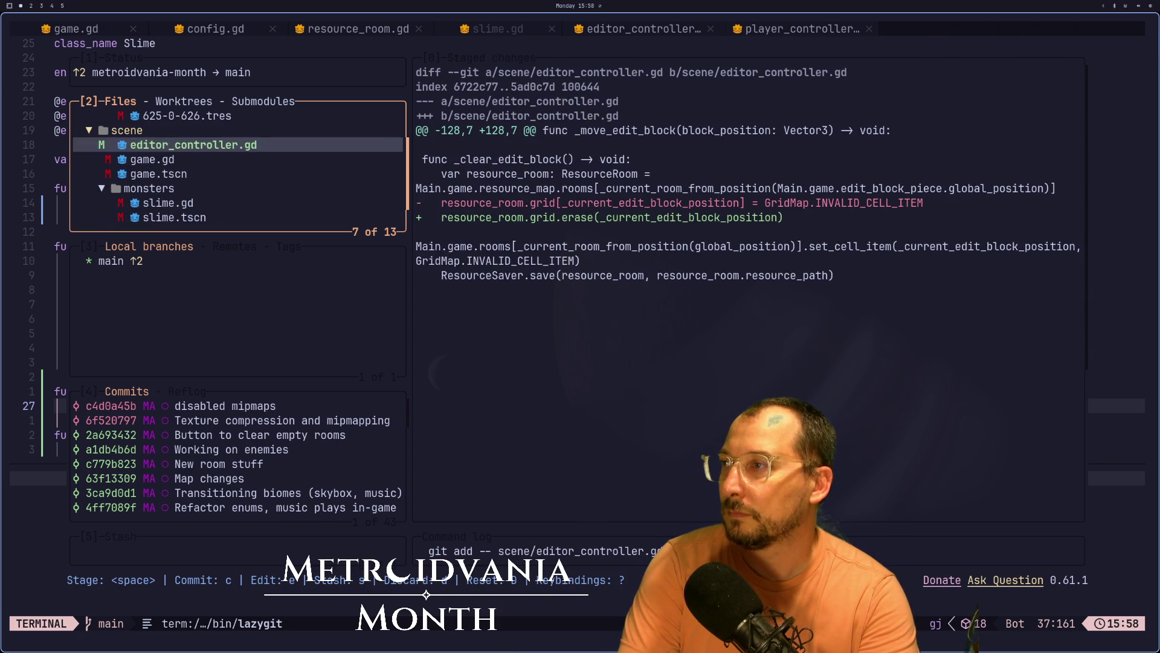
type("cErase ")
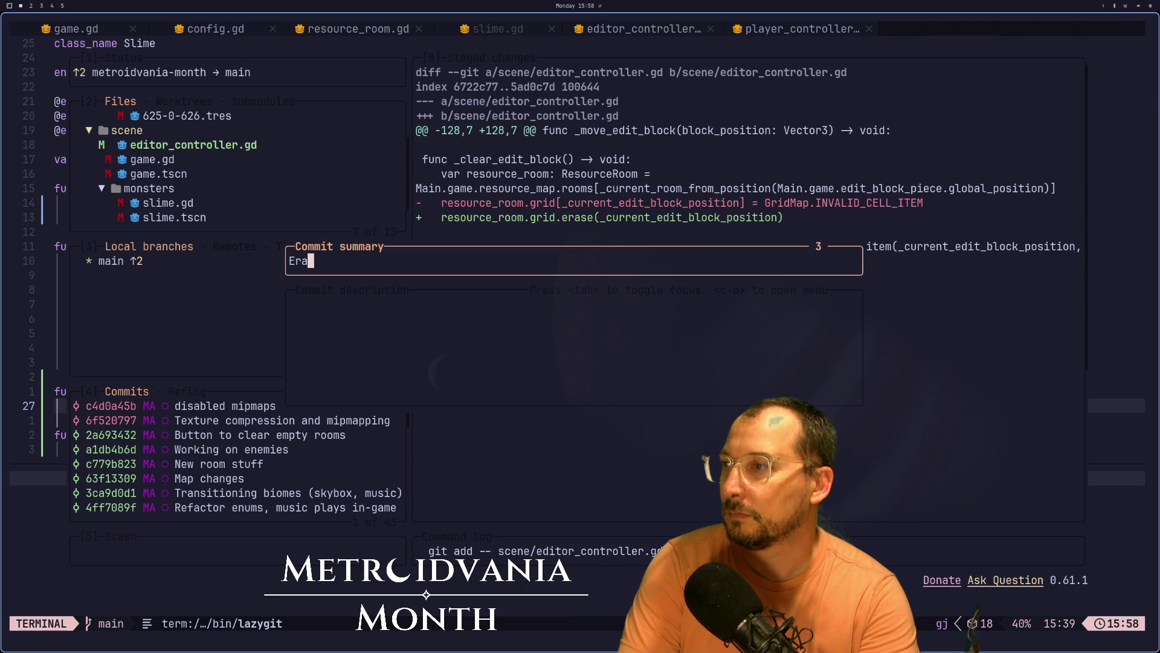
type("grid element ins")
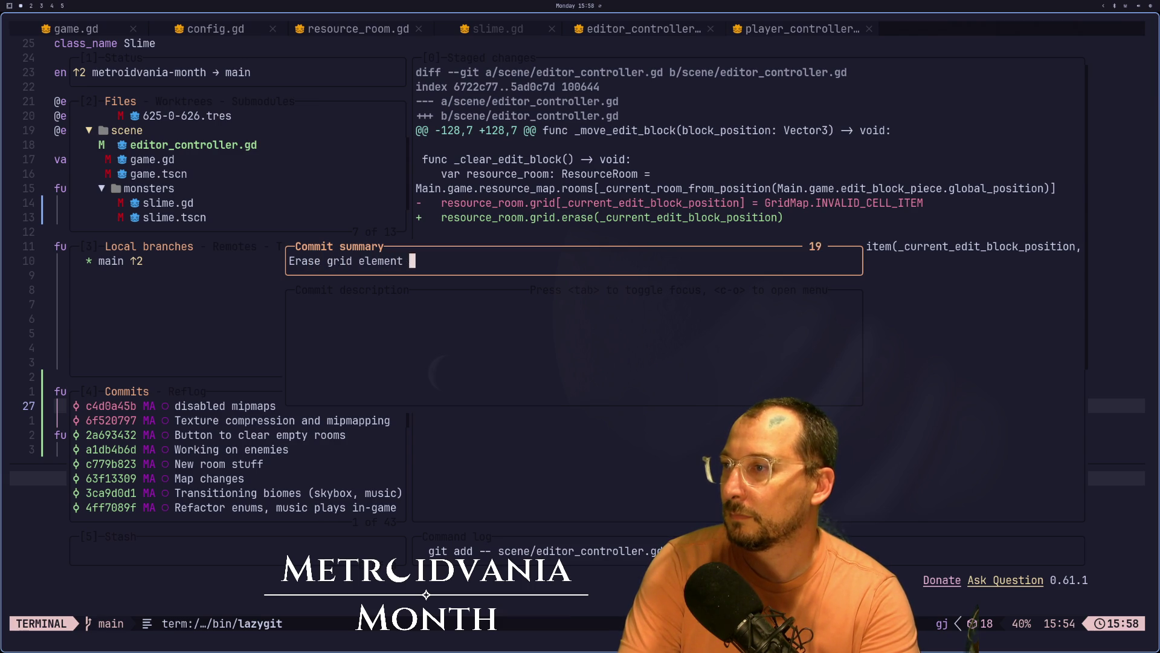
type("tead of set")
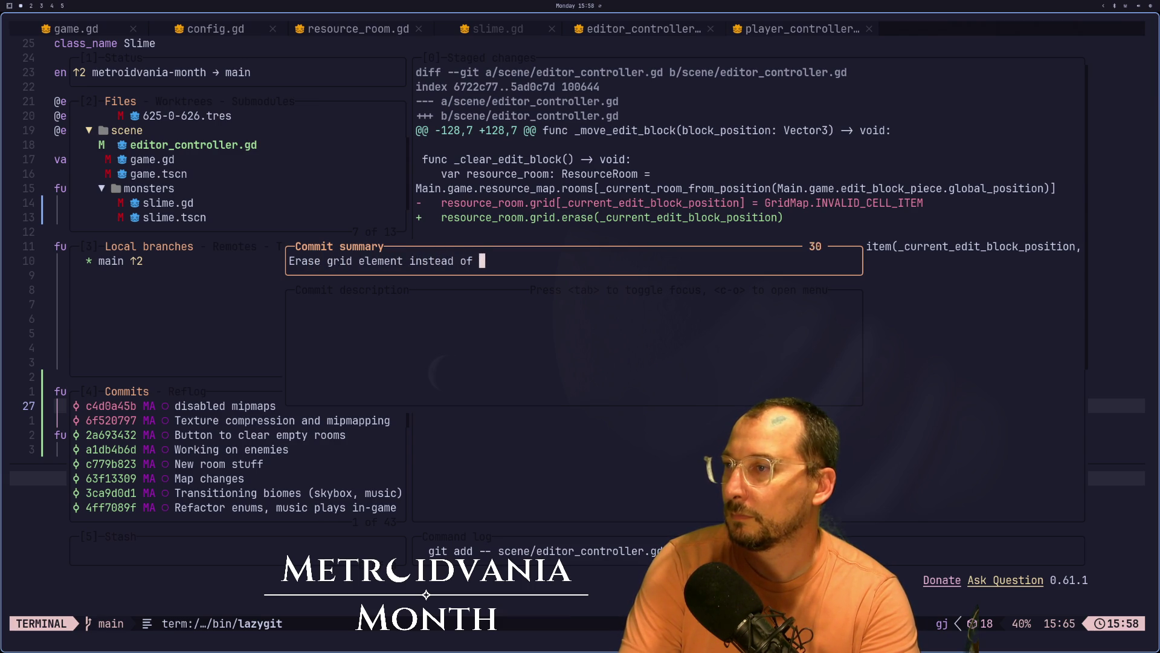
type("ting it to Inva")
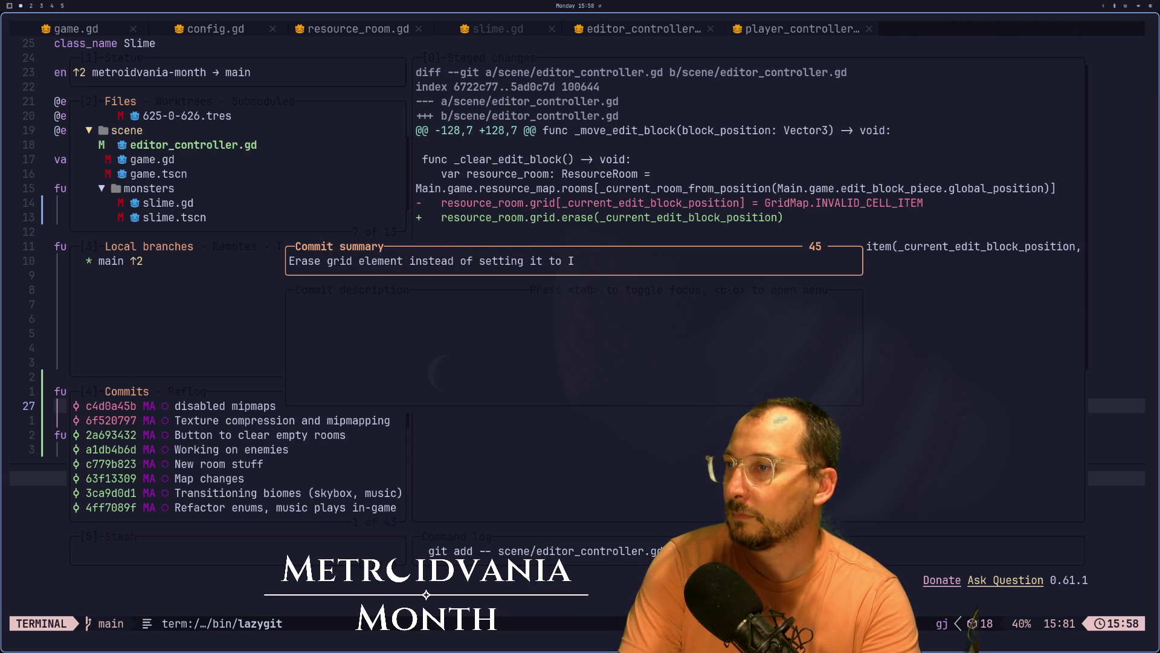
type("lid.")
key("Return")
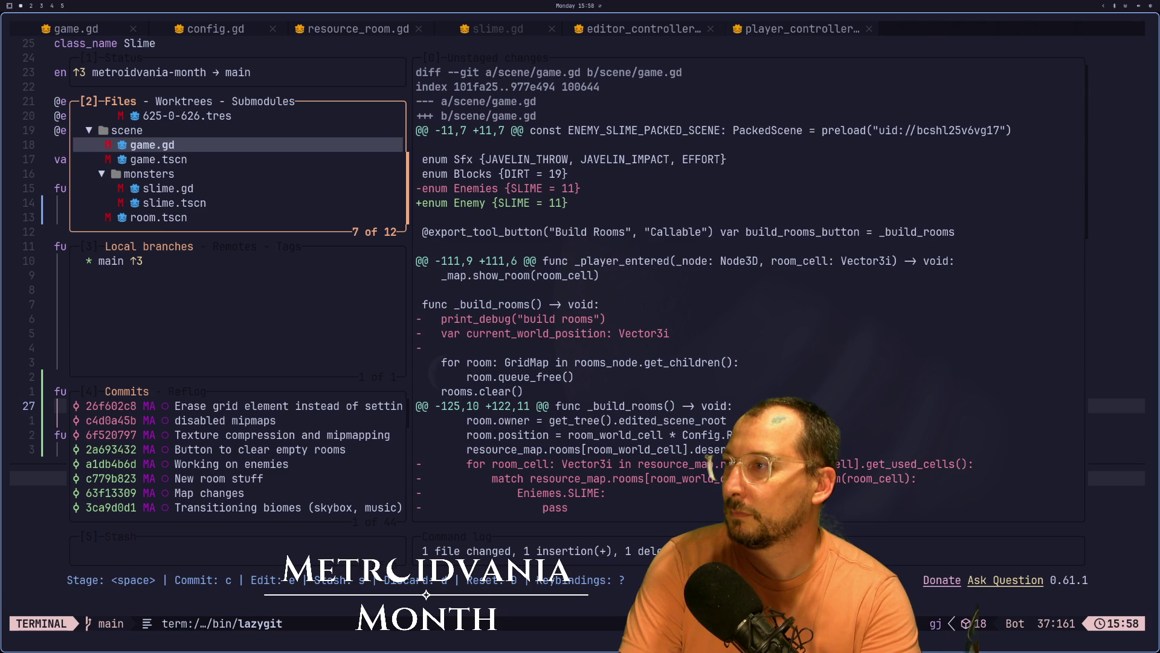
- Stage room.tscn and commit it as 'Ocatant to 16'
key("Down")
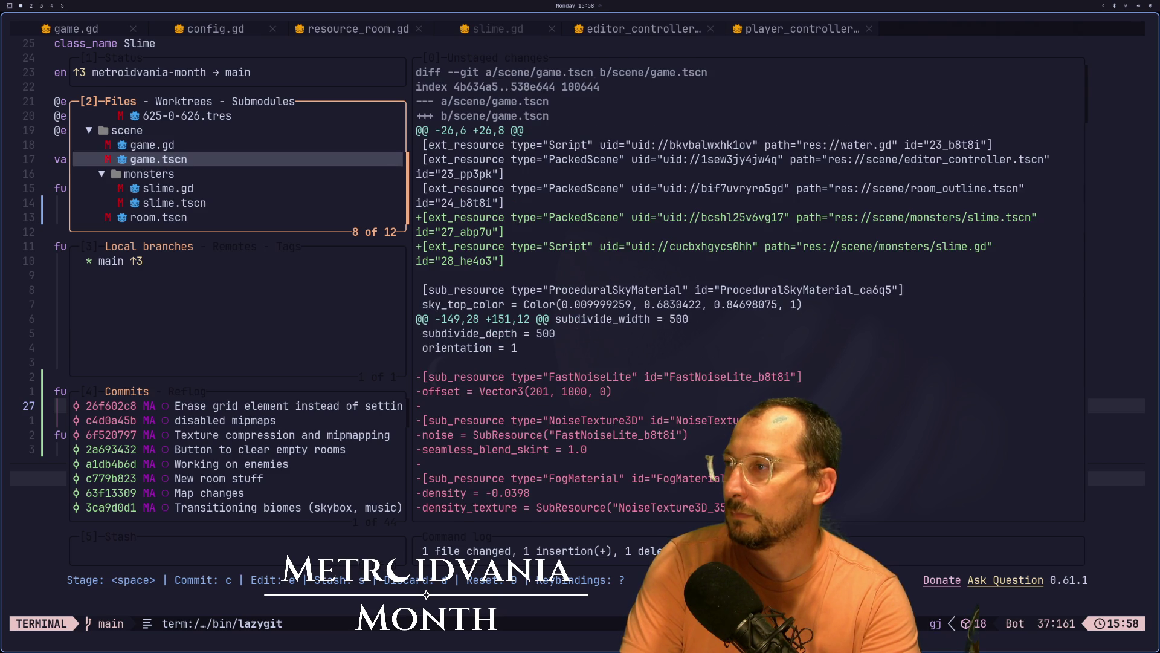
key("Down")
key("Down")
key("Down")
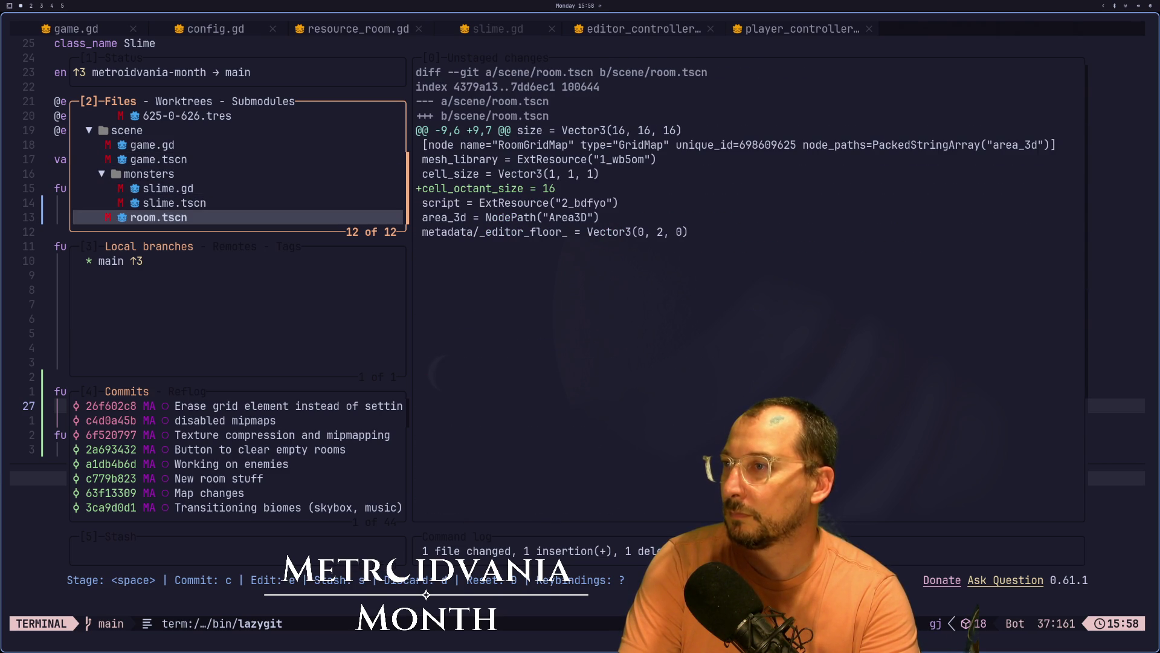
key("space")
type("cOcatant to 1")
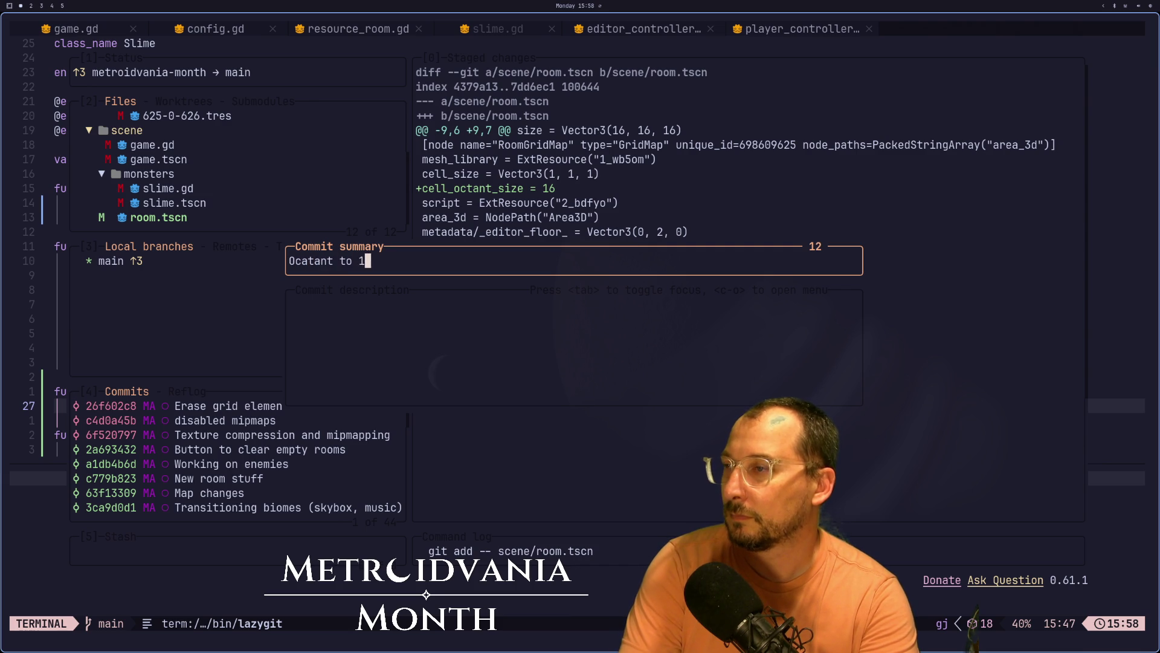
type("6")
key("Return")
- Stage game.gd and game.tscn for the enemy commit
key("Up")
key("Up")
key("Up")
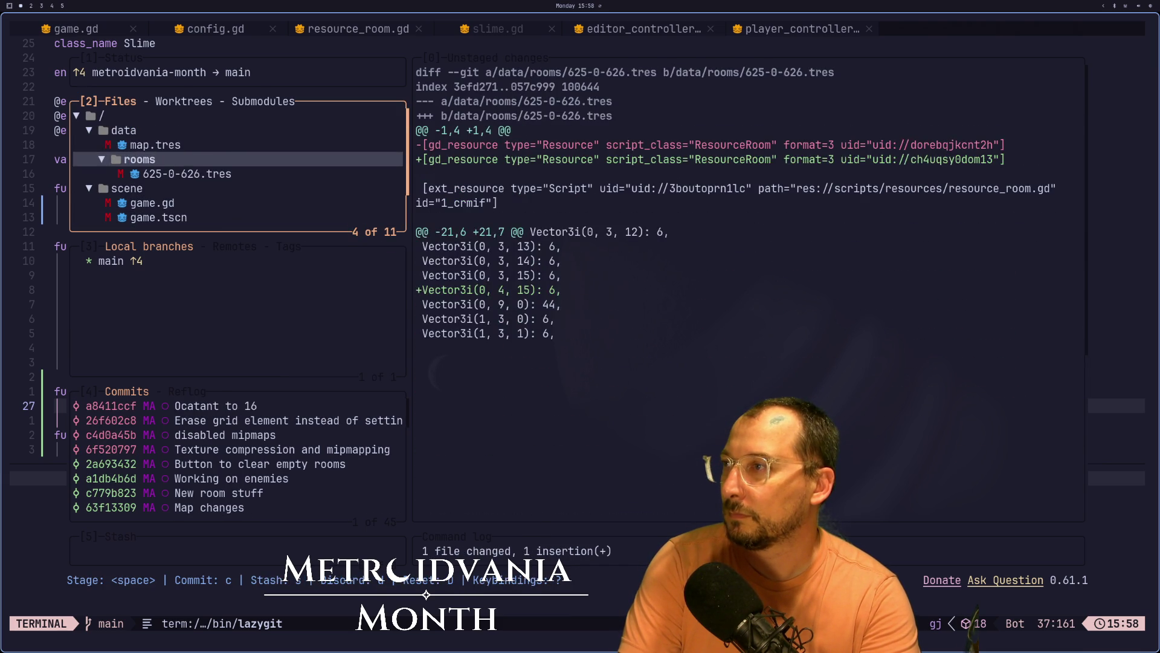
key("Down")
key("Down")
key("Down")
key("space")
key("Down")
key("Up")
key("Down")
key("space")
key("Down")
- Stage slime.tscn and slime.gd, then commit all as 'First pass enemie spawning'
key("Down")
key("Down")
key("Up")
key("space")
key("Down")
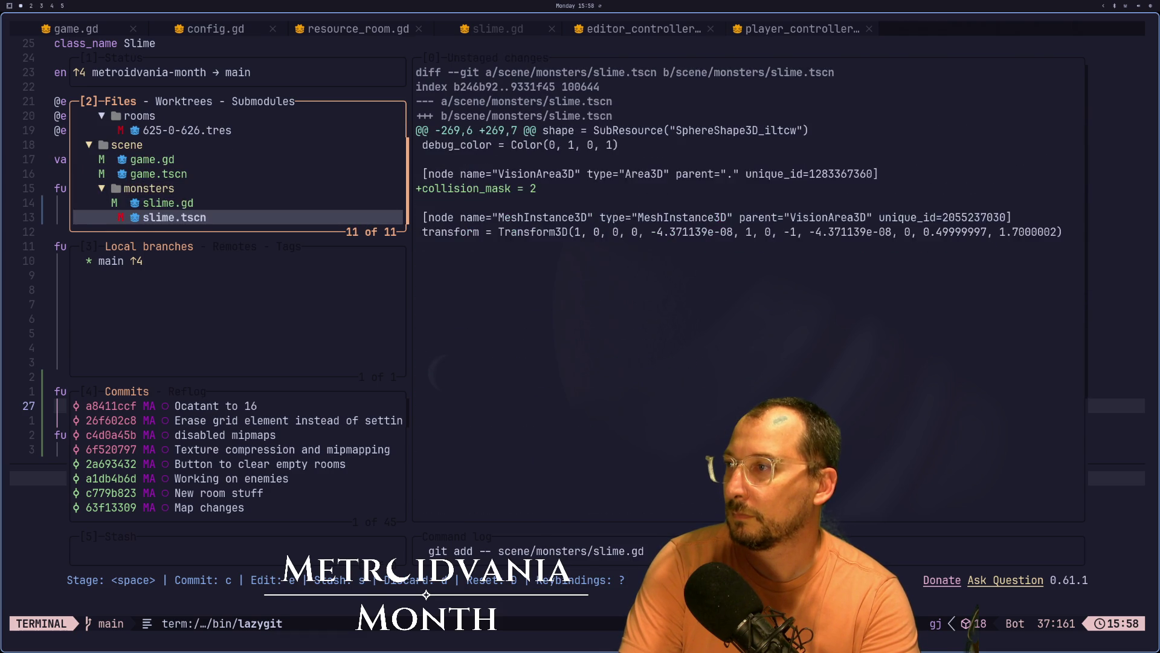
key("space")
key("Up")
key("Up")
key("Up")
type("cFirst pass enemie")
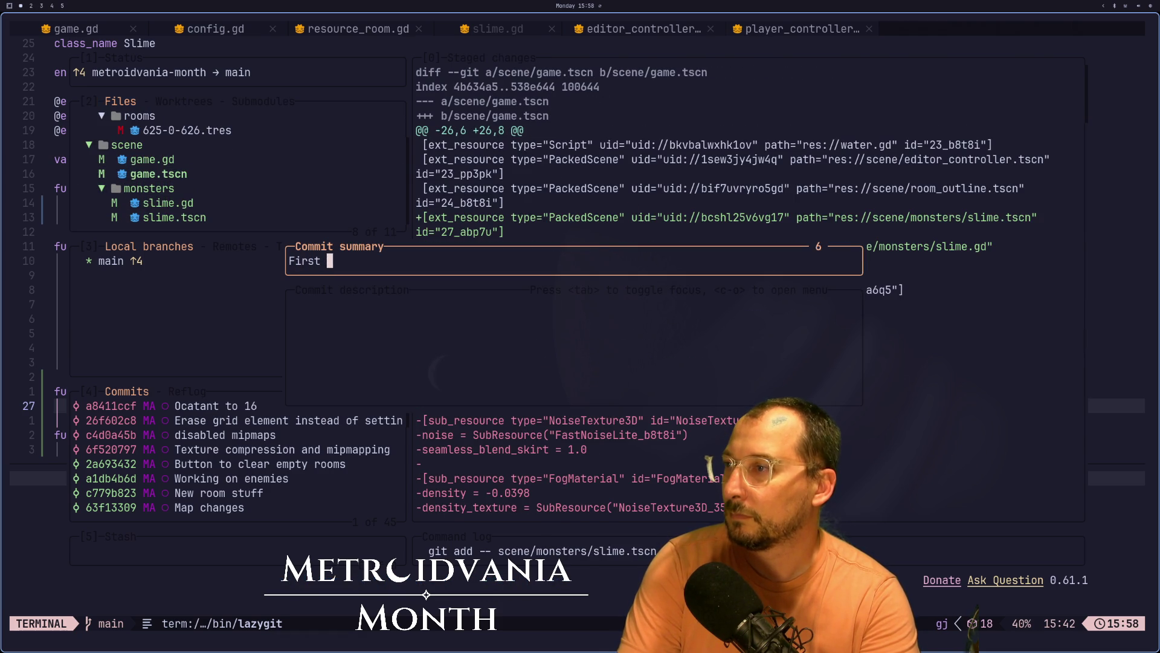
type(" spawning")
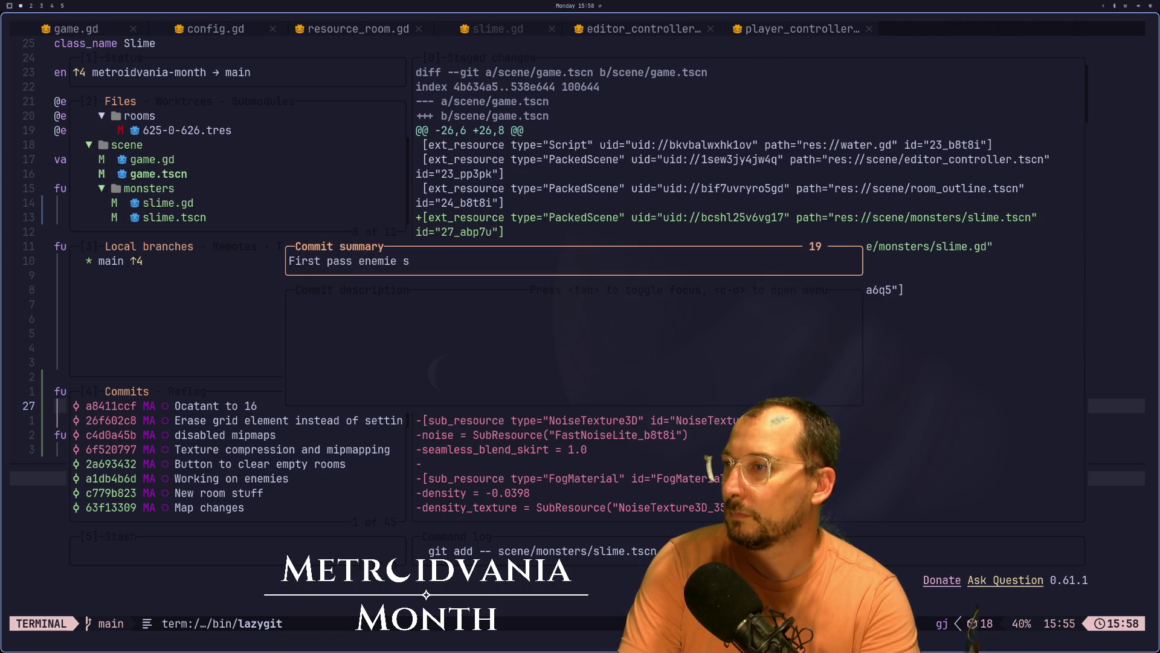
key("Return")
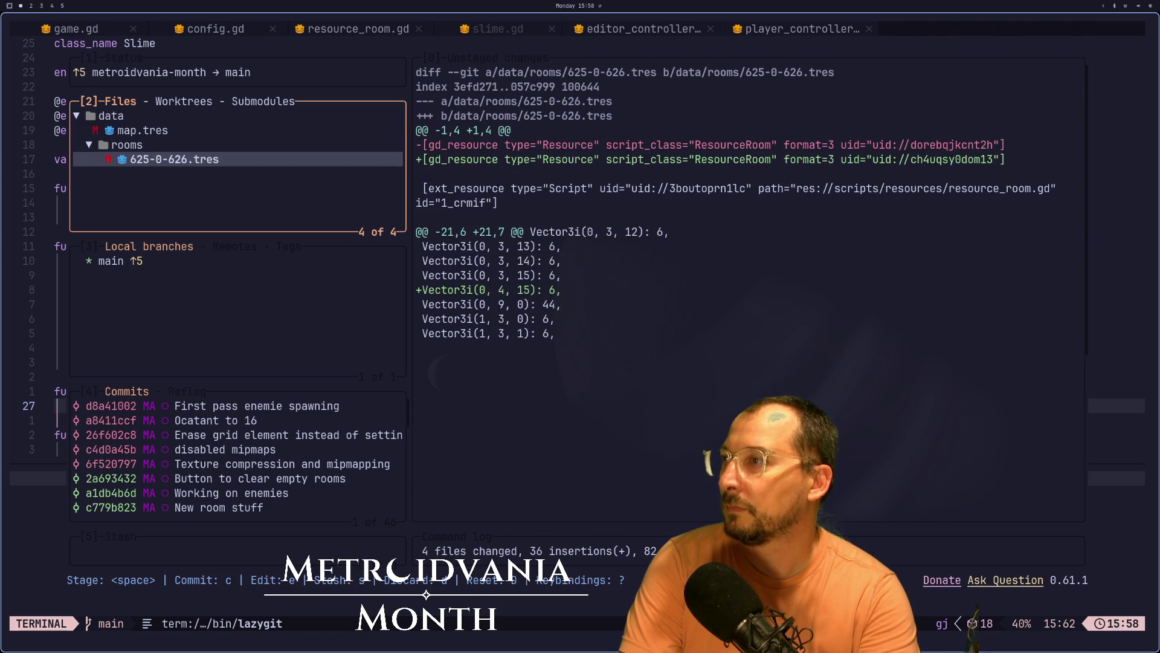
- Commit the data folder as 'Enemy placement', push to the remote, and quit lazygit
key("Up")
key("Up")
key("Up")
key("space")
key("c")
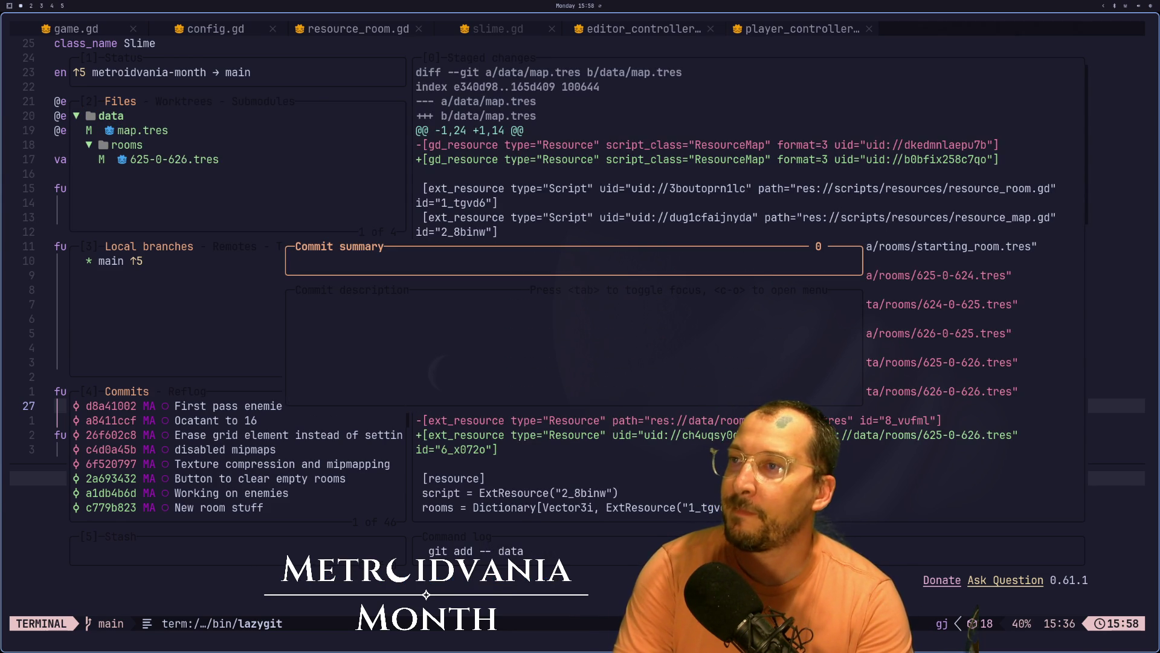
type("Map")
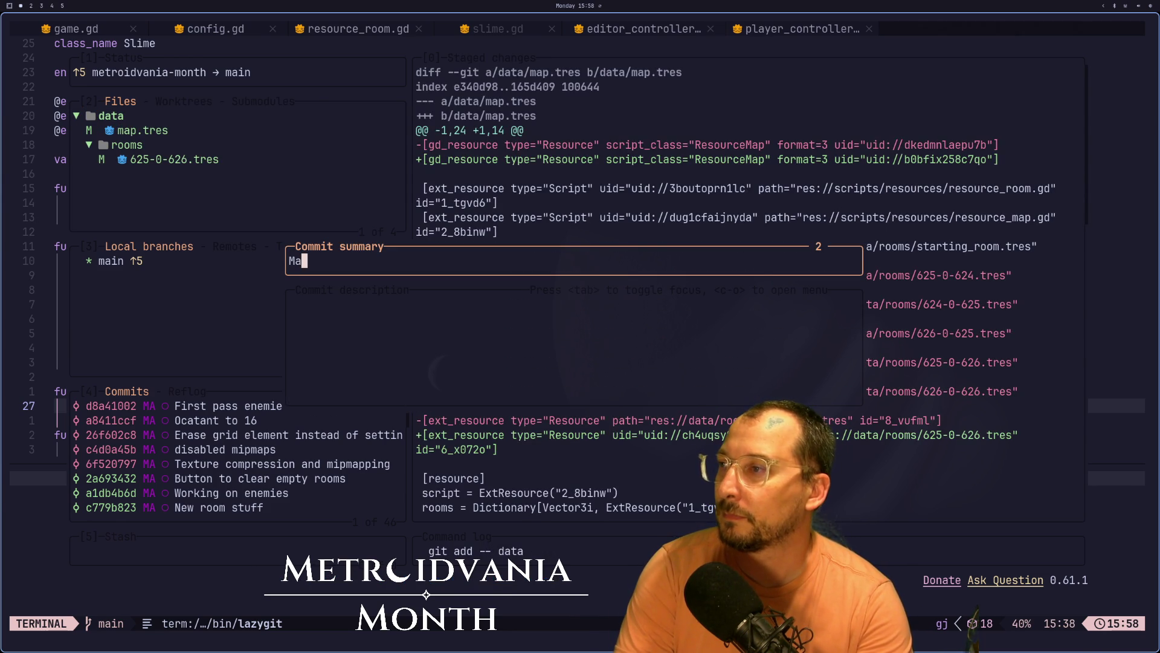
key("BackSpace")
key("BackSpace")
key("BackSpace")
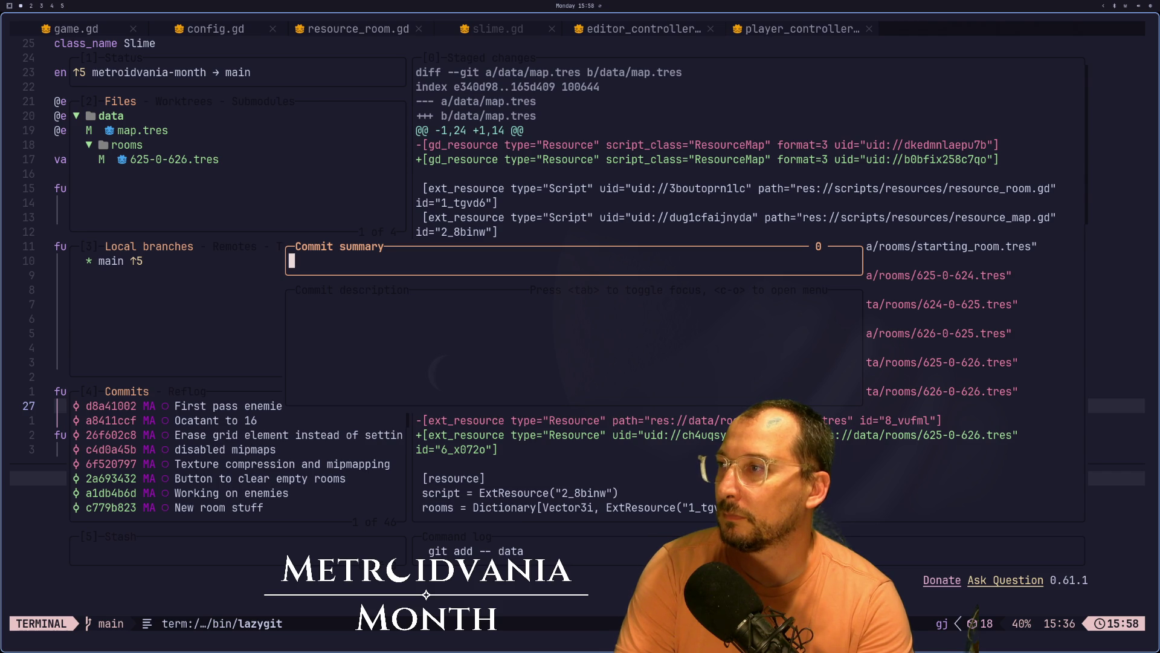
type("Enemy place")
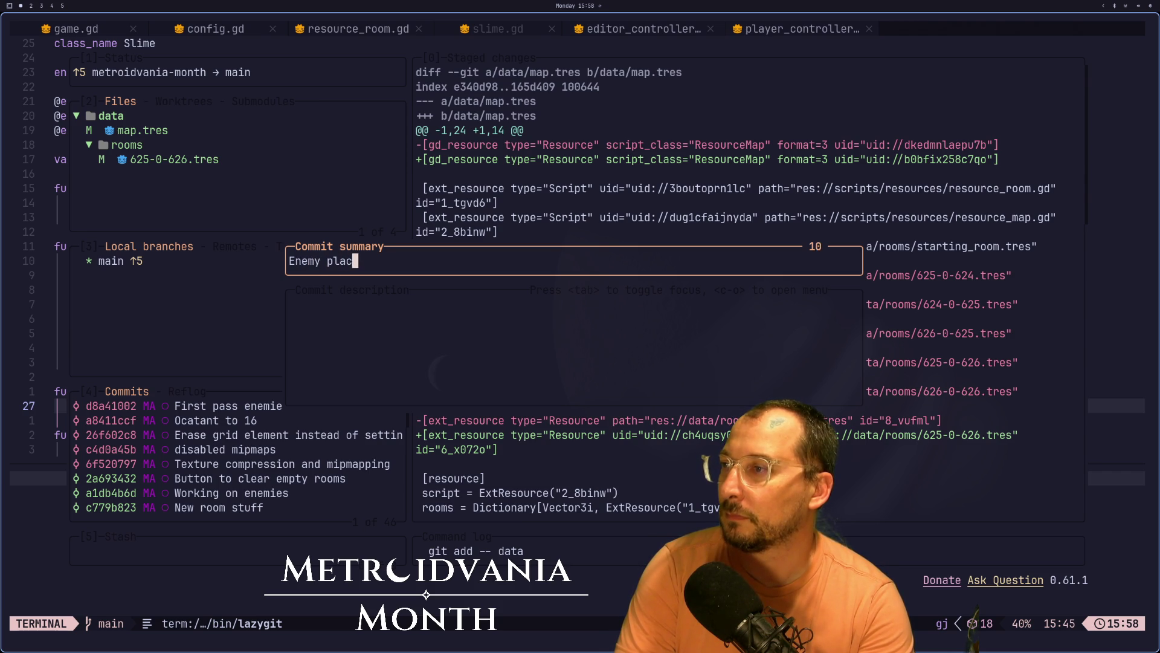
type("ment")
key("Return")
key("P")
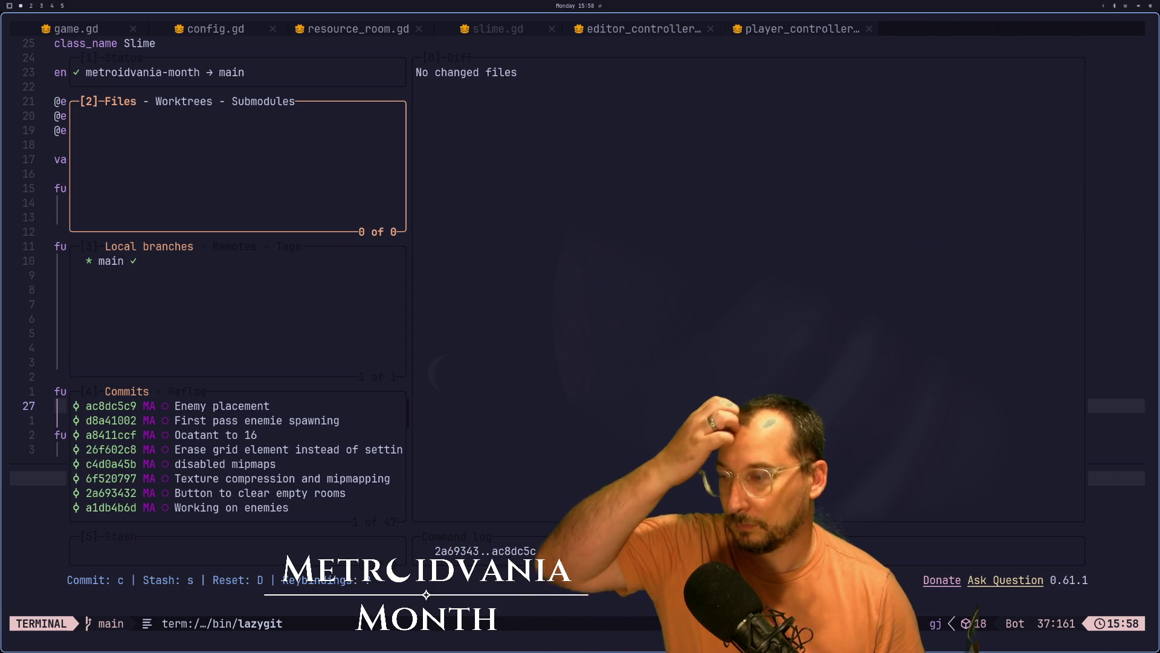
key("q")
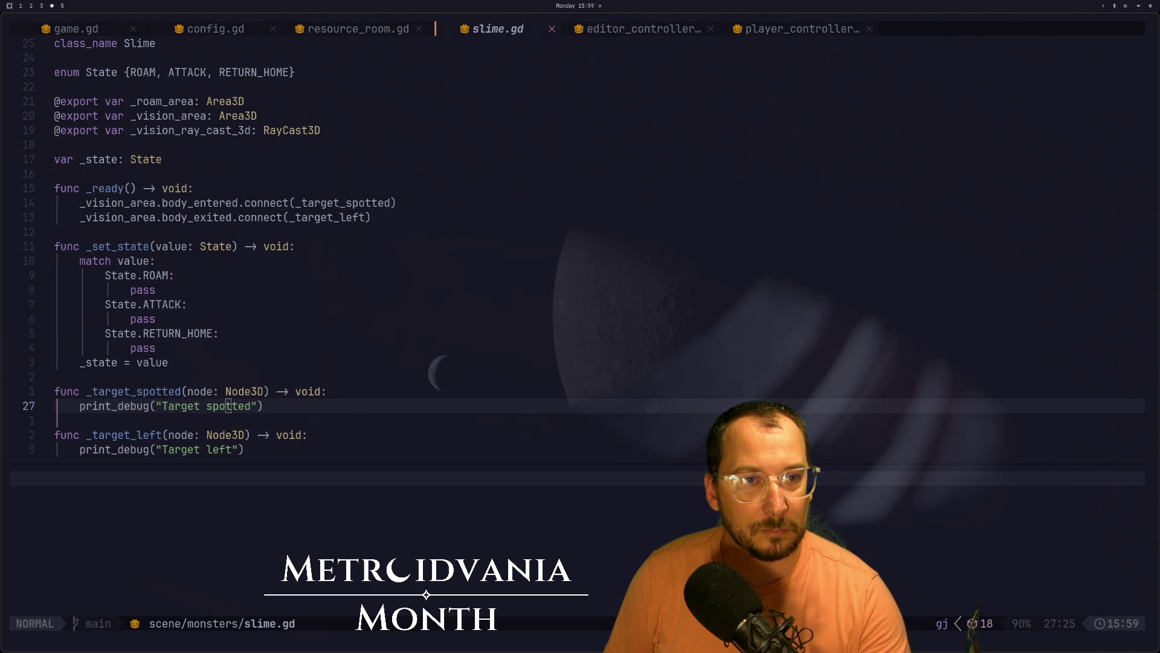
- Flip between game.gd and slime.gd in Neovim, then bring the Godot editor forward
key("super+1")
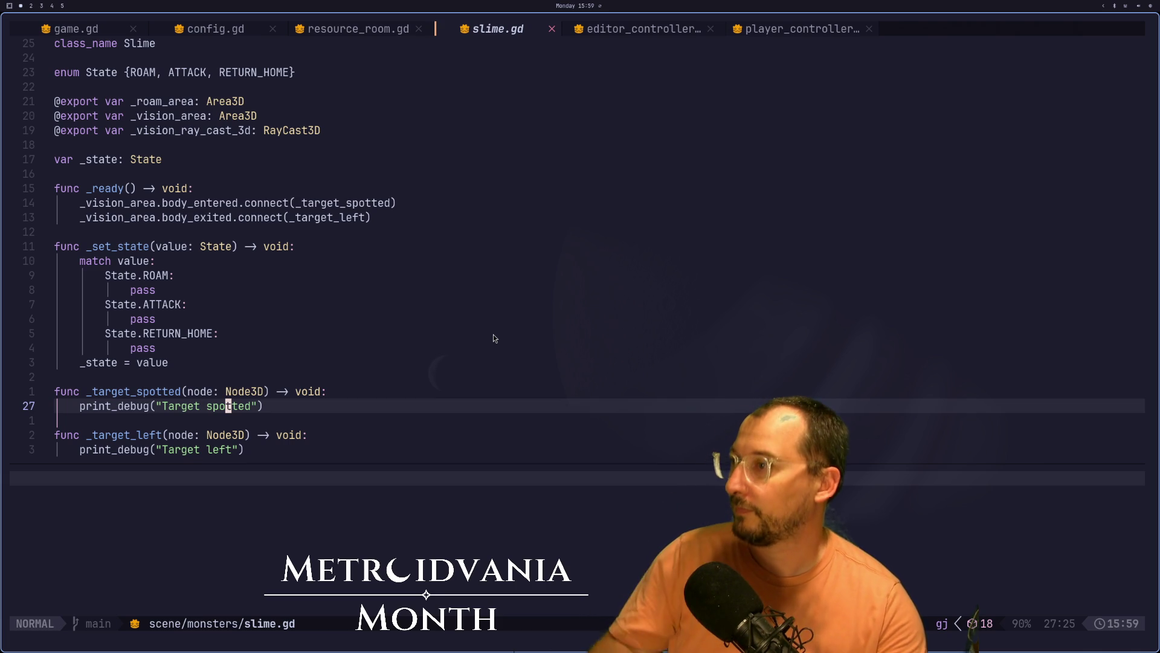
key("shift+h")
key("shift+h")
key("shift+h")
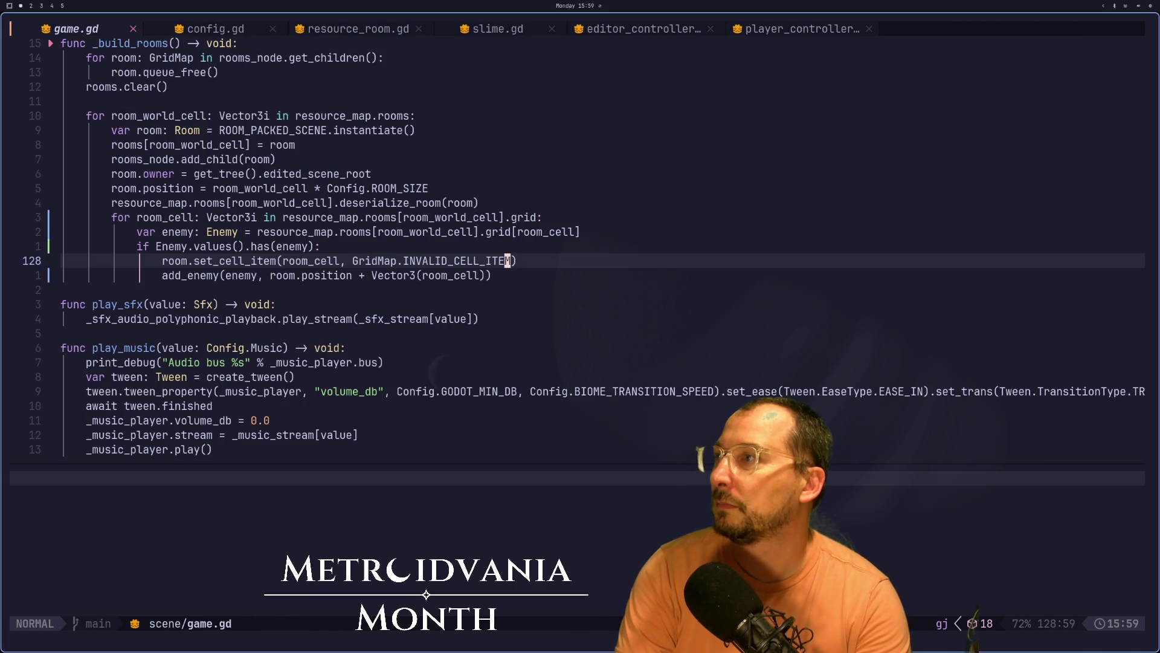
key("super+2")
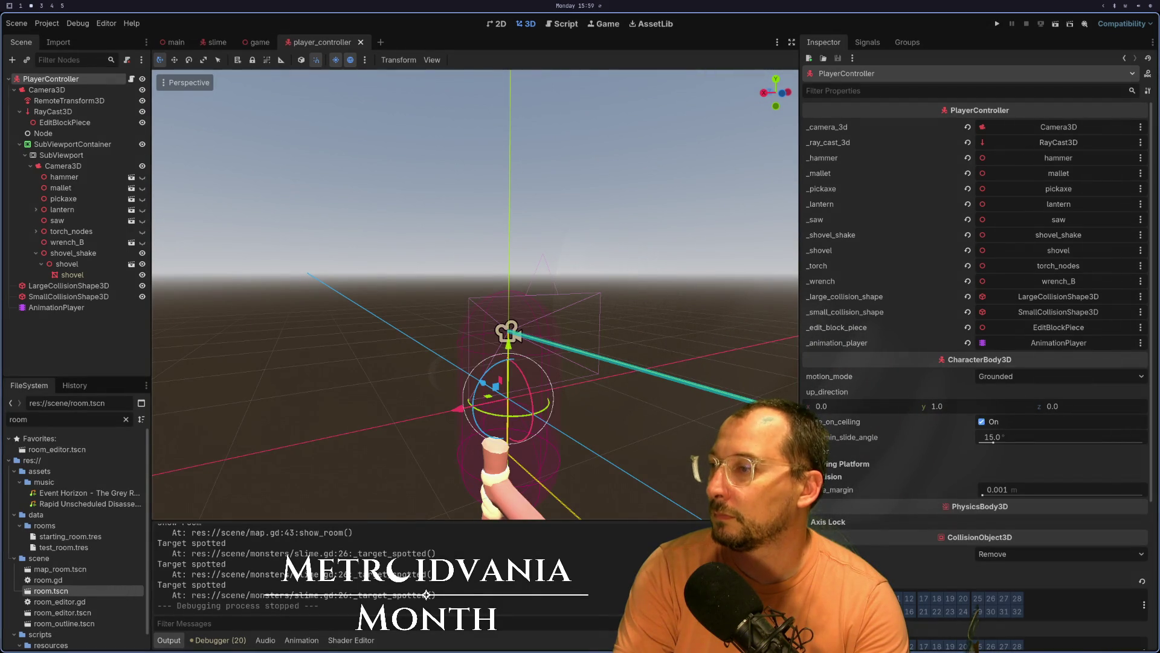
key("super+1")
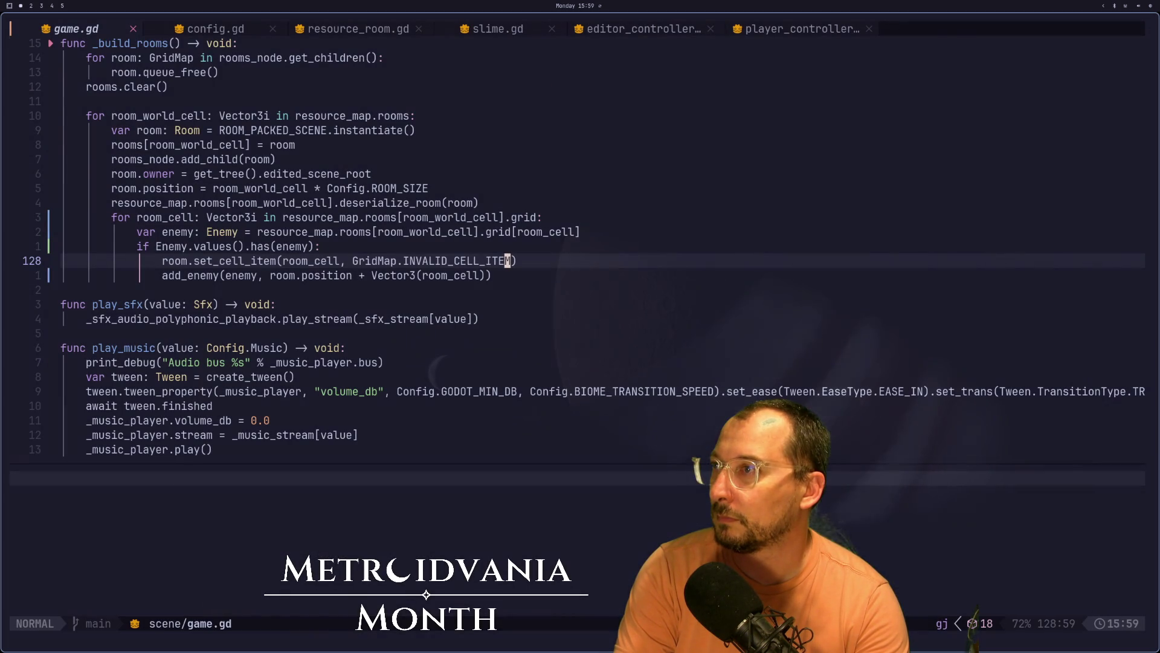
key("shift+l")
key("shift+l")
key("shift+l")
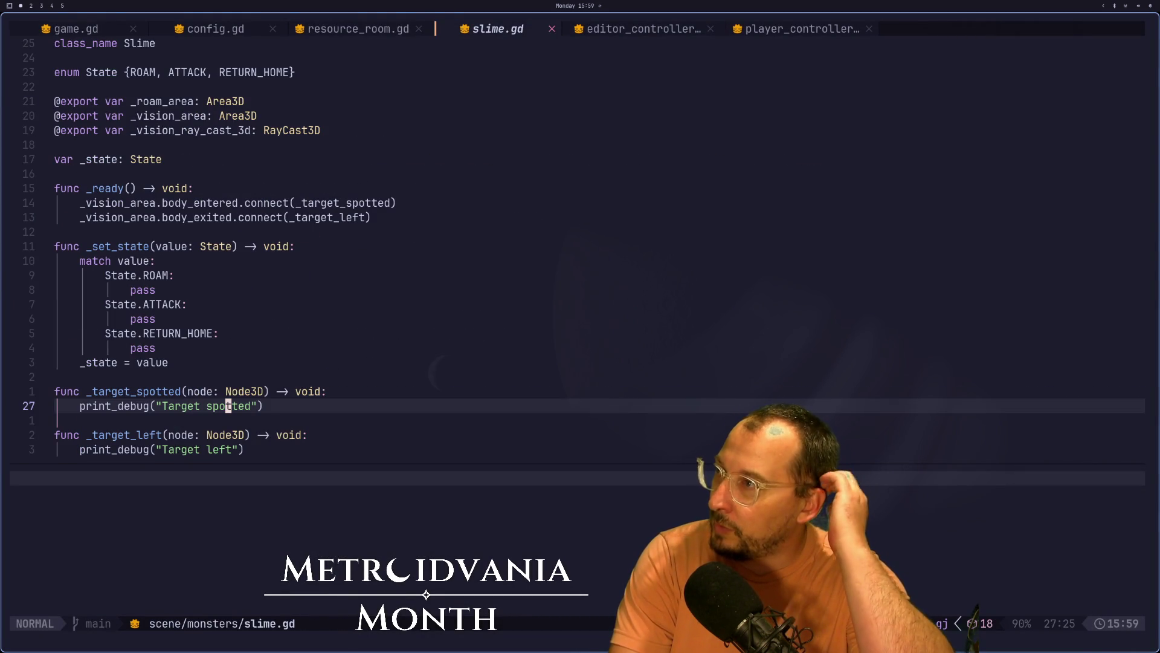
key("super+2")
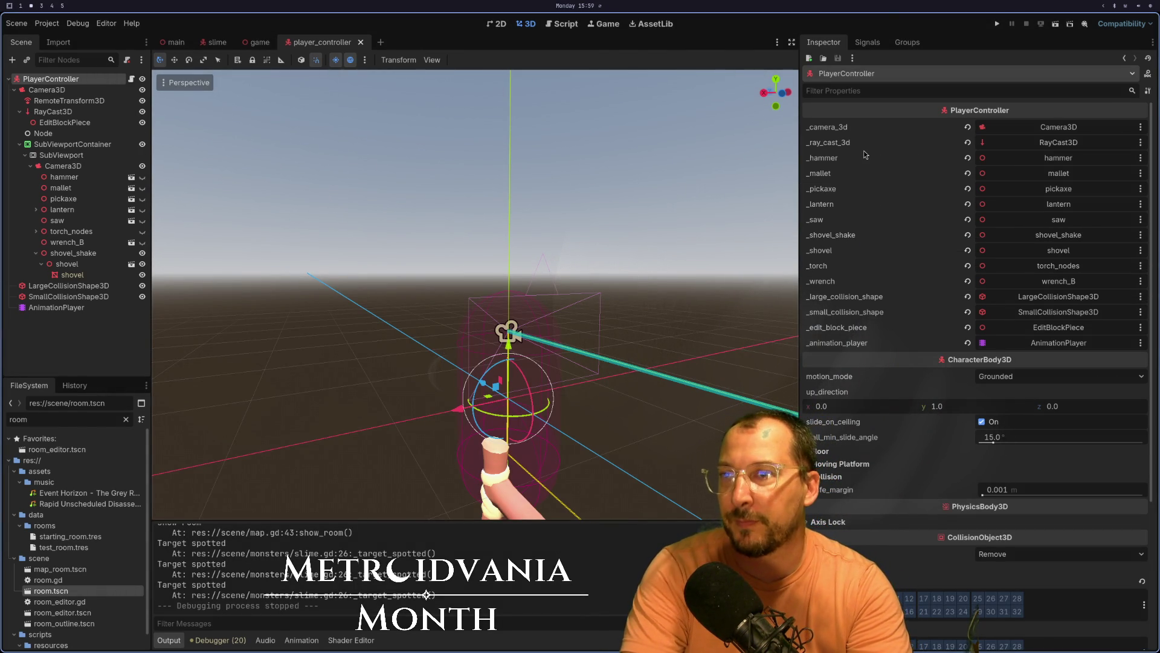
- Orbit around the slime in its scene, then move through the main and game scene tabs
left_click(220, 46)
mouse_move(457, 210)
left_mouse_down()
mouse_move(487, 219)
mouse_move(518, 137)
mouse_move(481, 154)
mouse_move(489, 176)
left_mouse_up()
scroll(602, 304, "up", 3)
left_click_drag(601, 304, 512, 357)
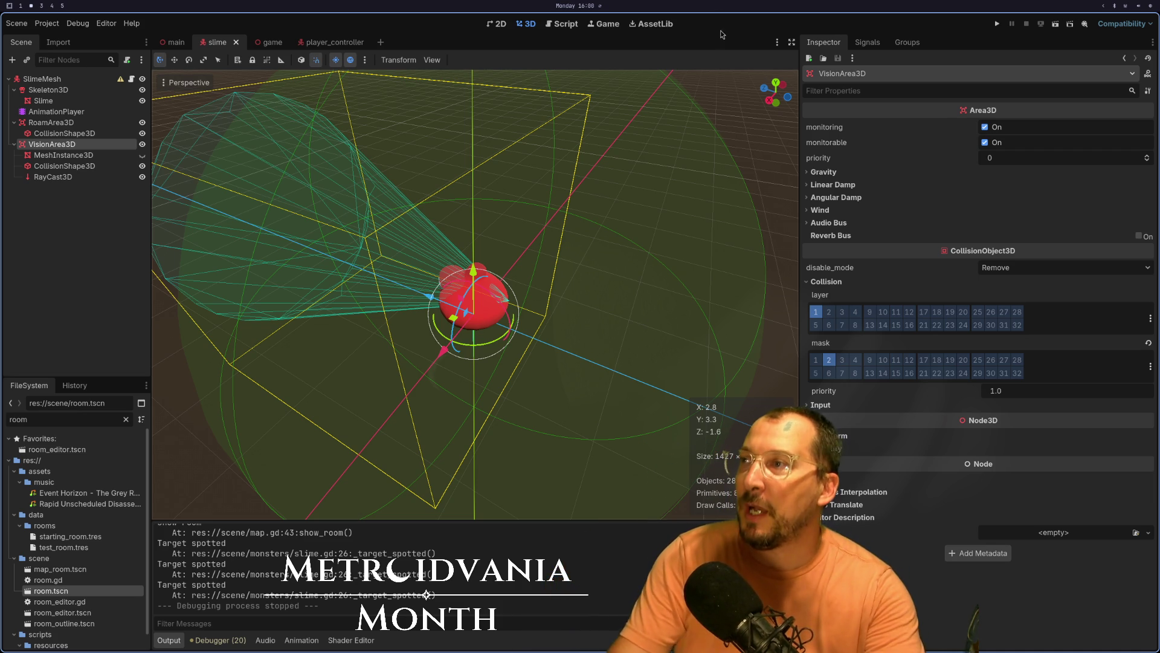
left_click(175, 41)
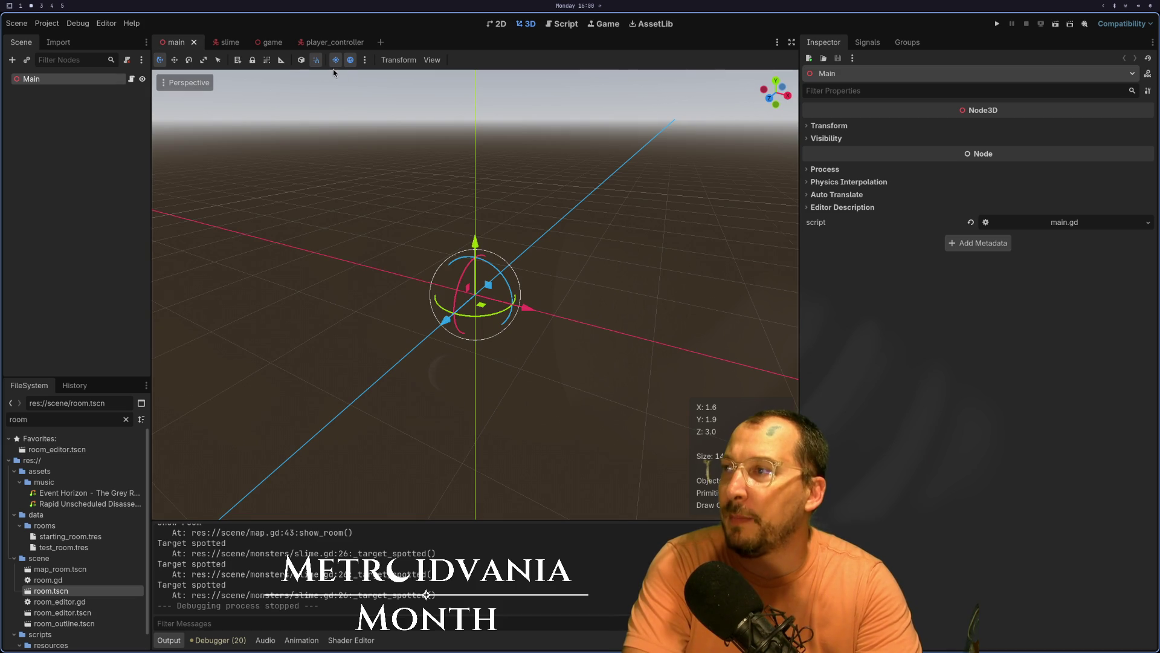
left_click(272, 42)
- Run the project and walk the player around with W to watch the slime
left_click(995, 19)
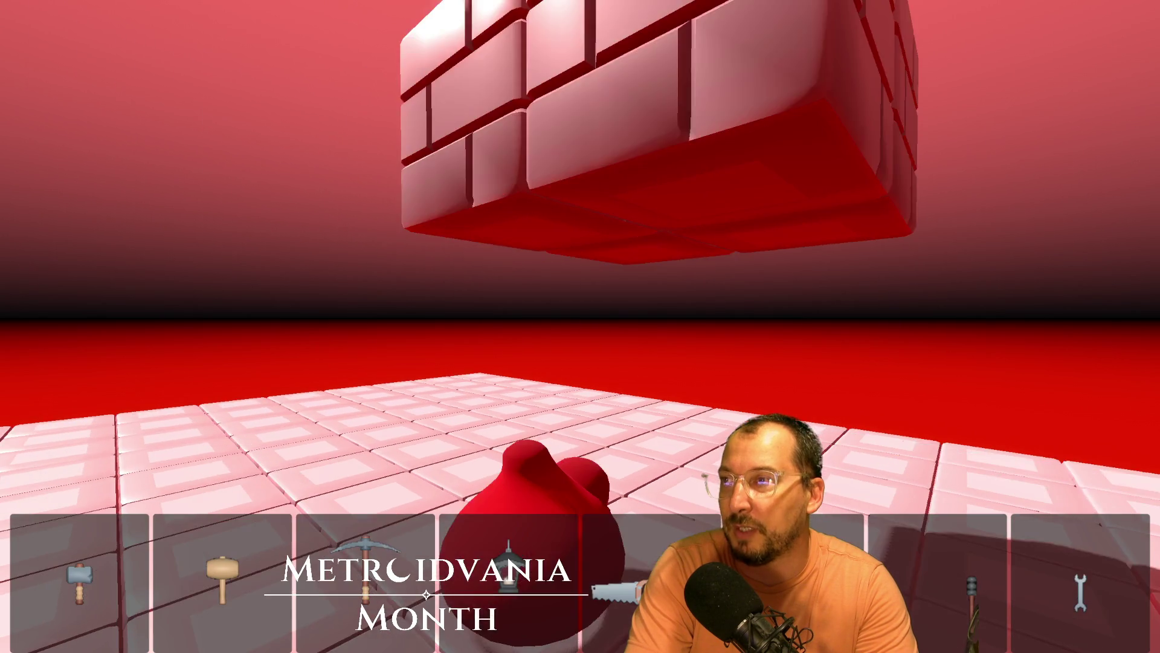
key("w")
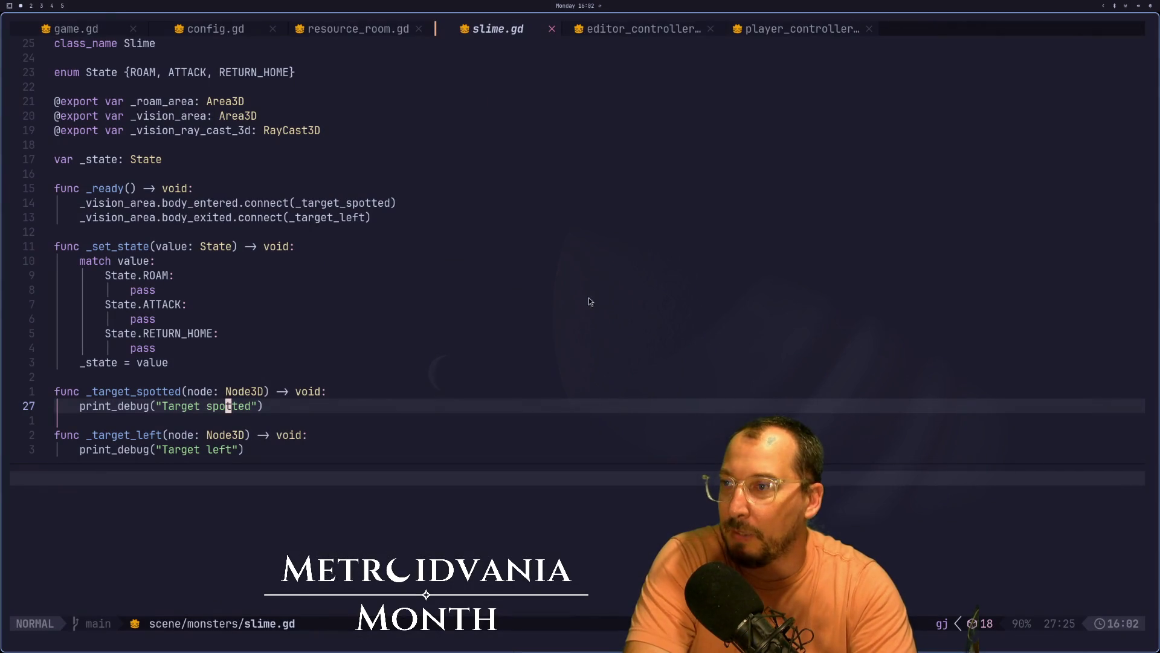
- Switch between slime.gd and Godot, then frame the game scene around its origin
key("super+2")
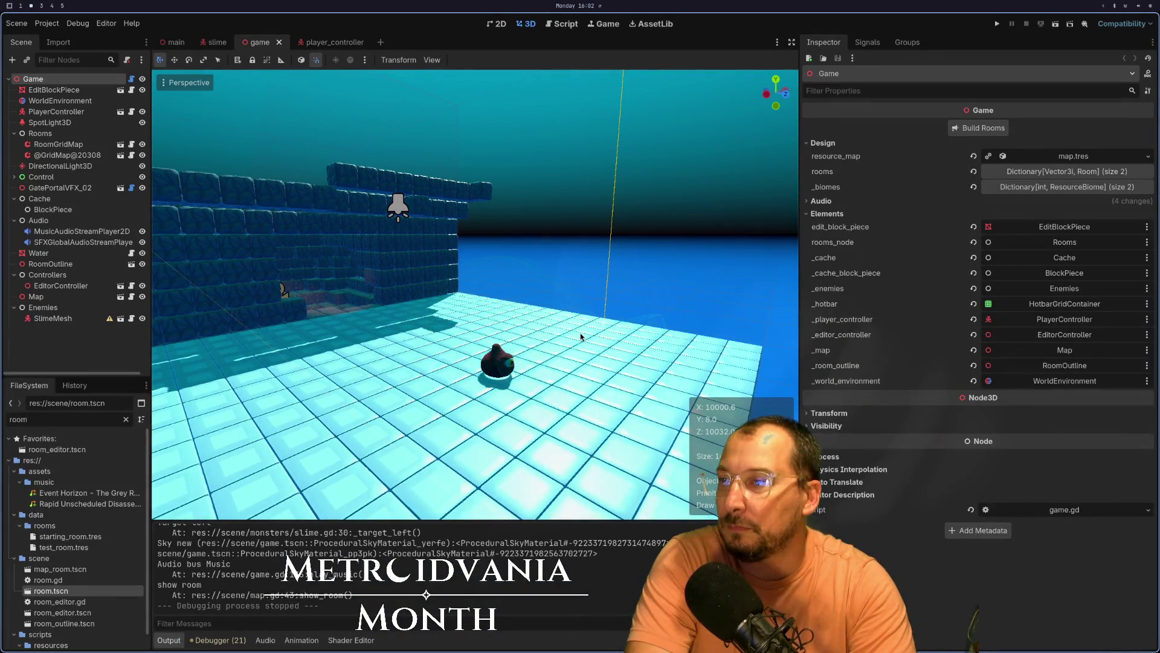
key("super+4")
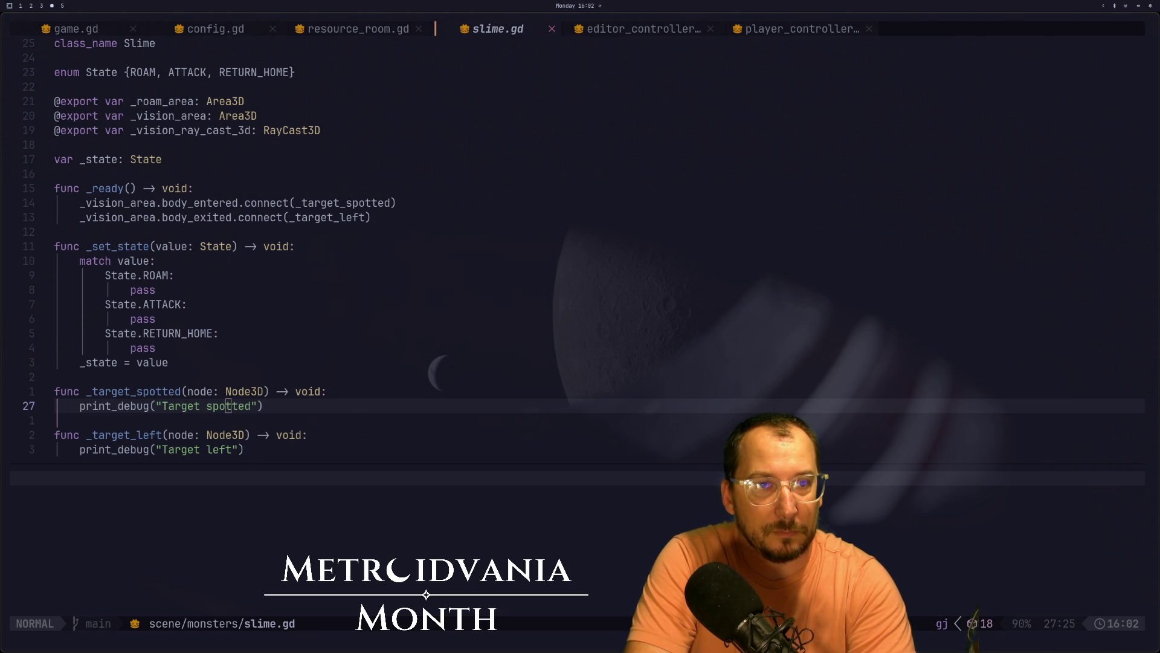
key("super+1")
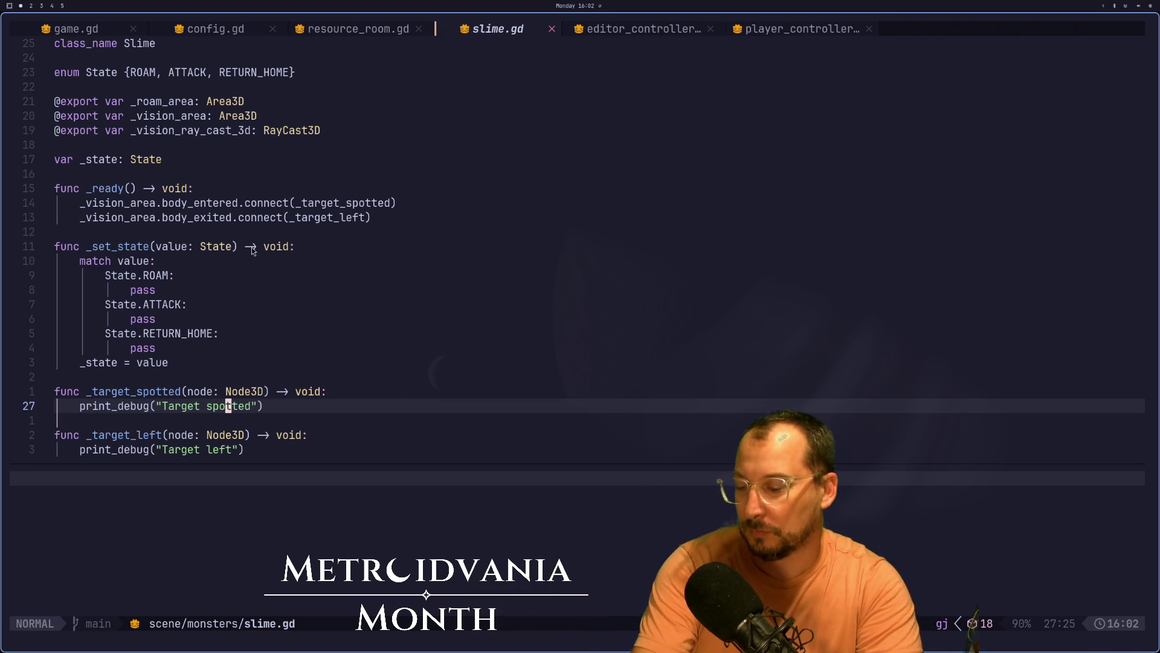
key("super+2")
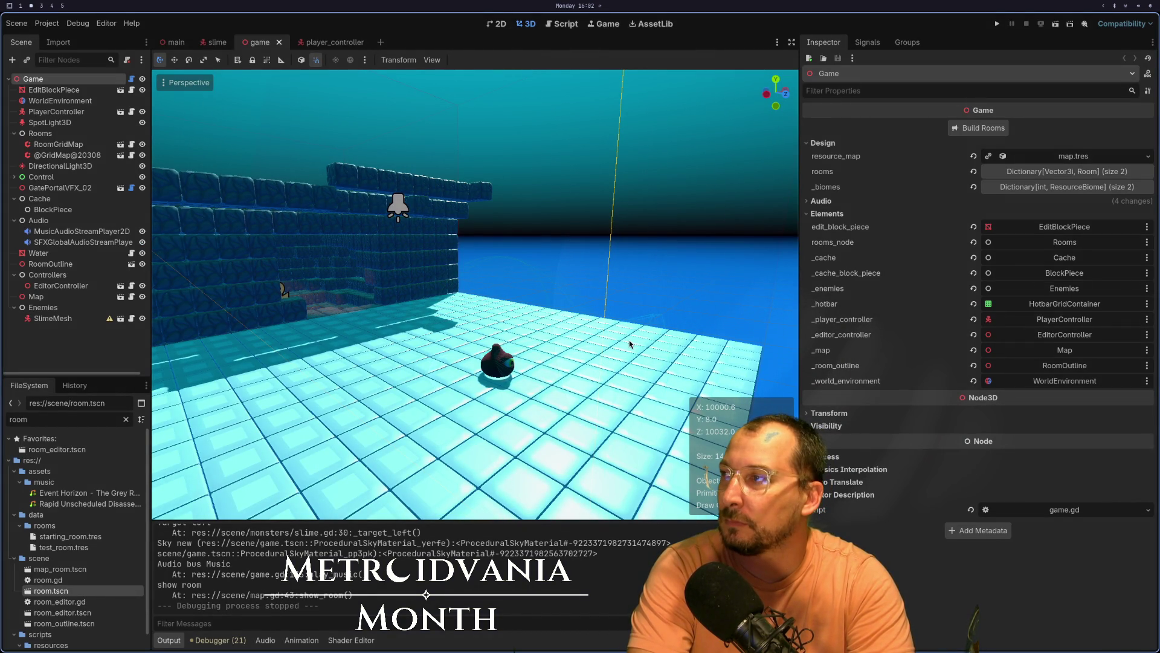
key("super+4")
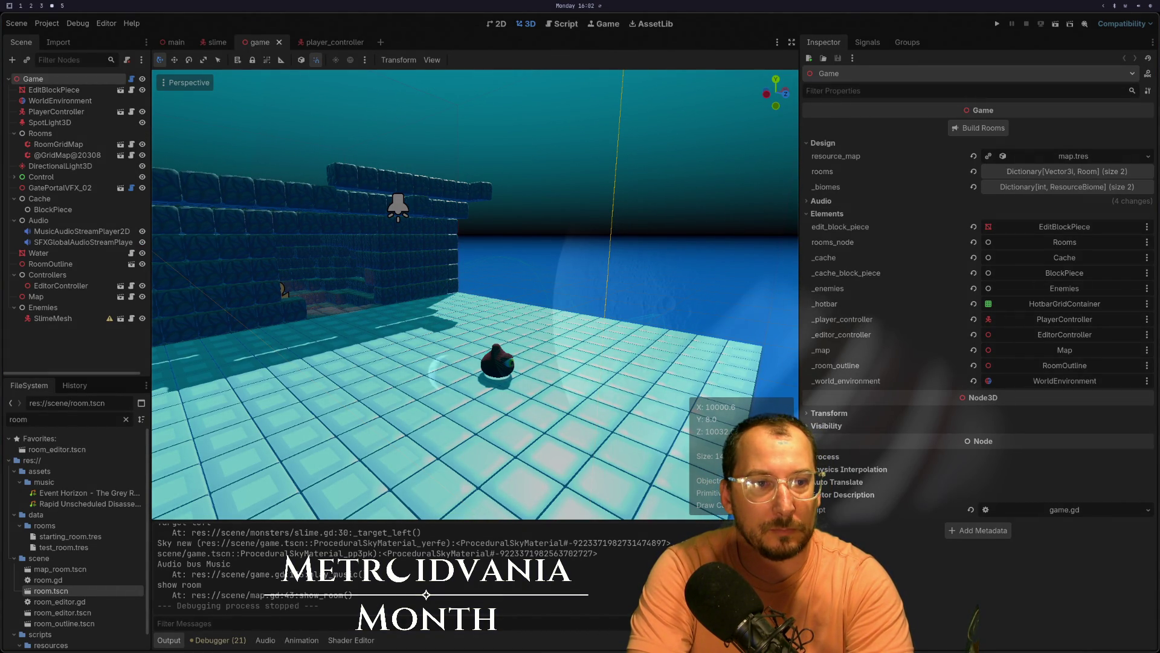
key("super+2")
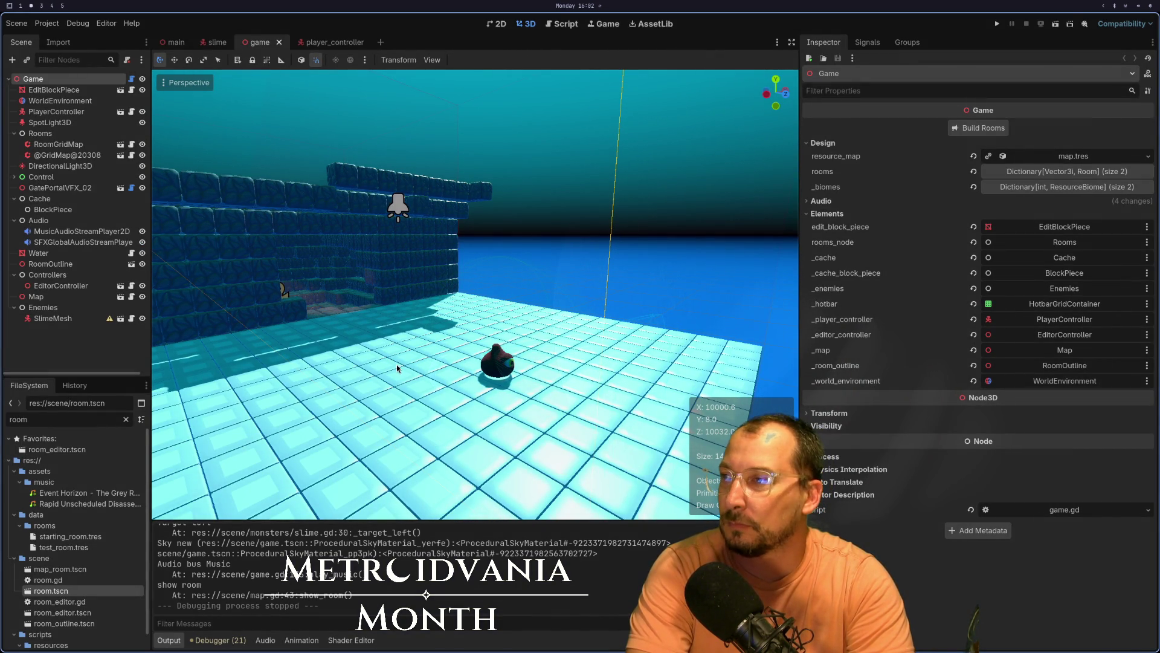
mouse_move(252, 290)
left_mouse_down()
mouse_move(271, 628)
mouse_move(368, 427)
left_mouse_up()
key("f")
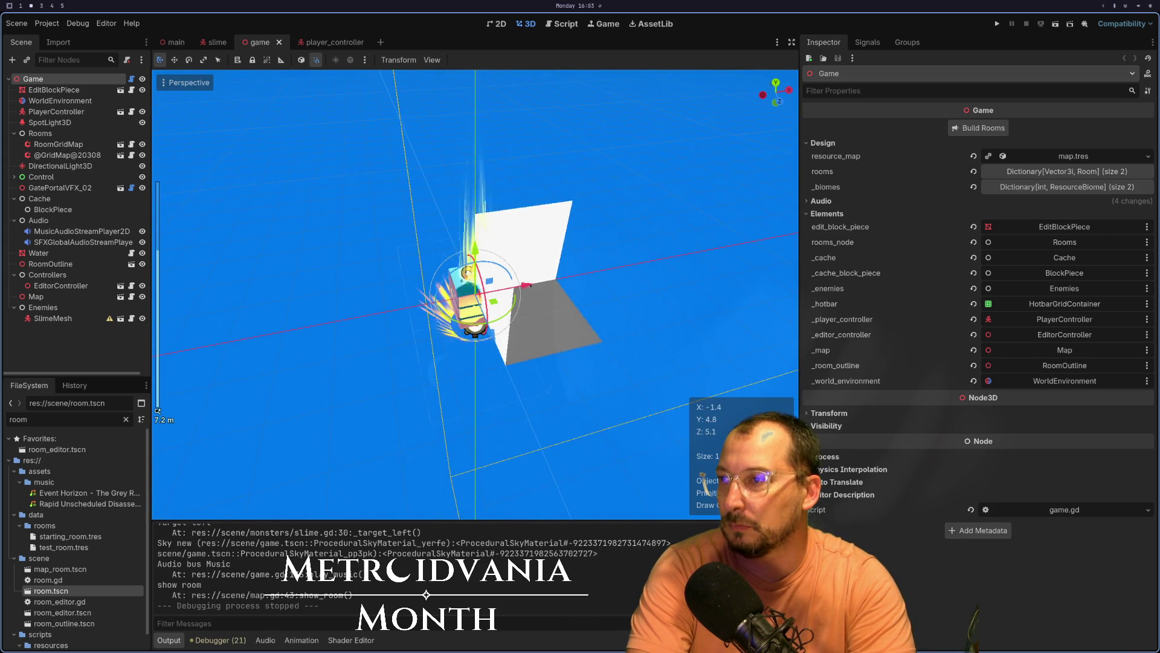
- Inspect the second room grid map, then select Game and run Build Rooms twice
left_click(67, 155)
key("f")
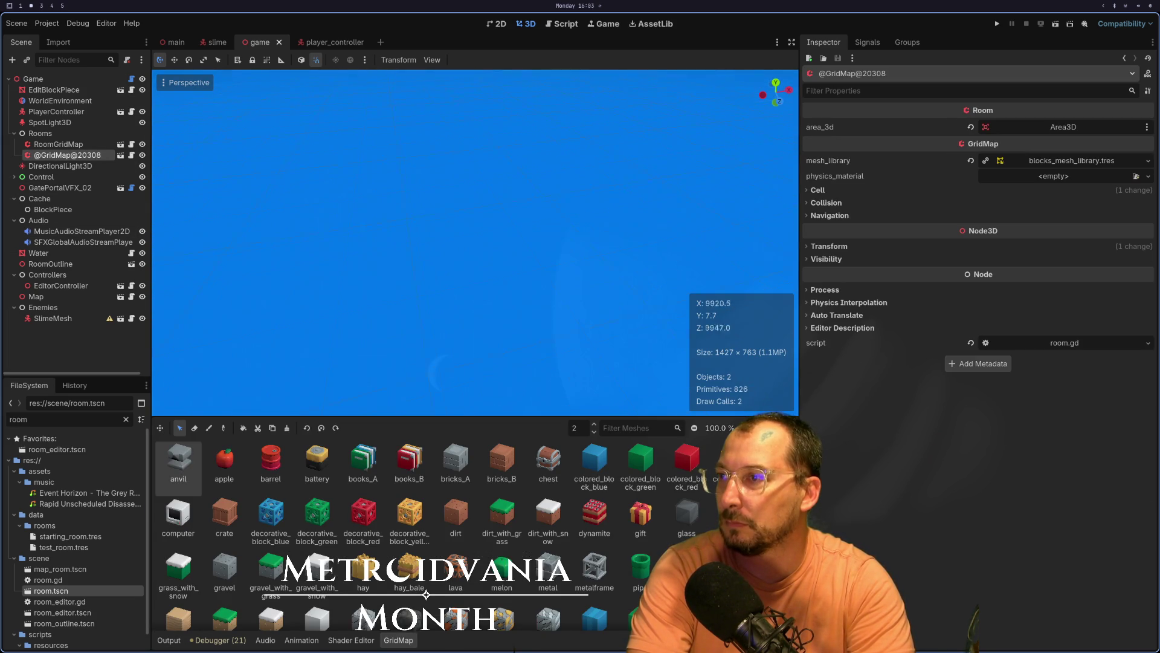
scroll(463, 254, "down", 10)
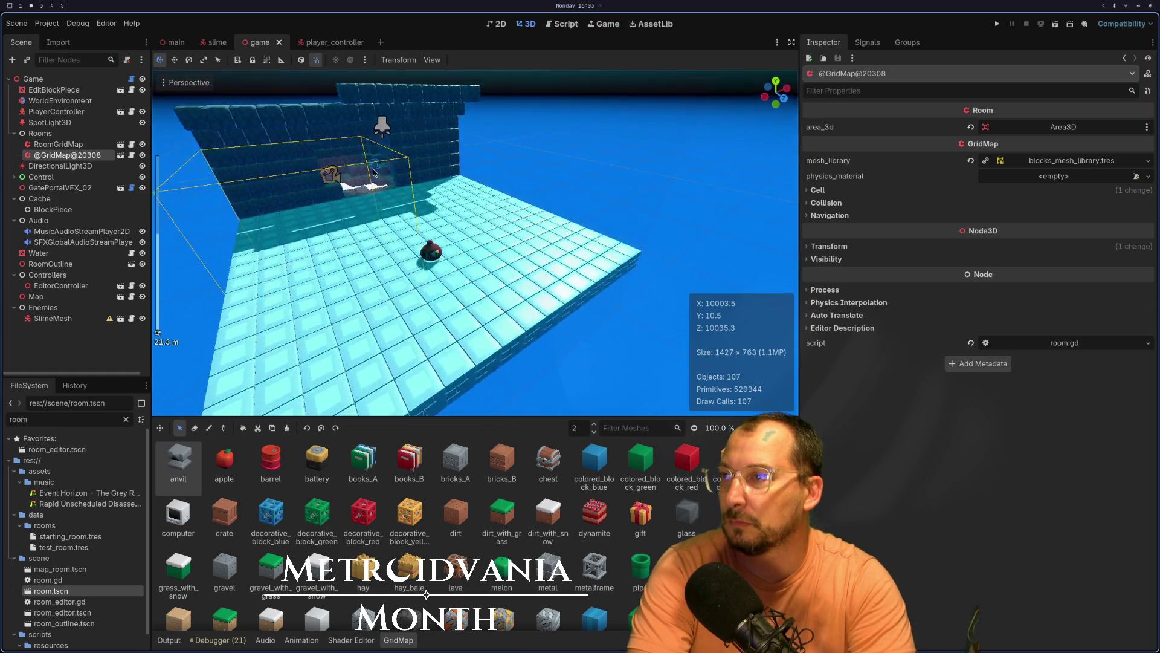
mouse_move(409, 161)
left_mouse_down()
mouse_move(629, 183)
mouse_move(531, 224)
left_mouse_up()
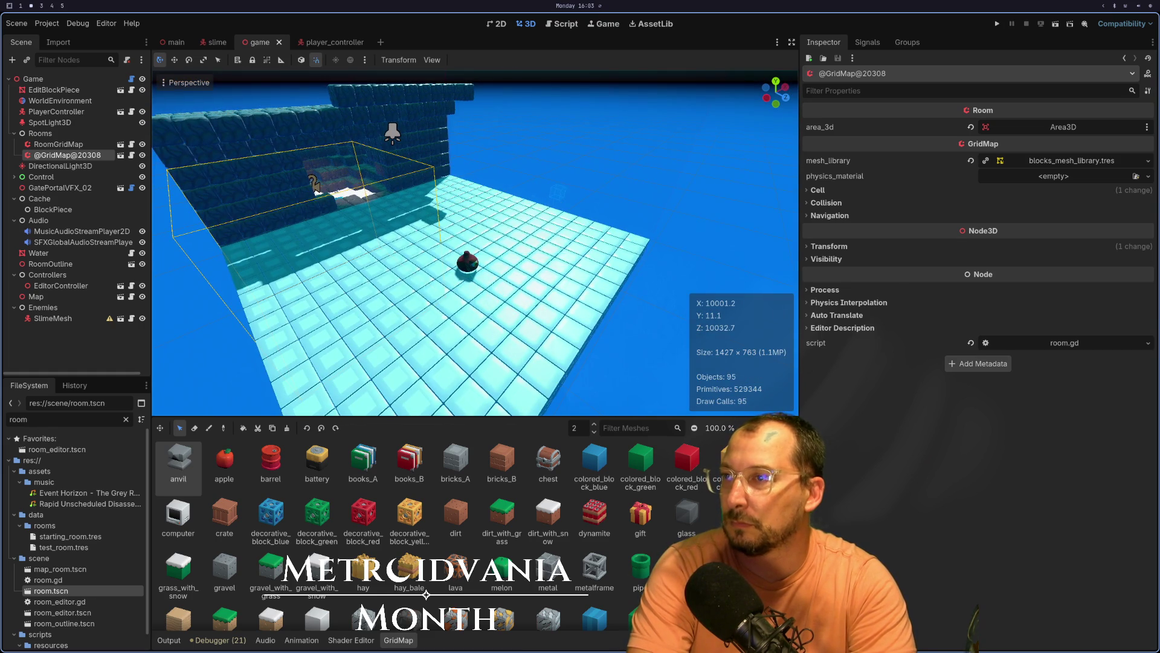
left_click(57, 90)
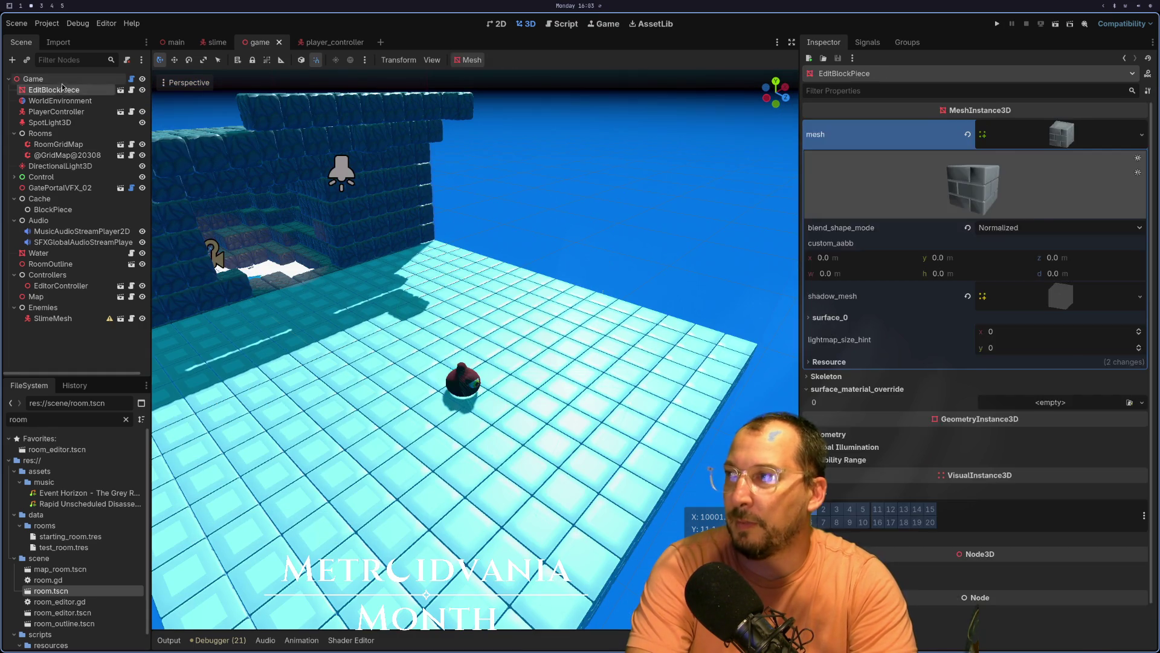
left_click(33, 78)
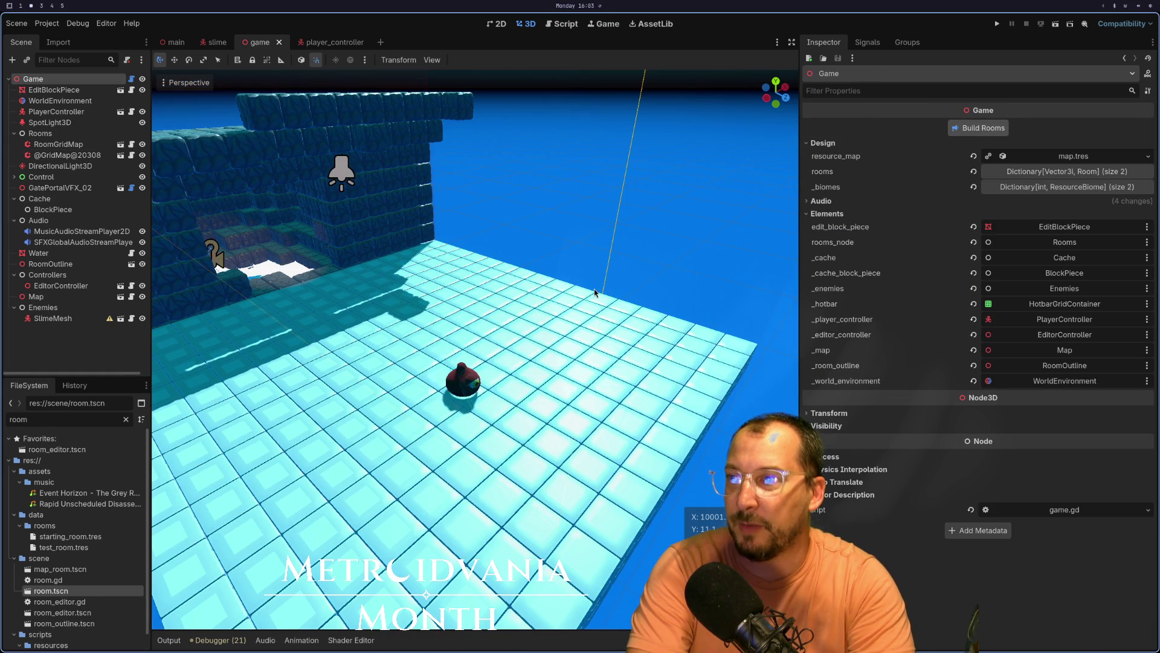
left_click(964, 132)
left_click(967, 132)
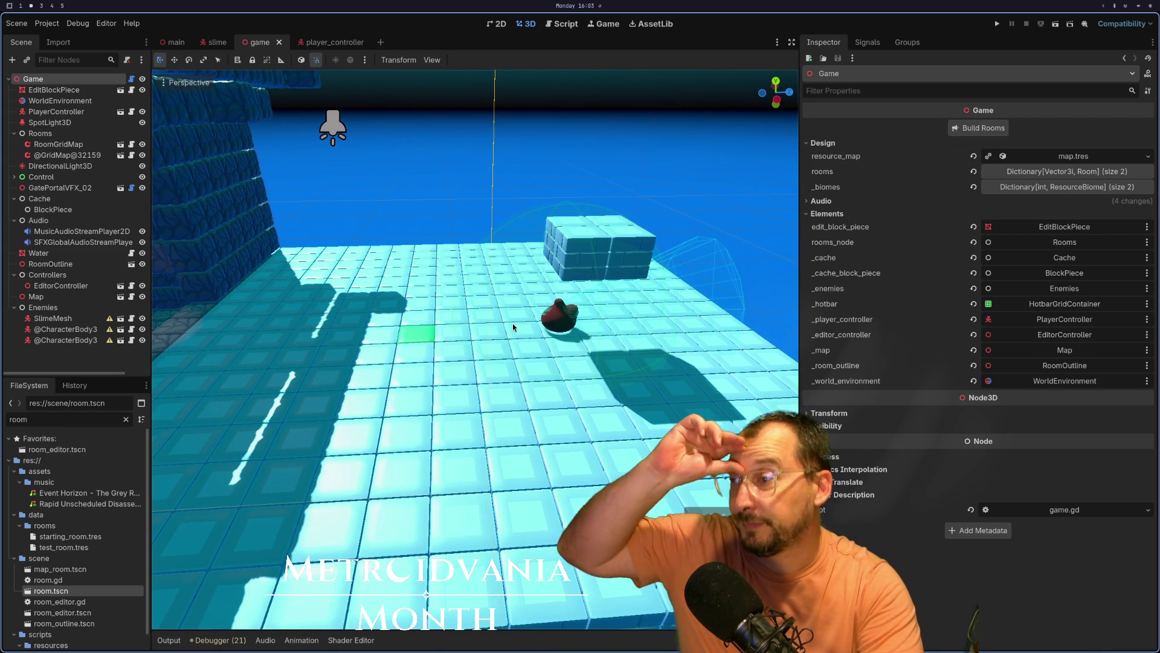
- Revisit slime.gd at the _target_left function, then bring up the Excalidraw drawing in Obsidian
key("super+1")
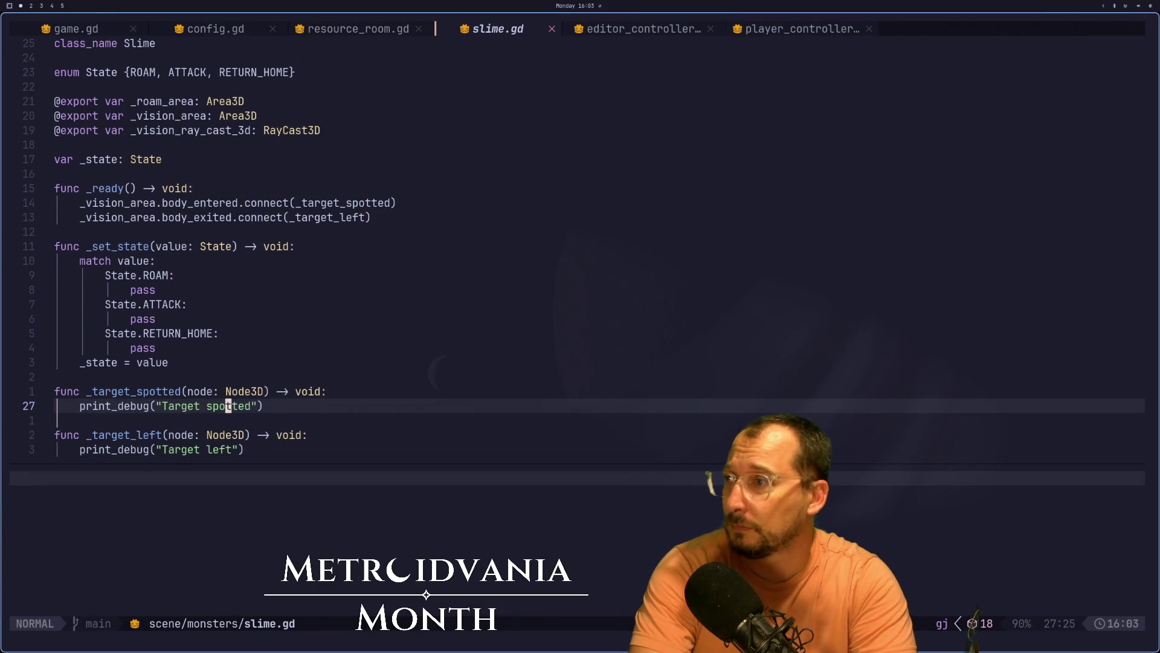
key("super+2")
key("super+4")
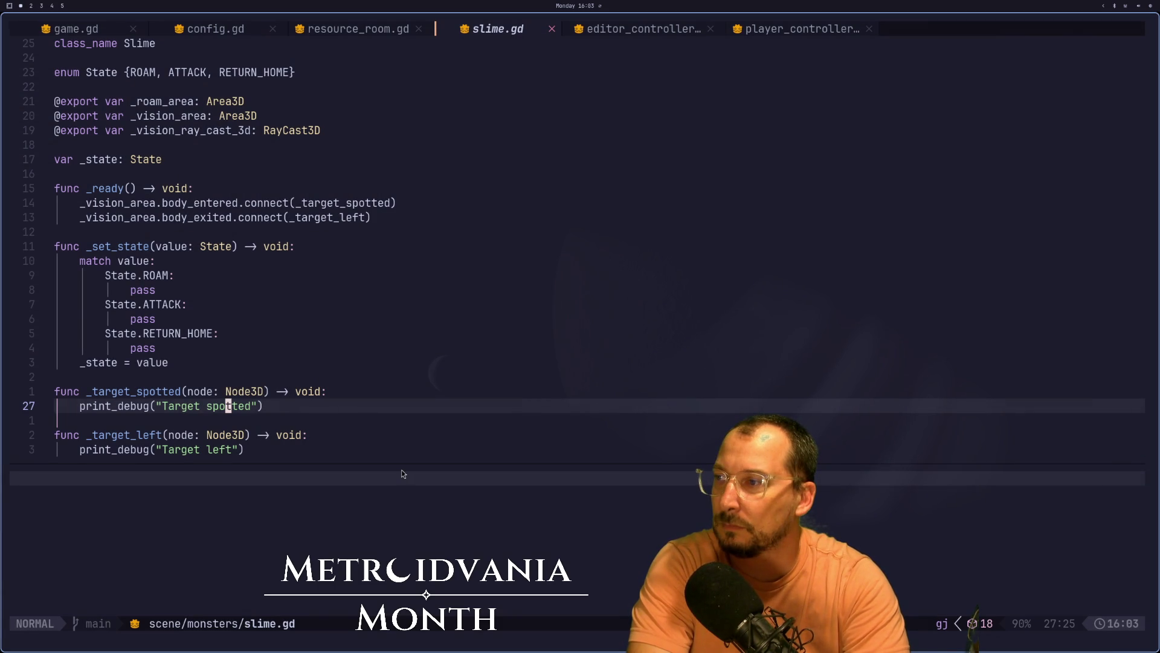
left_click(429, 433)
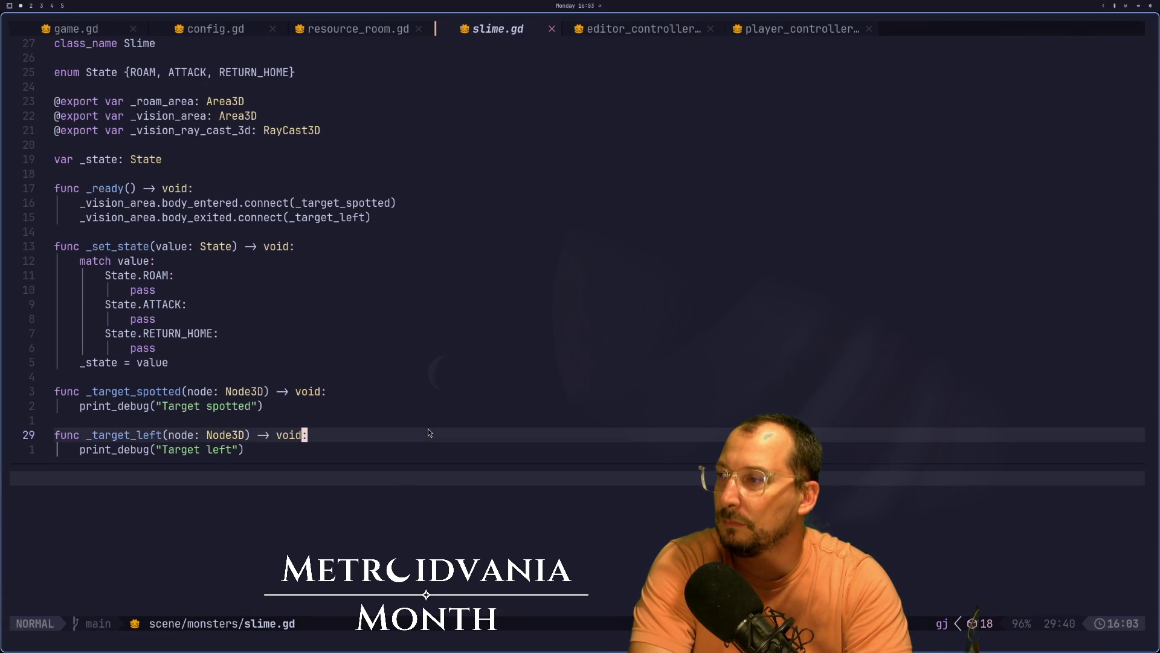
key("super+2")
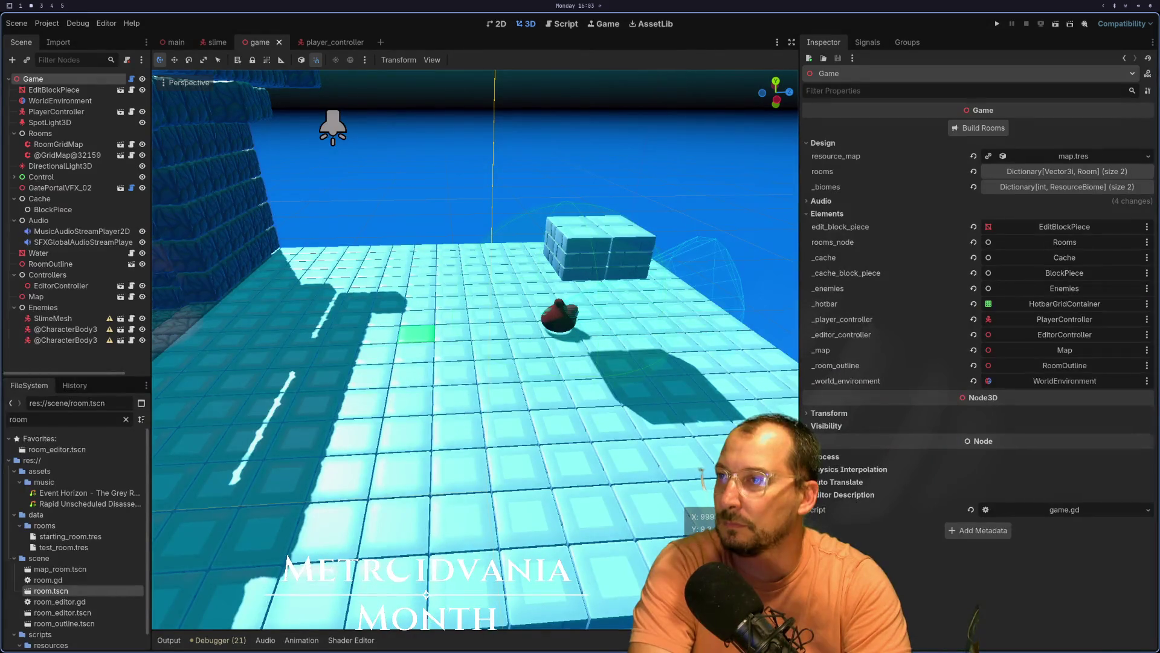
key("super+3")
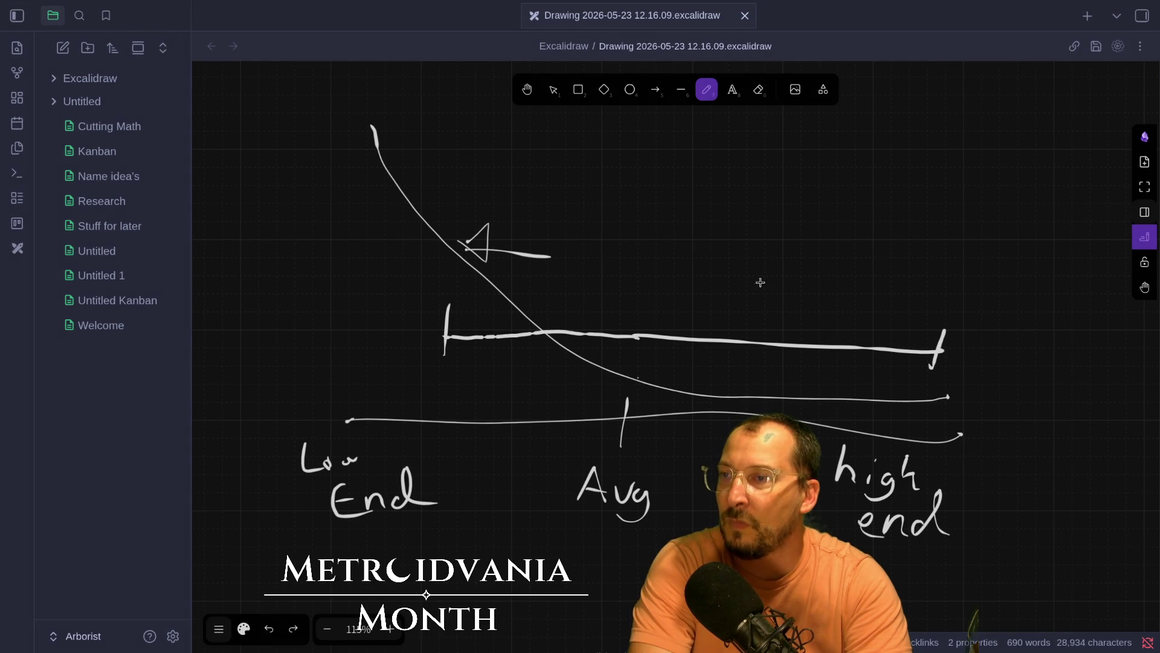
- Zoom the Excalidraw canvas and undo an accidental freehand pen loop with Ctrl+Z
scroll(448, 422, "up", 3, "ctrl")
scroll(448, 421, "down", 5)
scroll(583, 379, "up", 5, "ctrl")
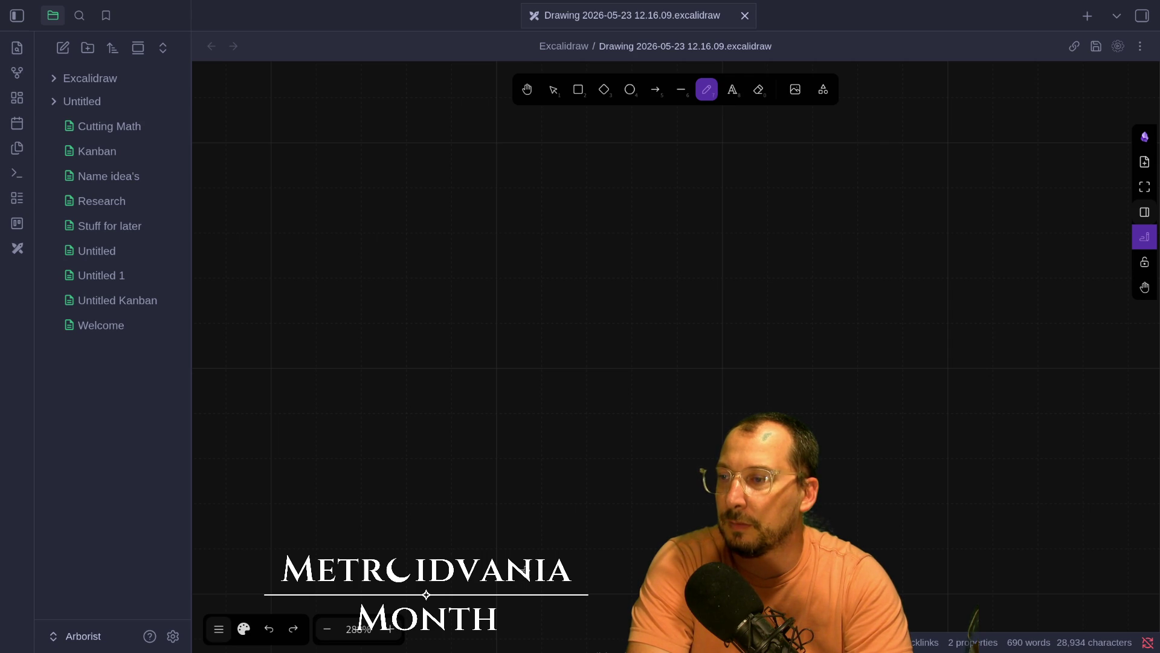
mouse_move(516, 577)
left_mouse_down()
mouse_move(552, 521)
mouse_move(568, 579)
left_mouse_up()
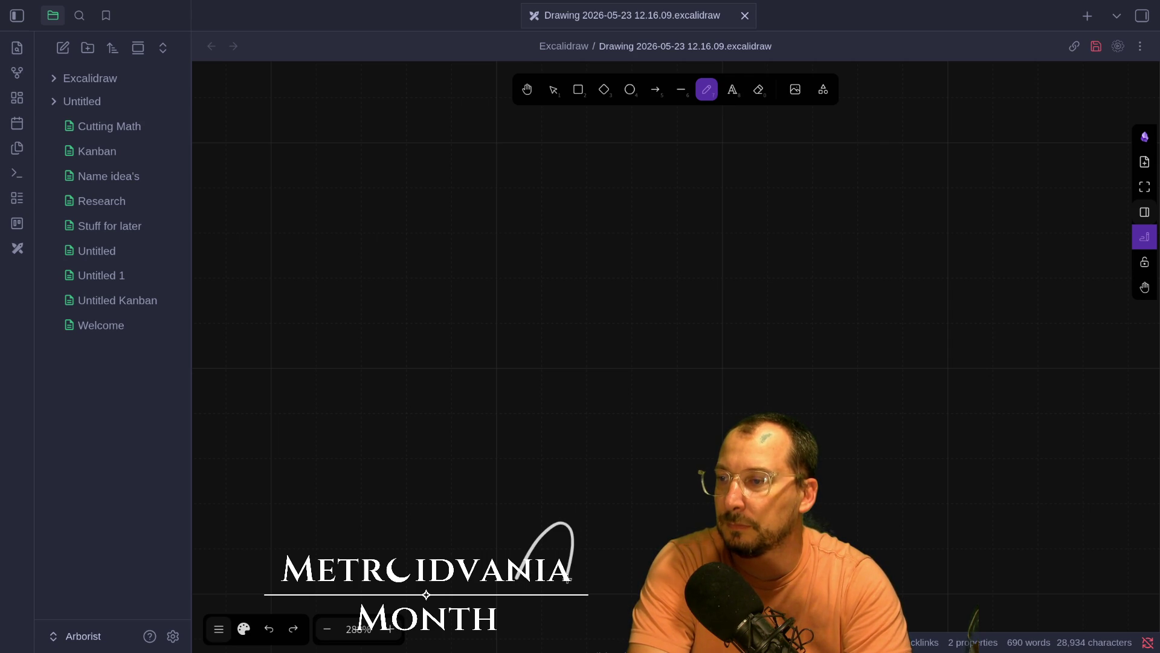
key("ctrl+z")
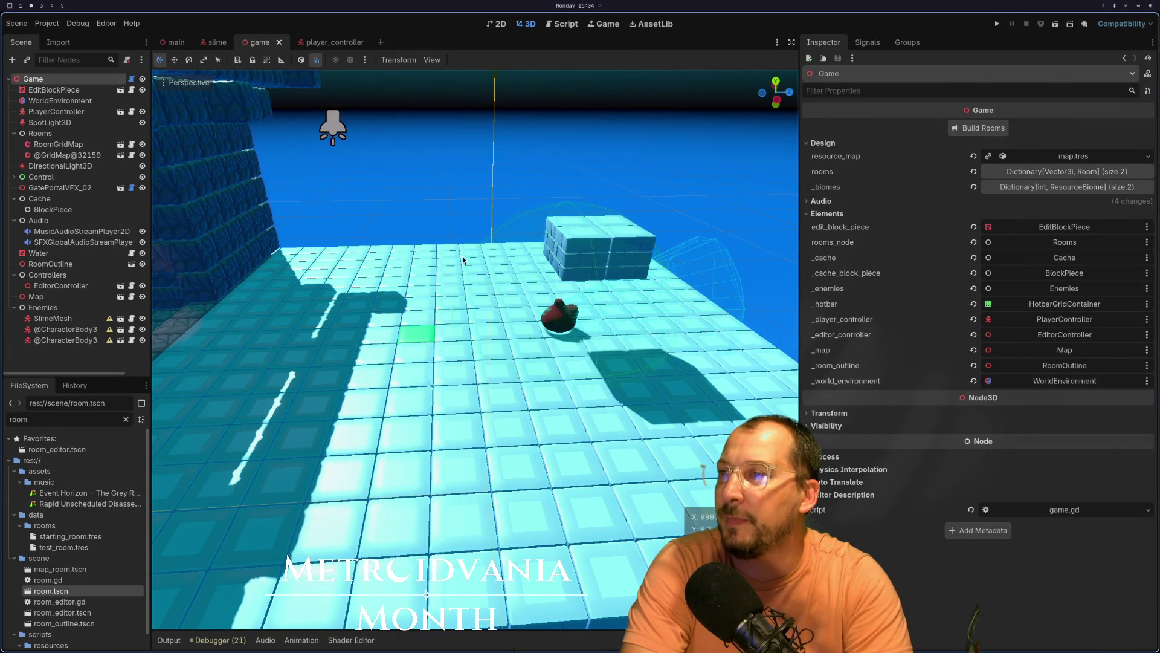
- Relaunch the game, continue past the debugger's rooms-dictionary key error, then stop it with F8
key("F5")
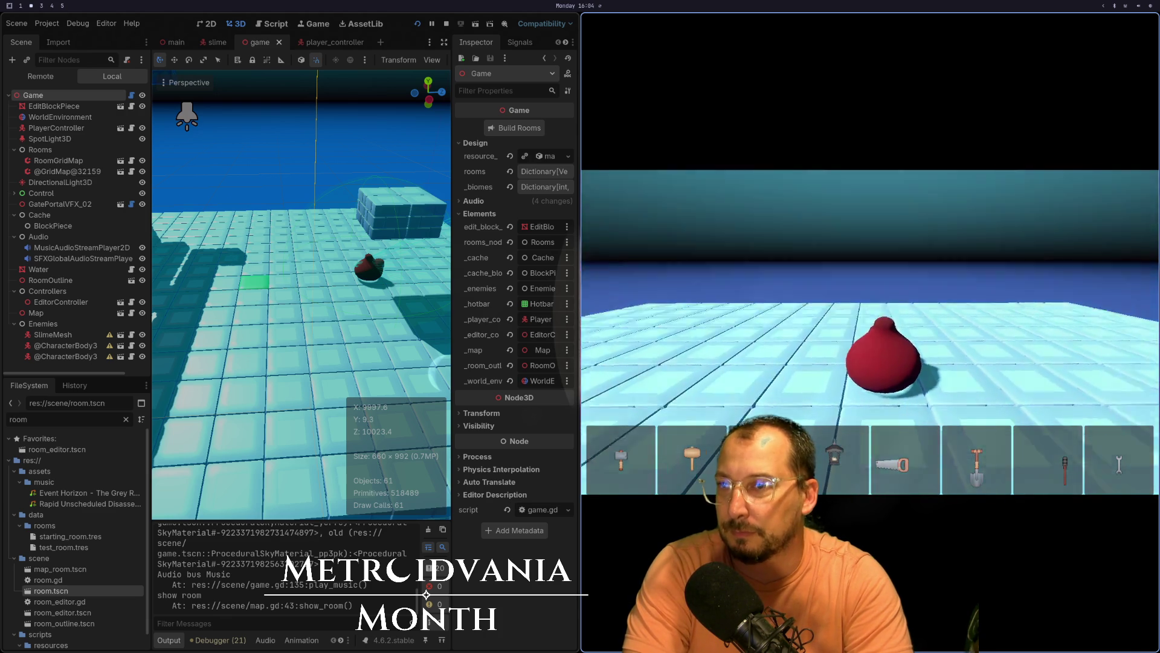
key("Escape")
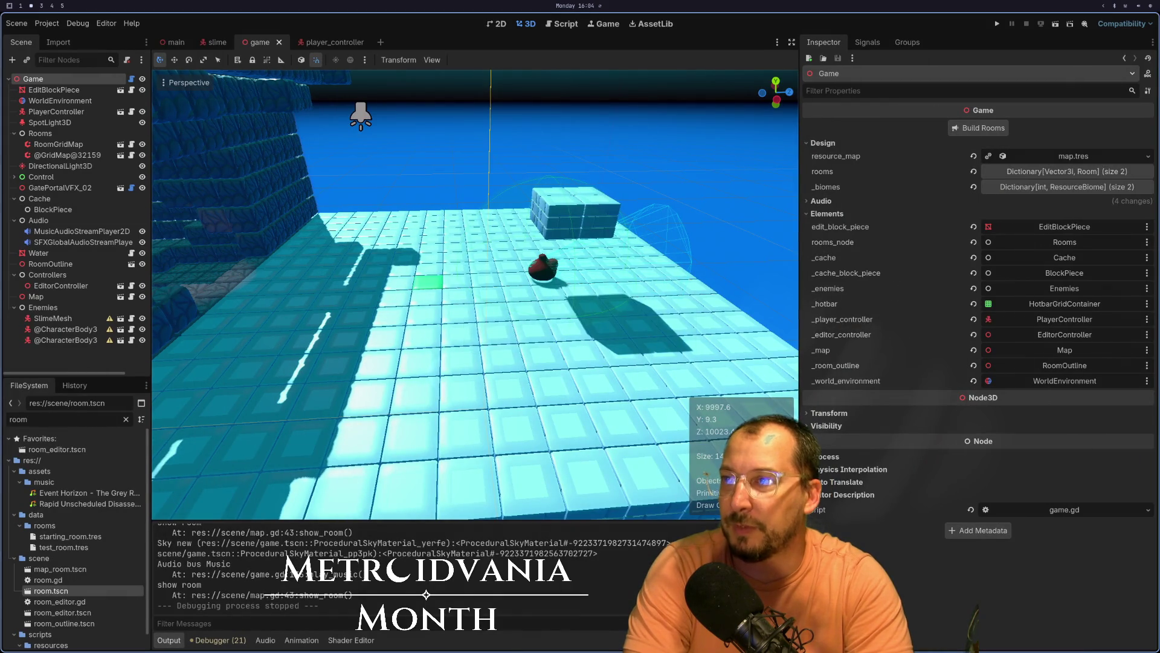
left_click(997, 23)
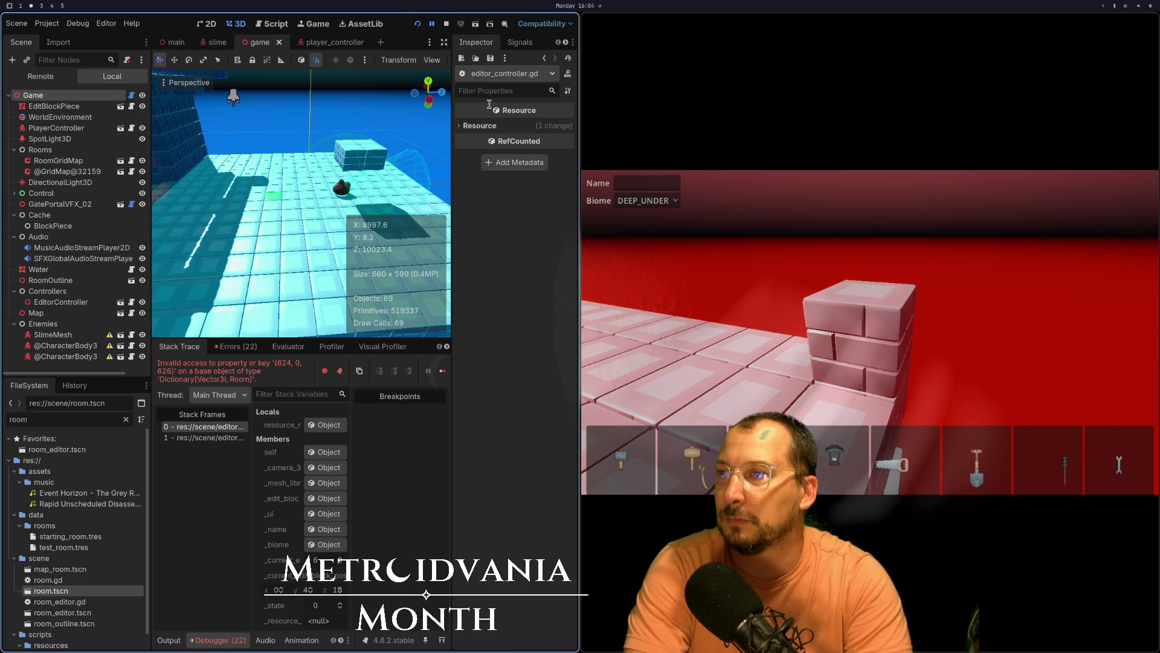
left_click(442, 371)
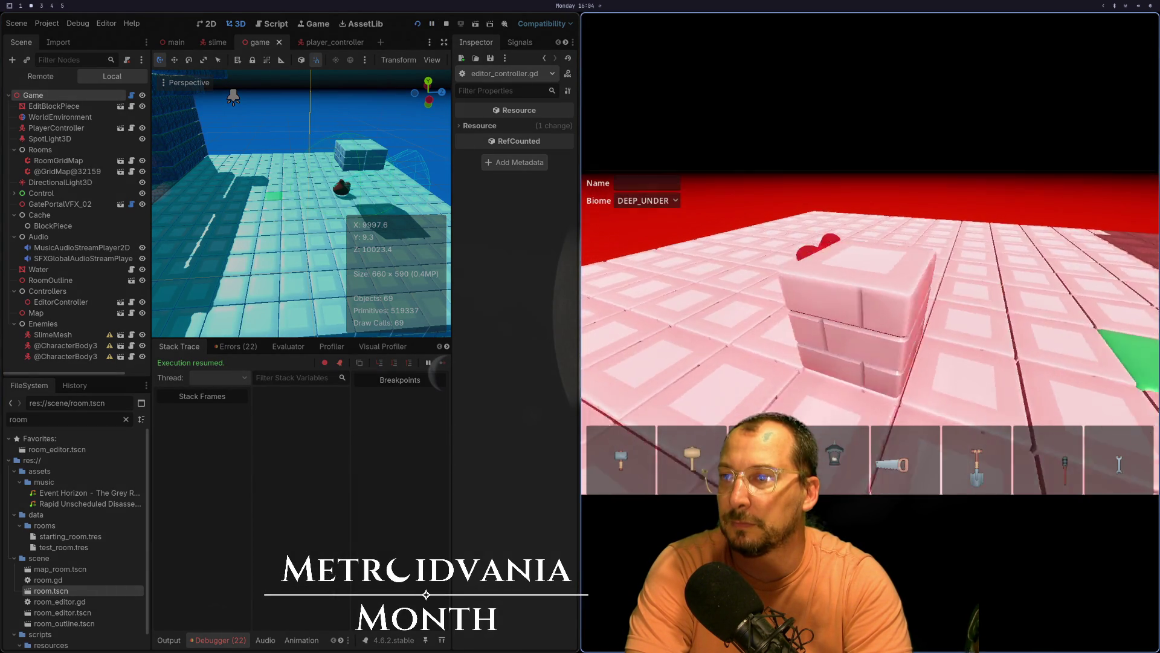
key("F8")
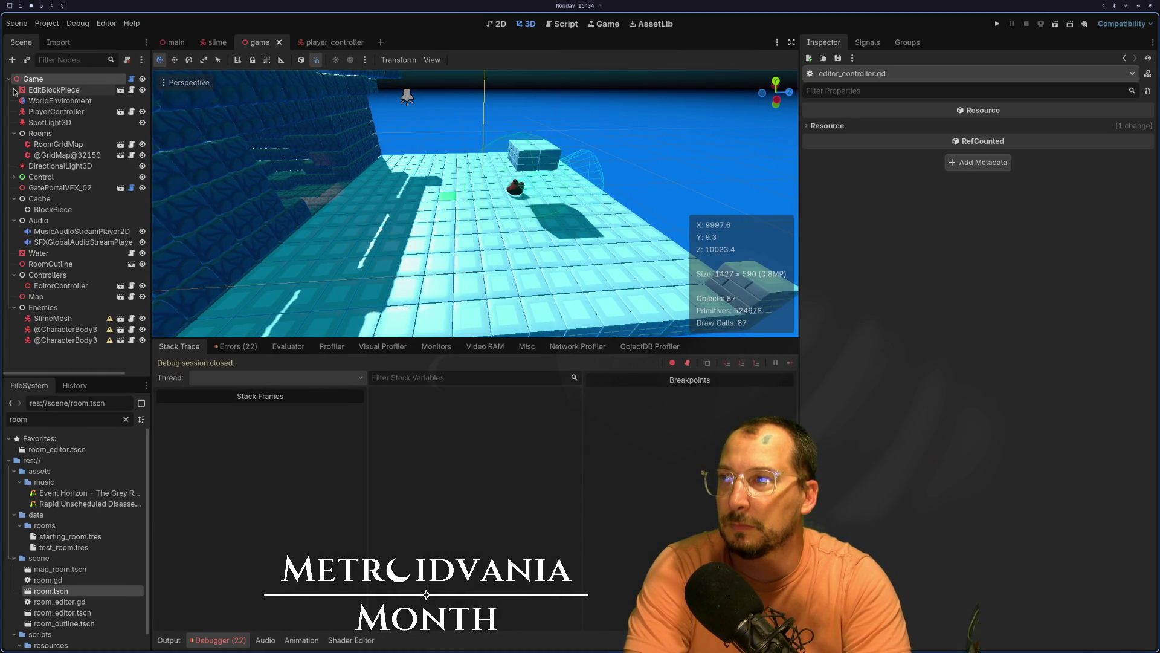
- Run Build Rooms on the Game node to regenerate the room grid maps
left_click(54, 79)
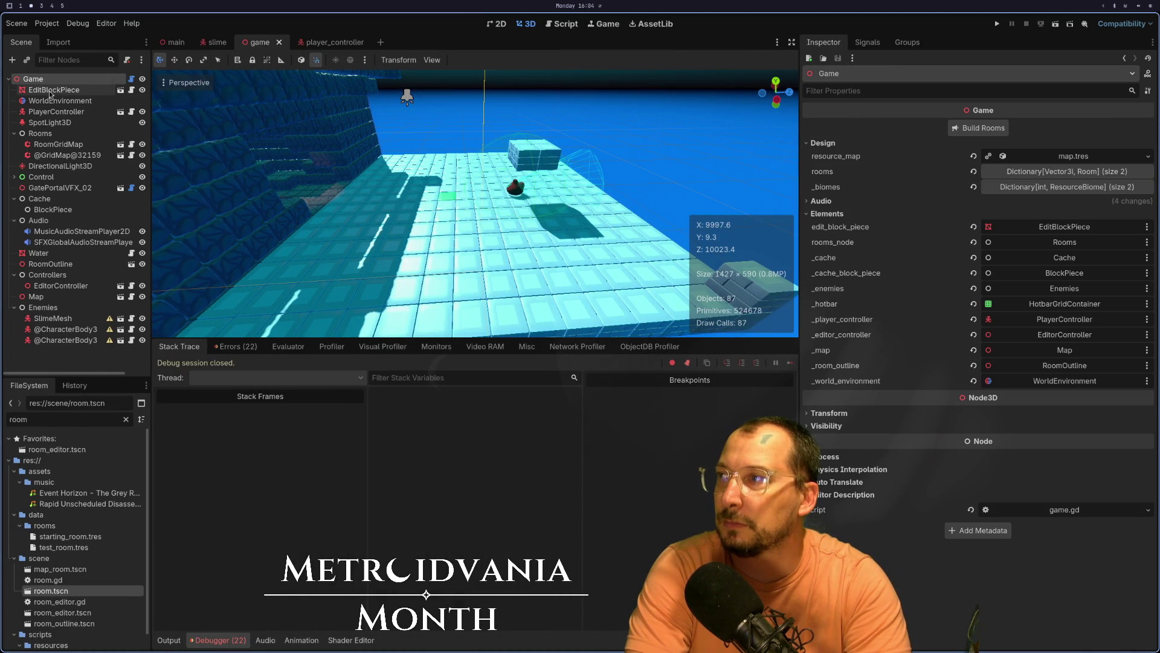
left_click(978, 128)
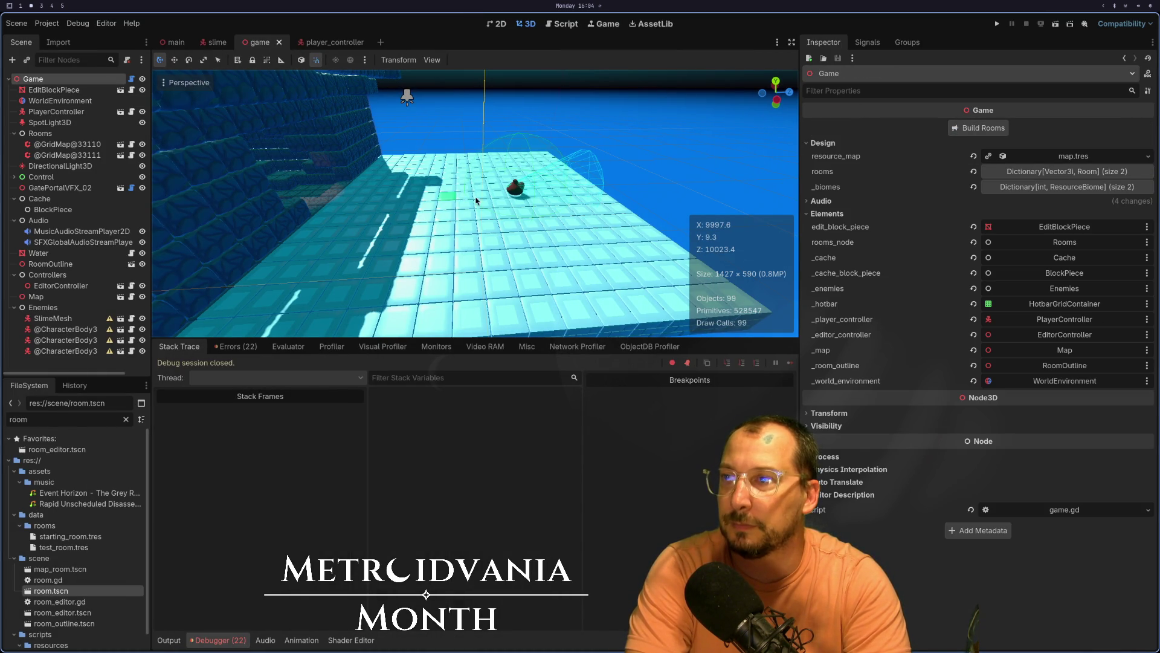
scroll(497, 184, "up", 5)
scroll(497, 184, "down", 5)
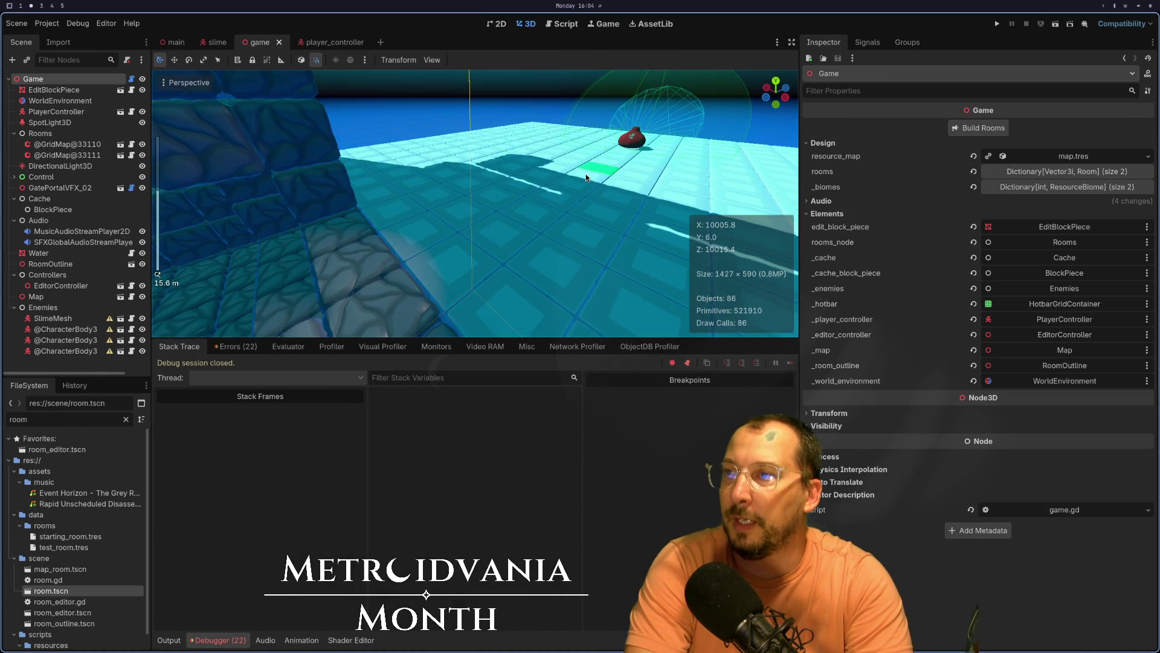
scroll(529, 190, "up", 5)
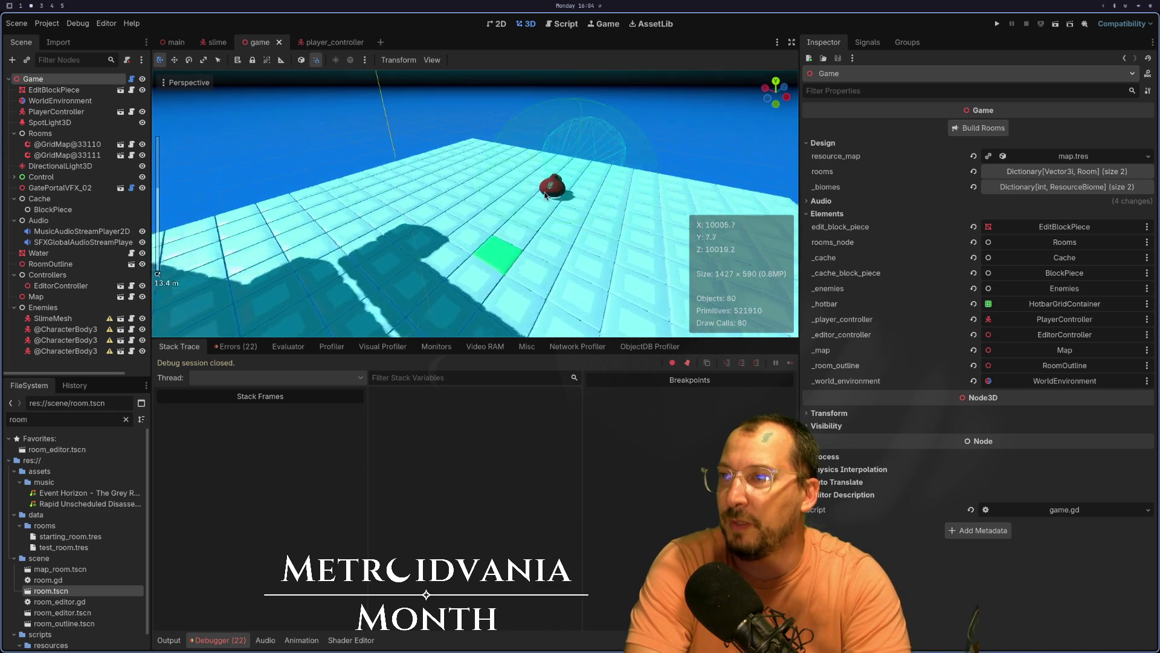
scroll(530, 211, "down", 5)
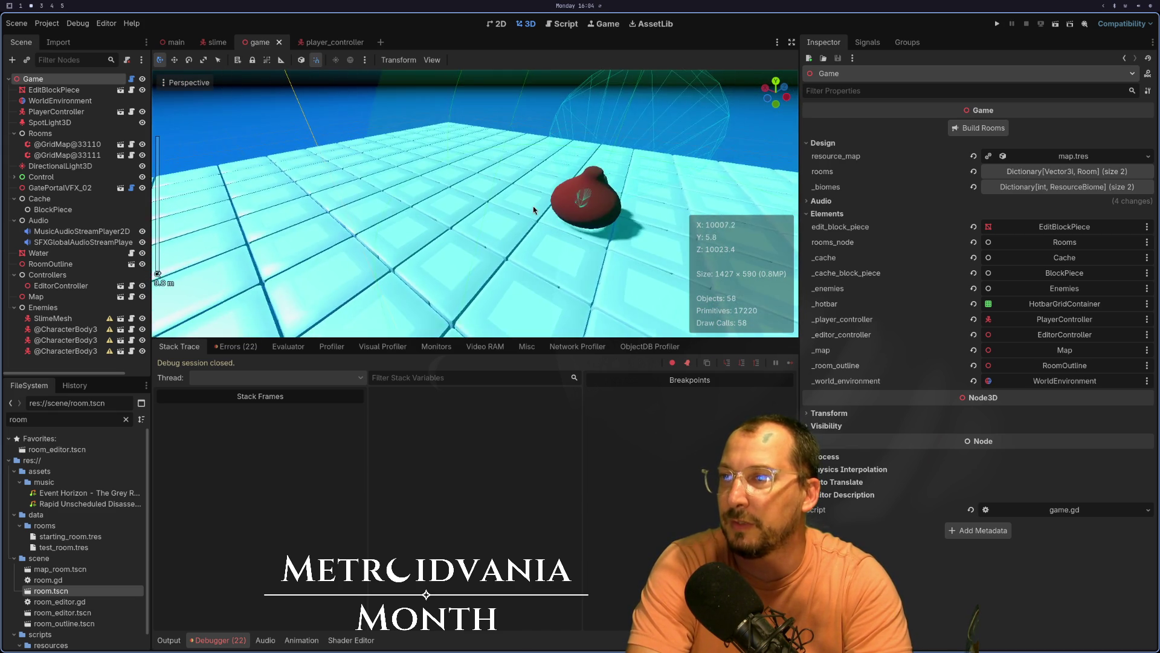
scroll(508, 212, "up", 4)
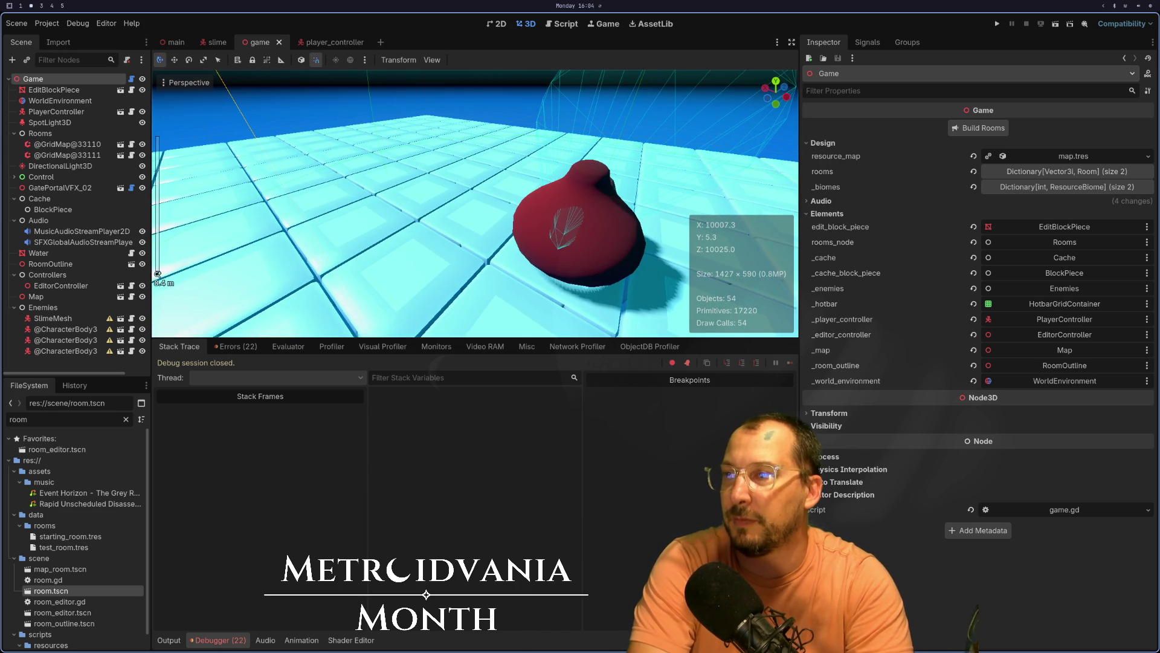
- Orbit and zoom the 3D view down to floor level around the slime
left_click_drag(652, 241, 567, 240)
scroll(487, 242, "down", 5)
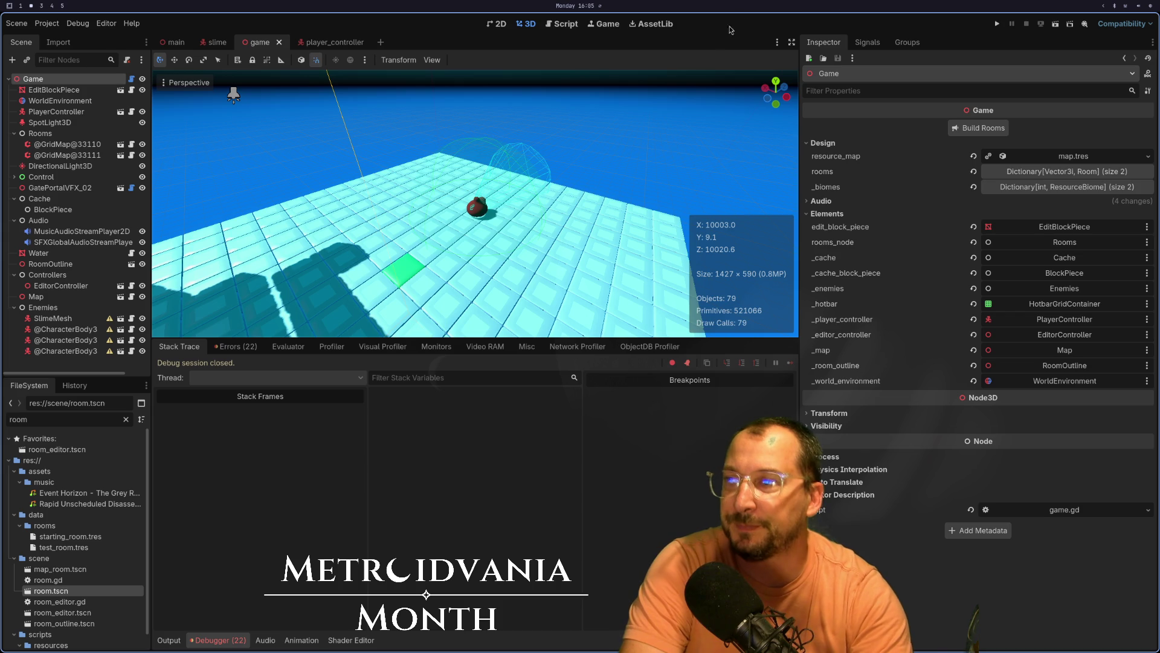
scroll(481, 206, "up", 2)
scroll(481, 205, "down", 4)
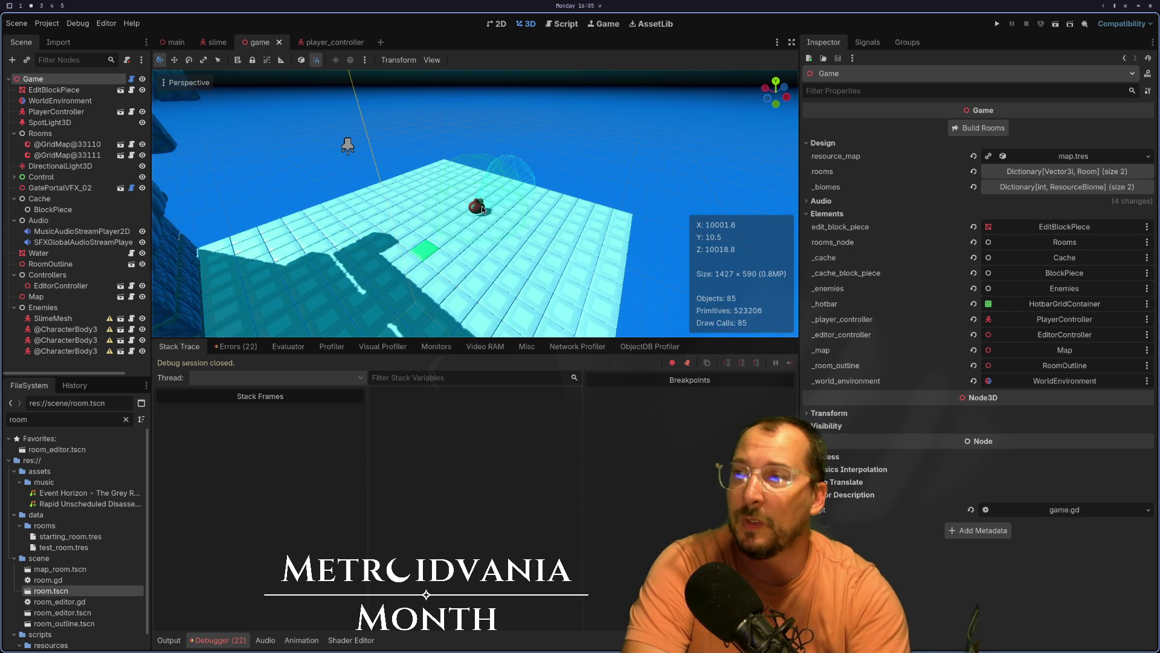
scroll(481, 205, "up", 3)
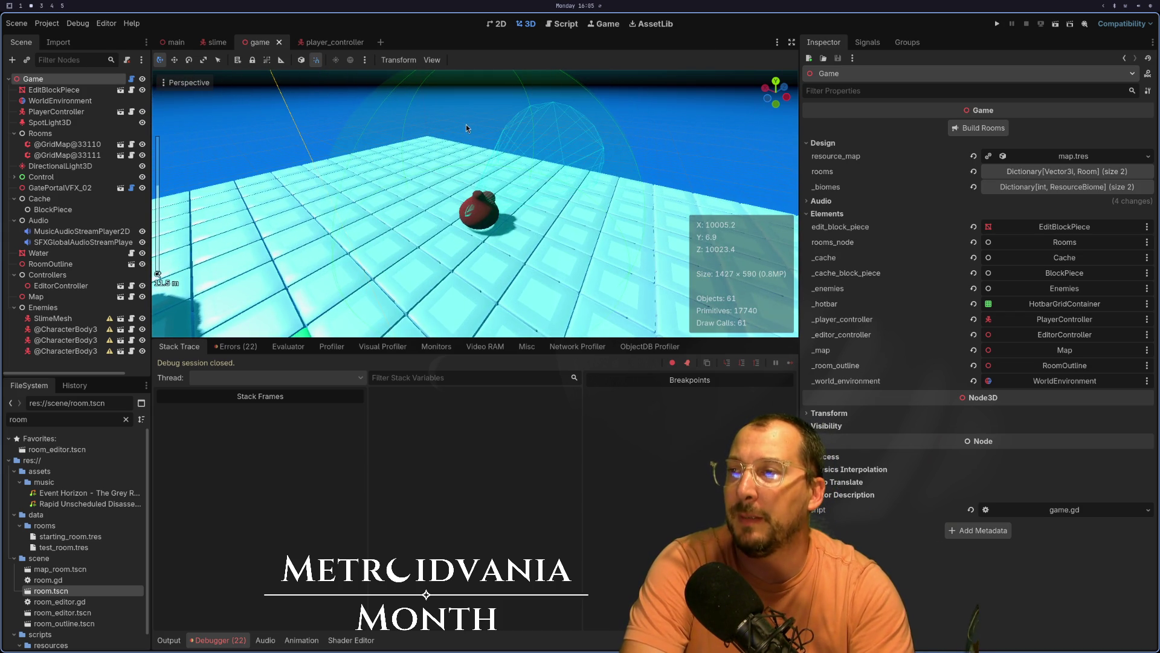
scroll(477, 200, "down", 3)
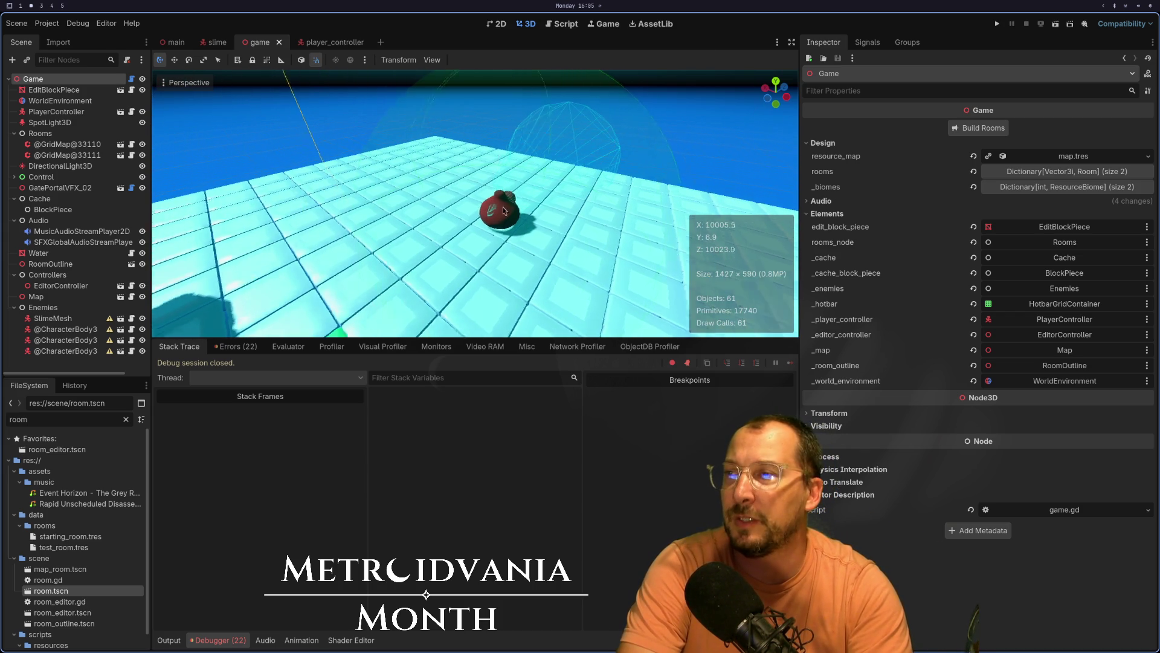
mouse_move(476, 200)
left_mouse_down()
mouse_move(568, 135)
mouse_move(532, 200)
mouse_move(459, 217)
mouse_move(433, 214)
mouse_move(509, 171)
mouse_move(394, 174)
mouse_move(316, 148)
mouse_move(502, 252)
left_mouse_up()
scroll(406, 229, "up", 2)
scroll(523, 234, "up", 2)
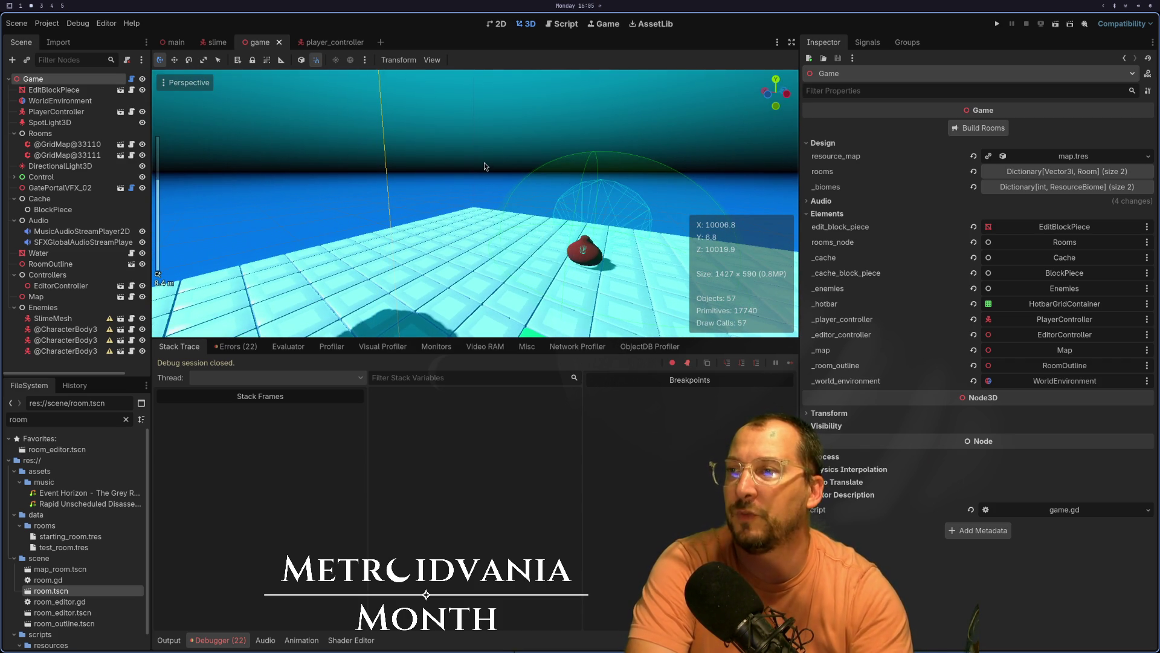
mouse_move(645, 333)
left_mouse_down()
mouse_move(420, 266)
mouse_move(486, 273)
mouse_move(293, 269)
mouse_move(382, 255)
mouse_move(429, 266)
mouse_move(364, 222)
mouse_move(482, 230)
mouse_move(499, 209)
mouse_move(467, 252)
left_mouse_up()
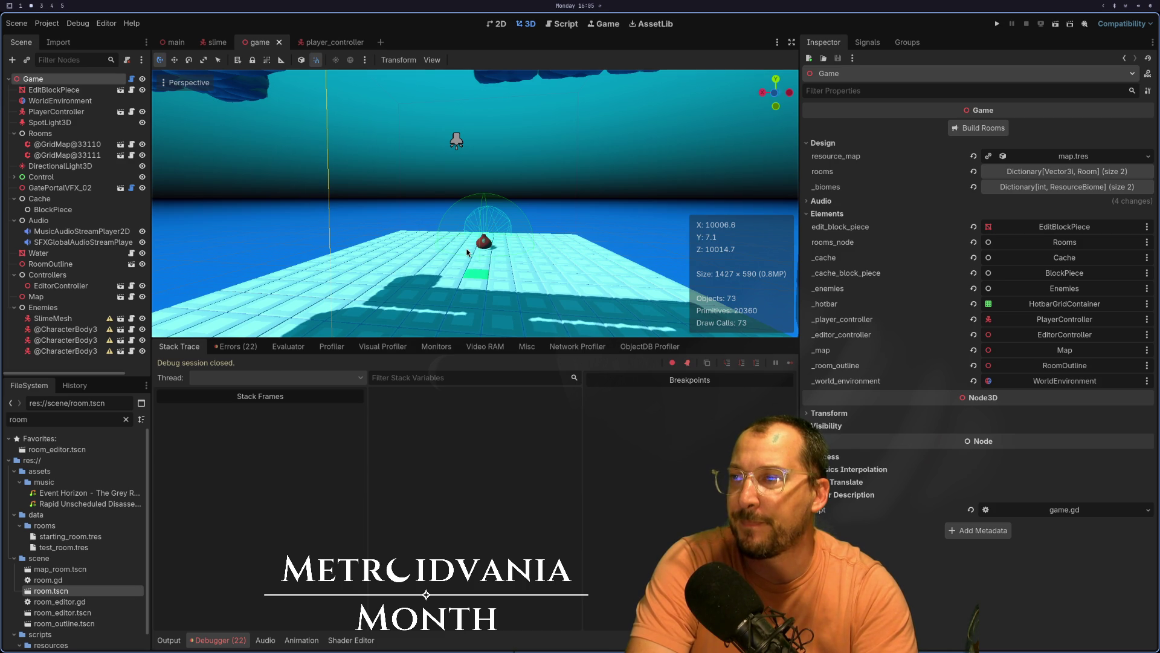
- Check the var _state line in slime.gd, then add a new empty scene tab in Godot
key("super+1")
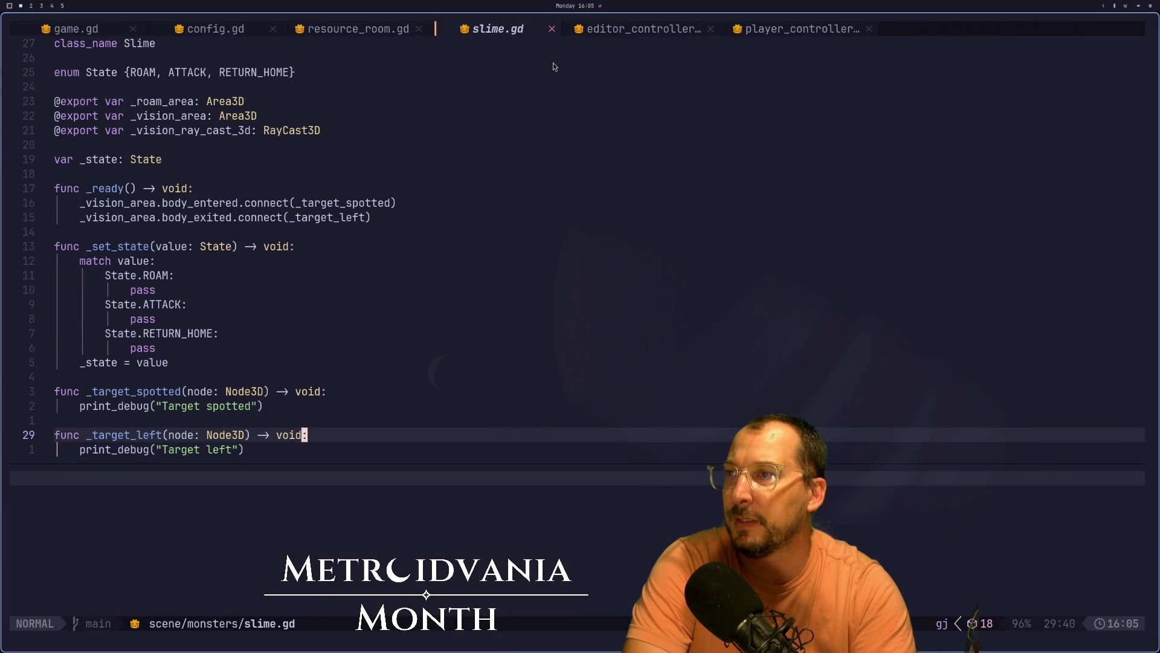
left_click(508, 160)
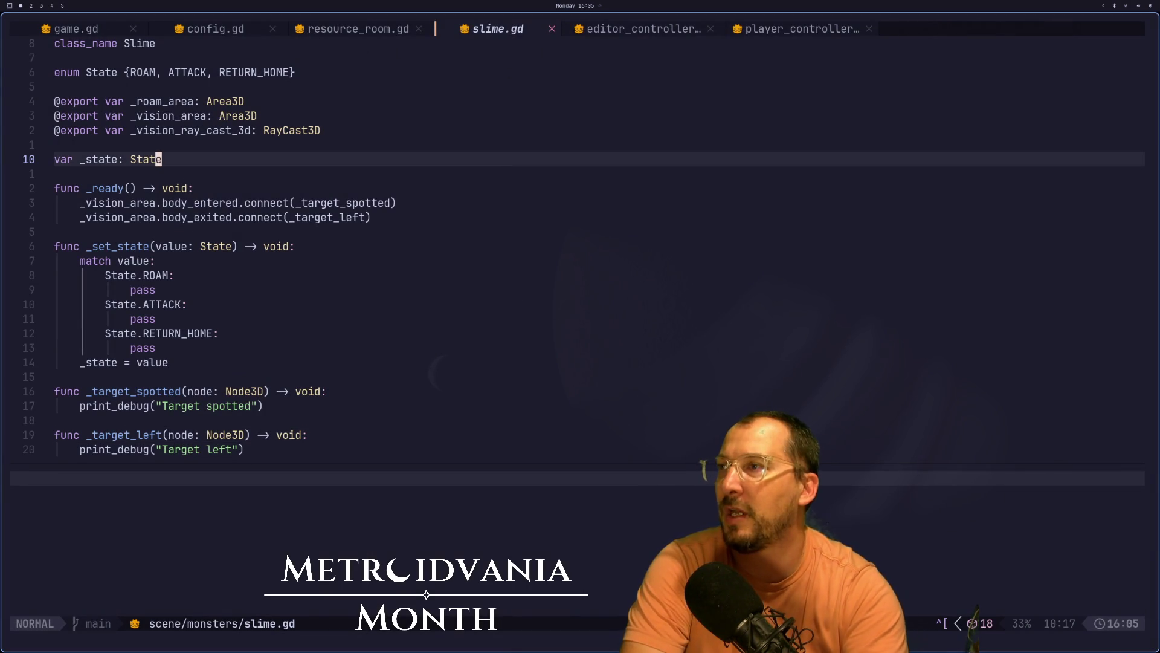
key("super+3")
key("super+2")
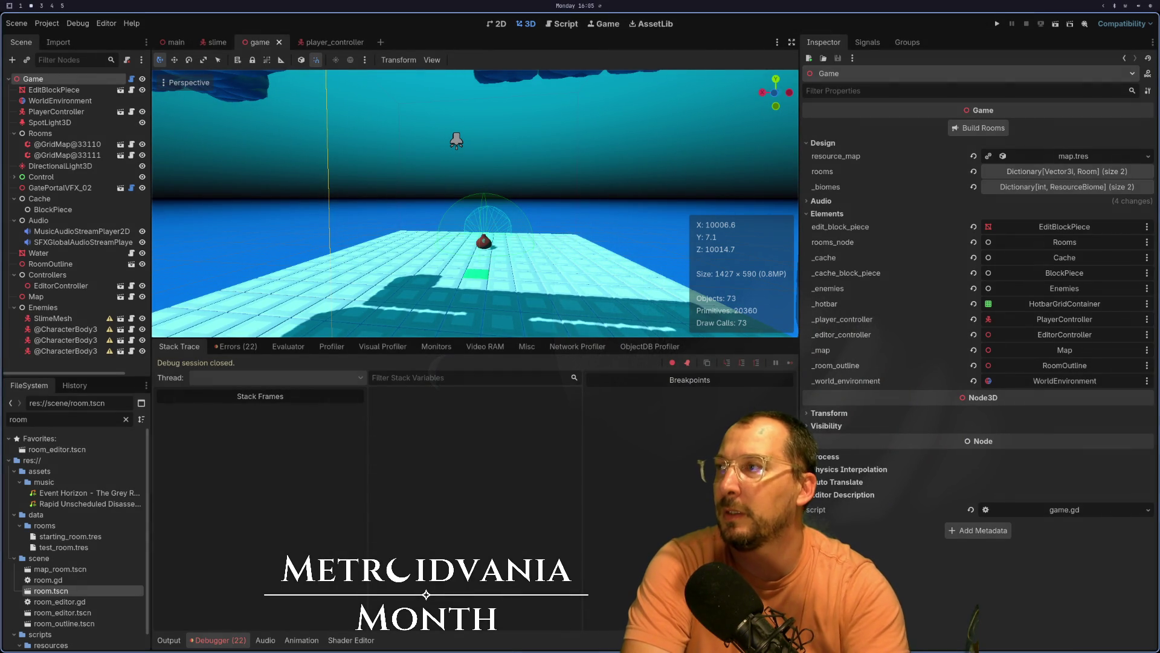
left_click(380, 43)
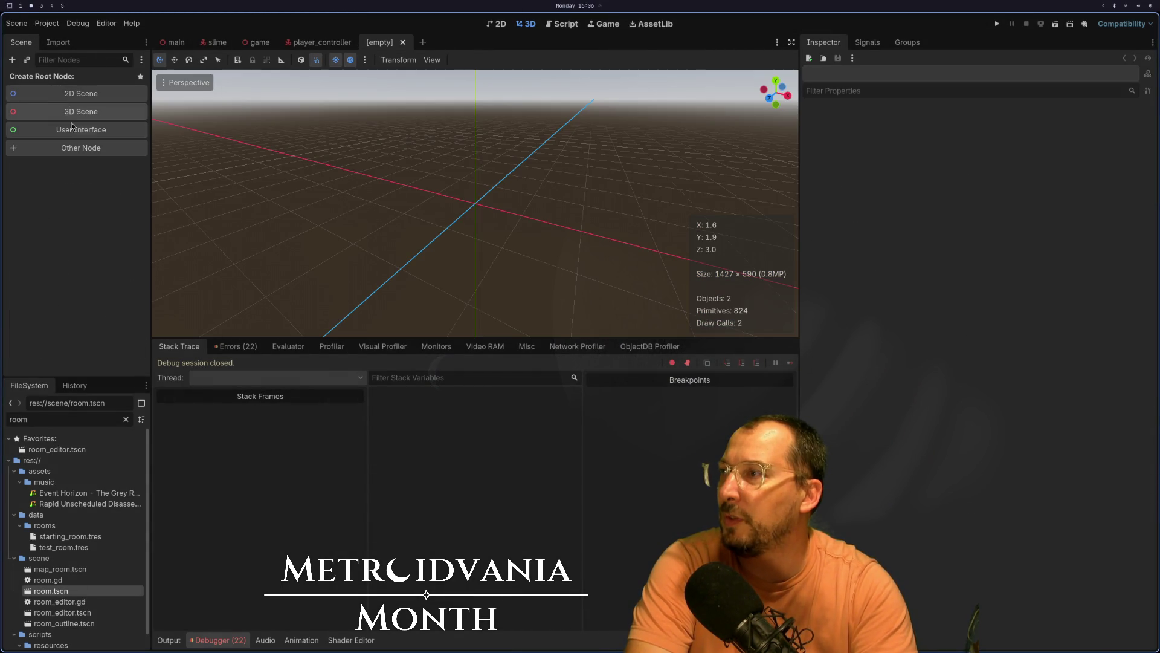
- Create the new scene with a CharacterBody3D root node via Other Node
left_click(68, 147)
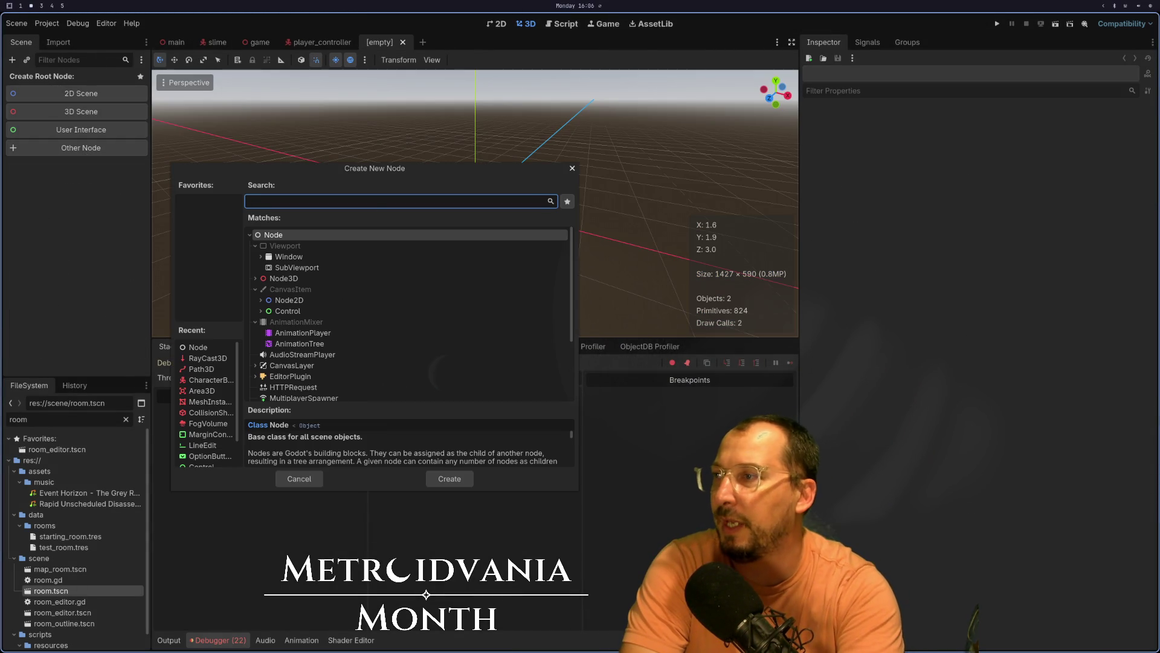
type("pla")
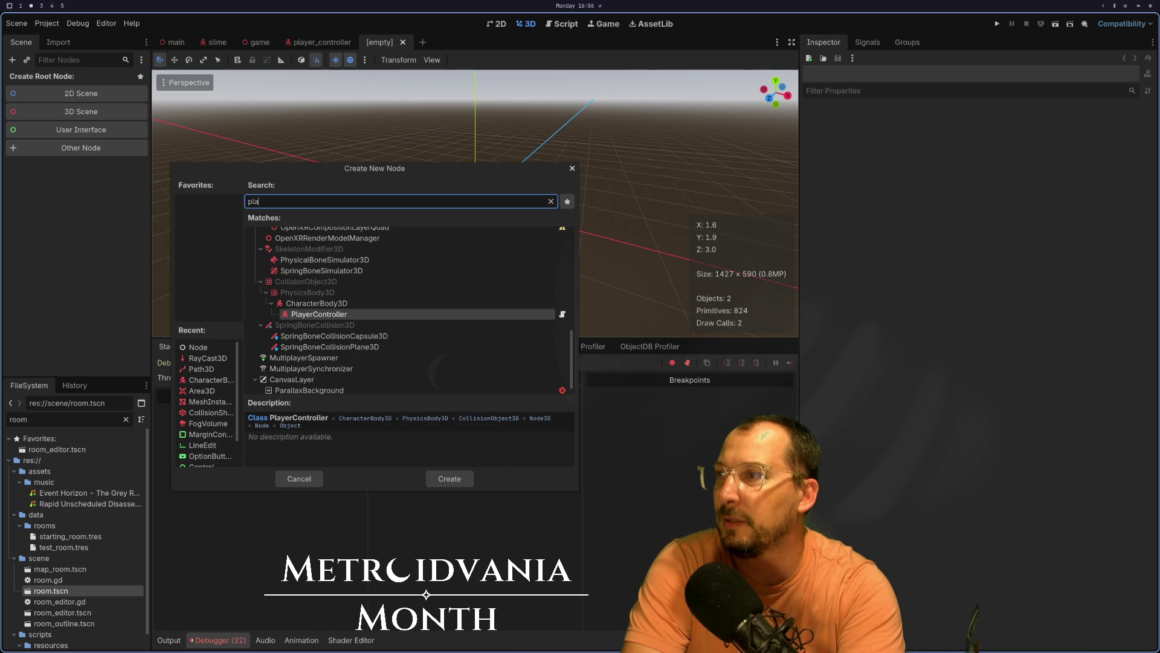
key("BackSpace")
type("a")
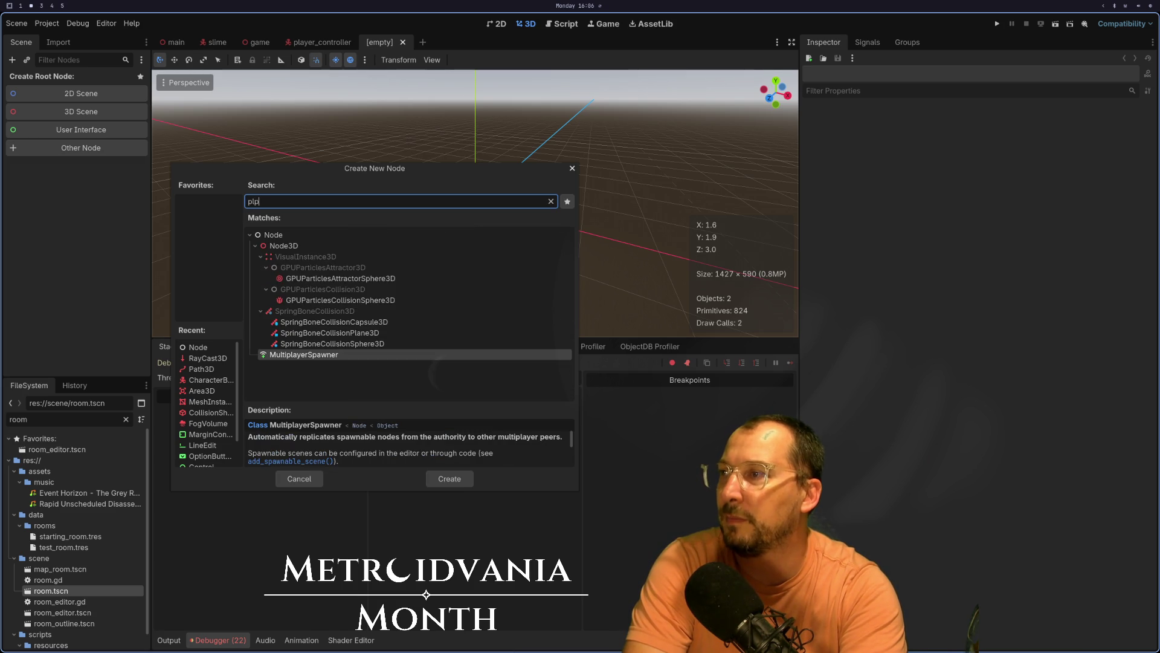
key("BackSpace")
type("a")
key("Up")
key("Return")
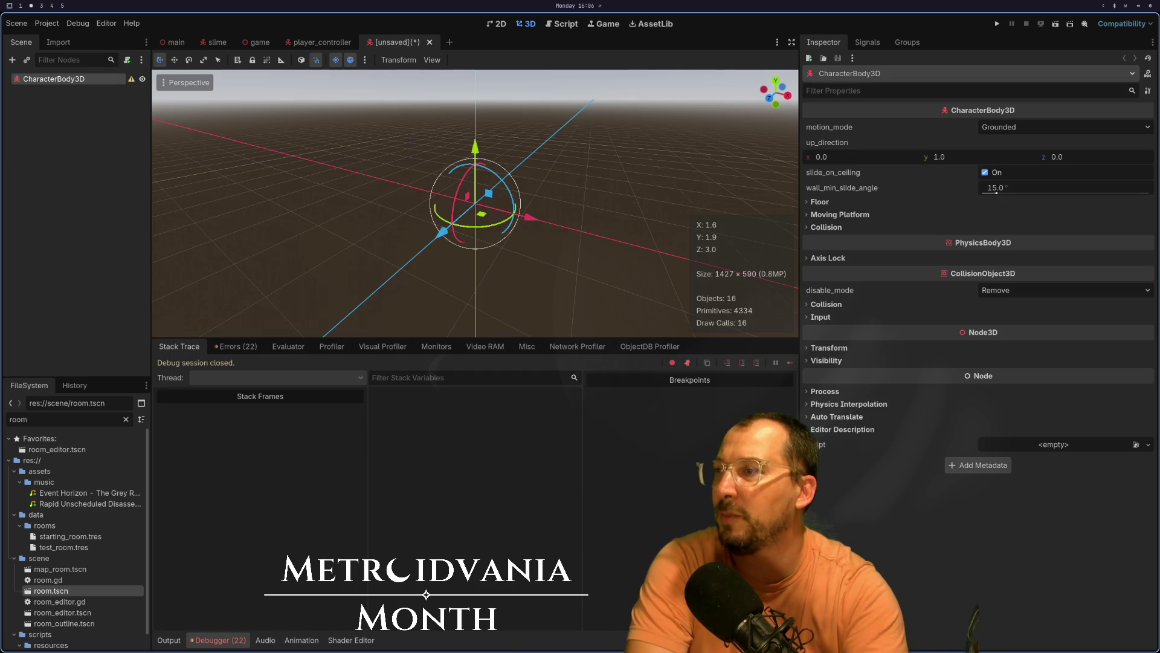
- Attach character_body_3d.gd using the Basic Movement template and open it in the editor
right_click(97, 78)
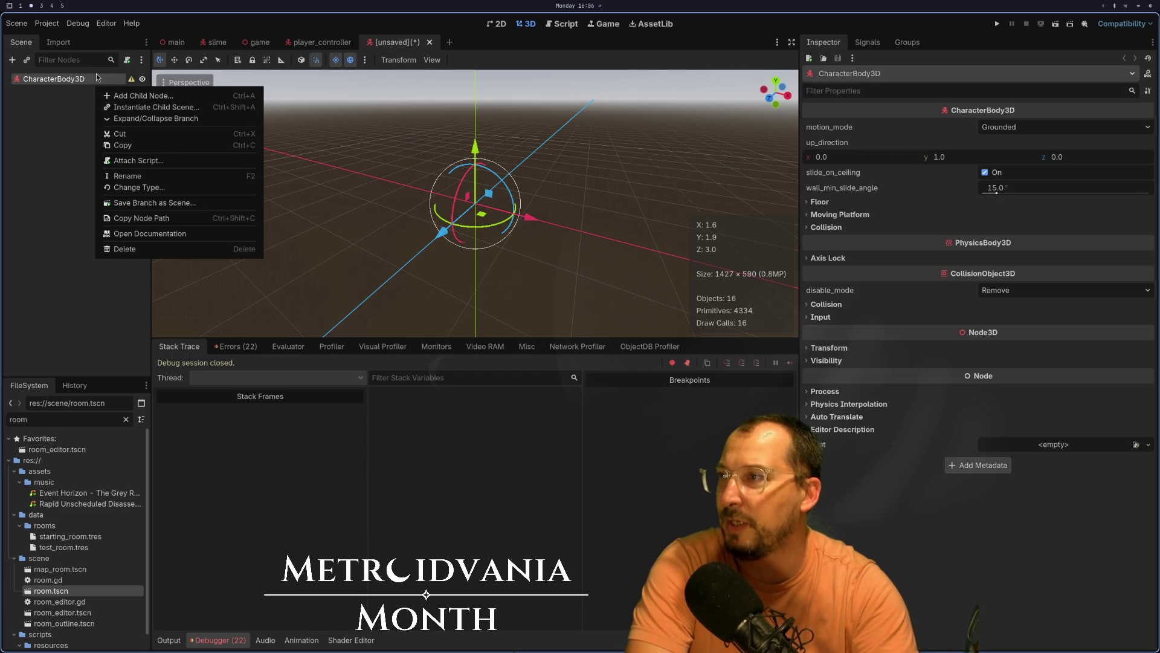
left_click(169, 160)
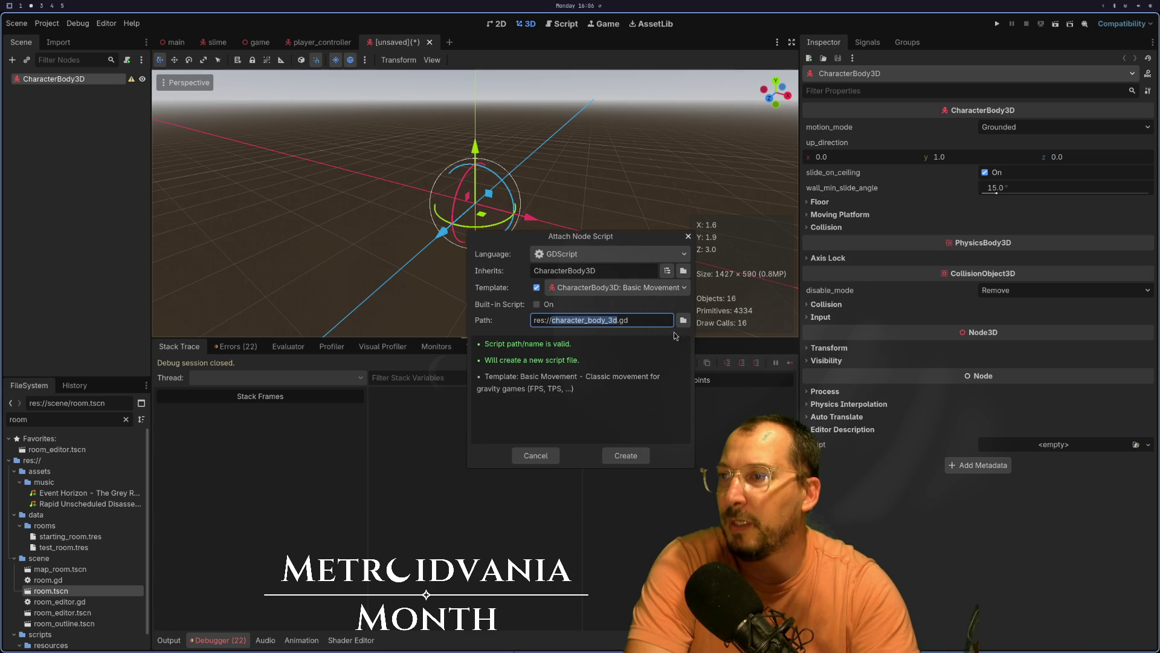
left_click(651, 290)
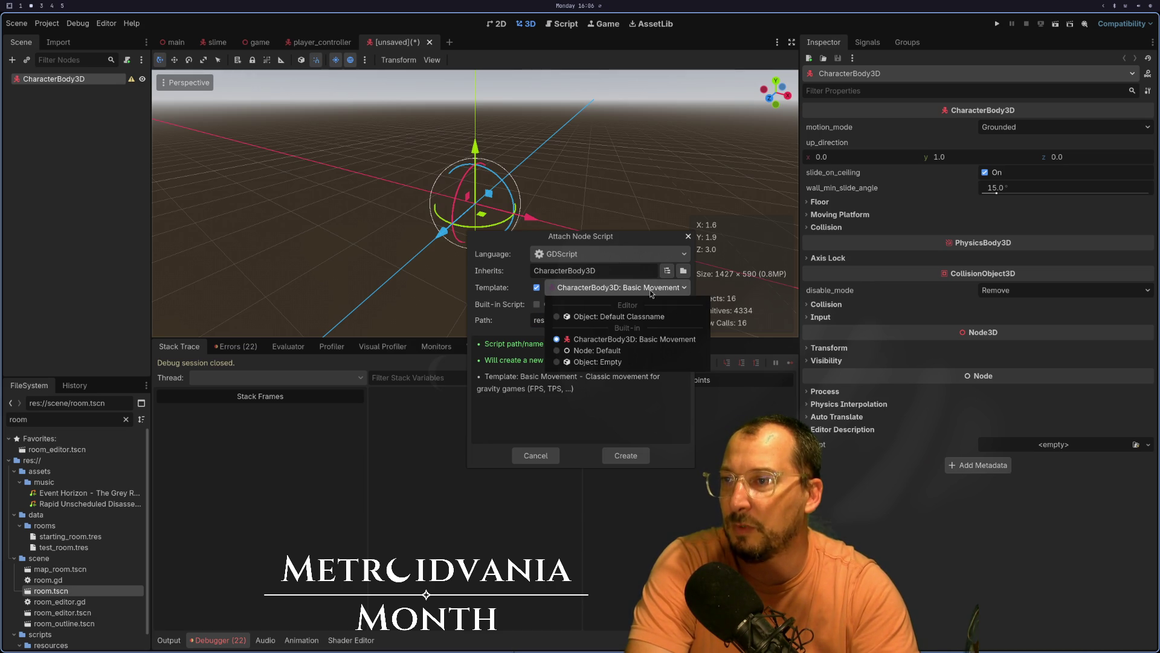
left_click(635, 339)
left_click(626, 455)
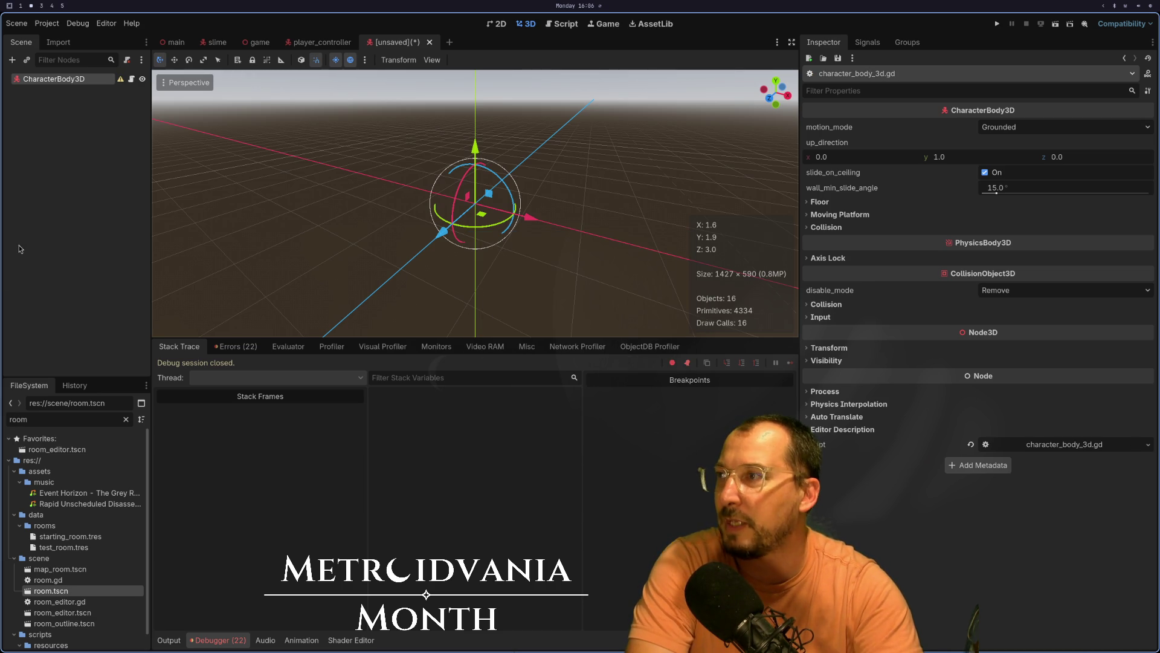
left_click(130, 78)
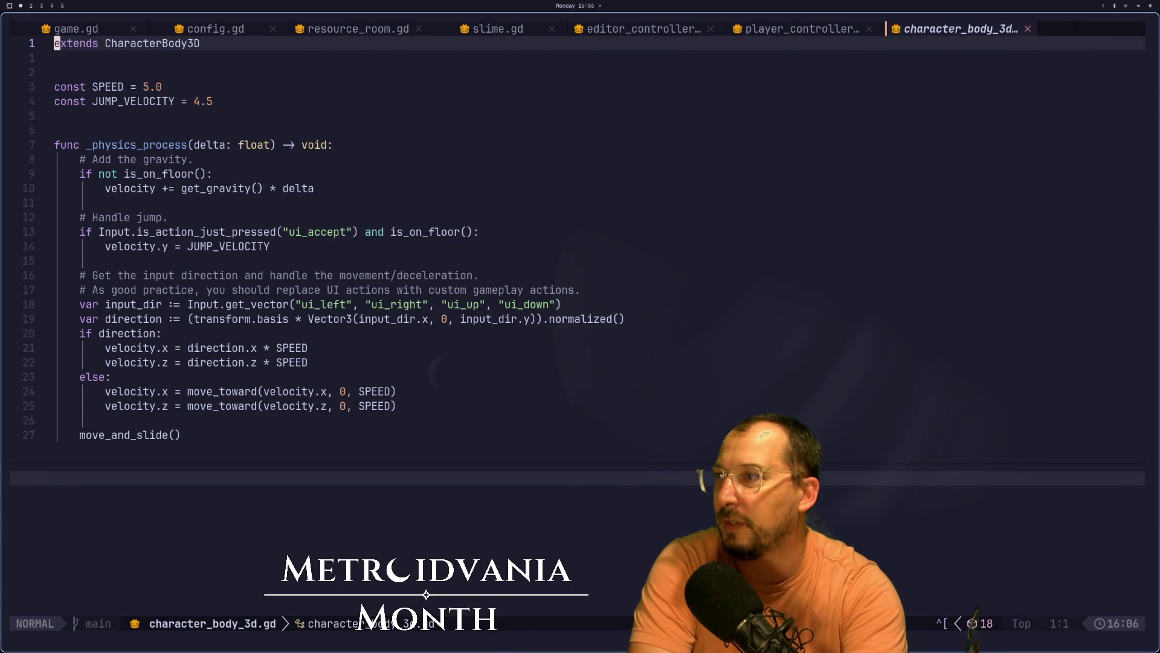
key("j")
key("j")
key("j")
key("j")
key("j")
key("k")
key("k")
key("v")
key("j")
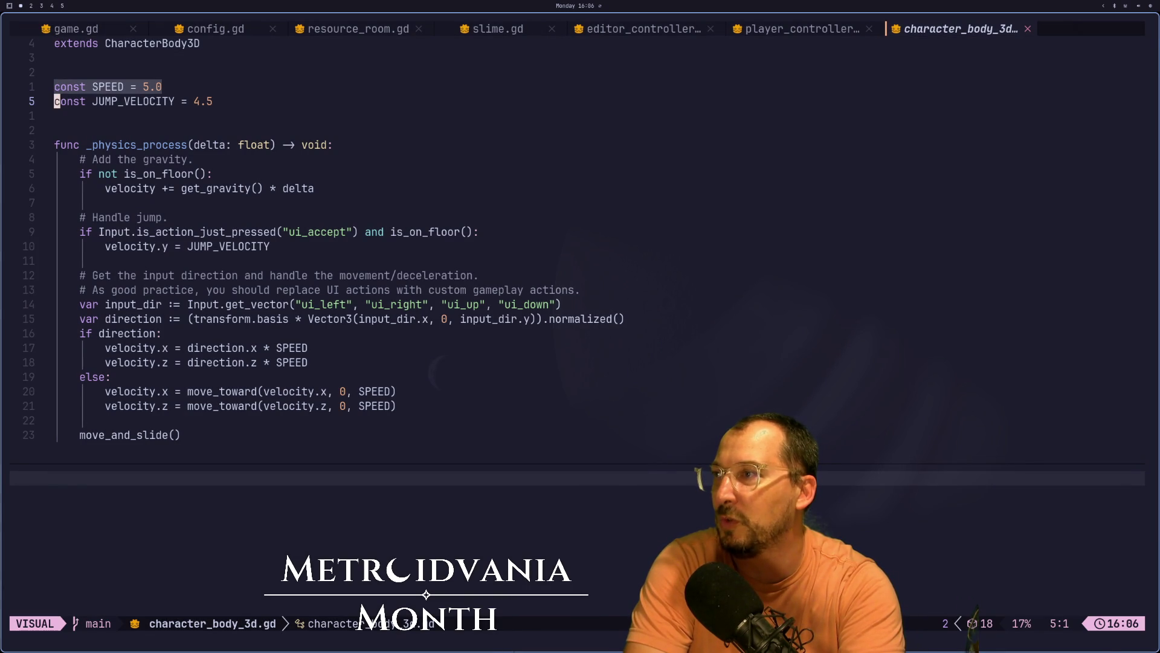
key("j")
key("j")
key("j")
key("l")
key("l")
key("l")
key("j")
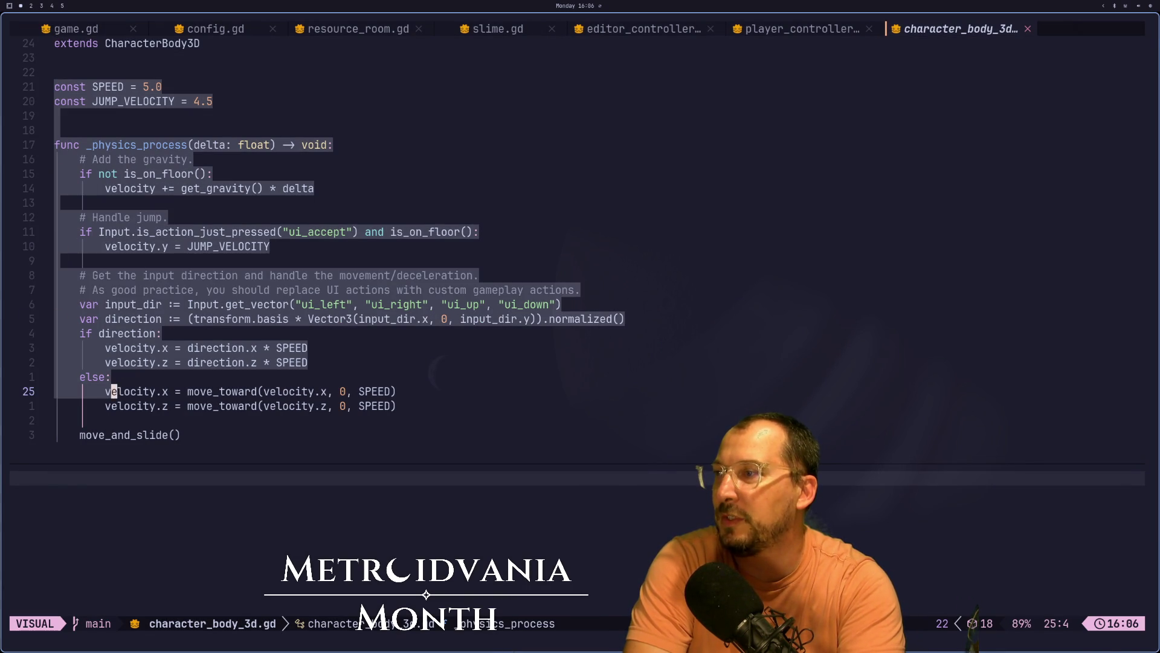
key("j")
key("j")
key("j")
key("l")
key("l")
key("l")
key("y")
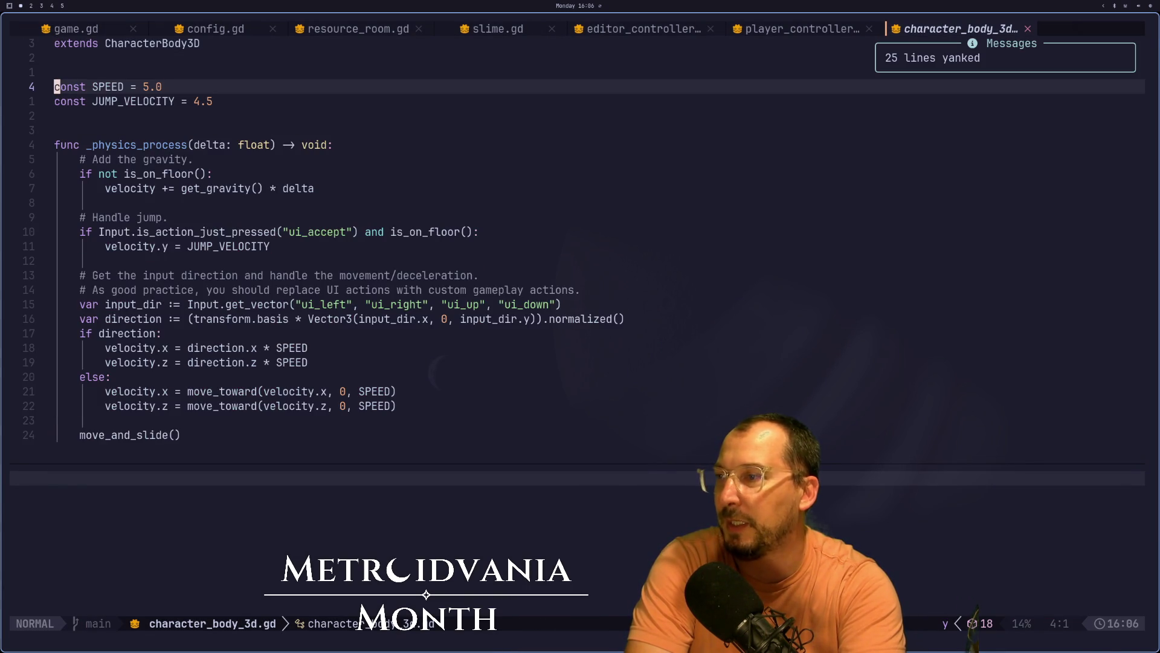
key("shift+h")
key("shift+h")
key("shift+l")
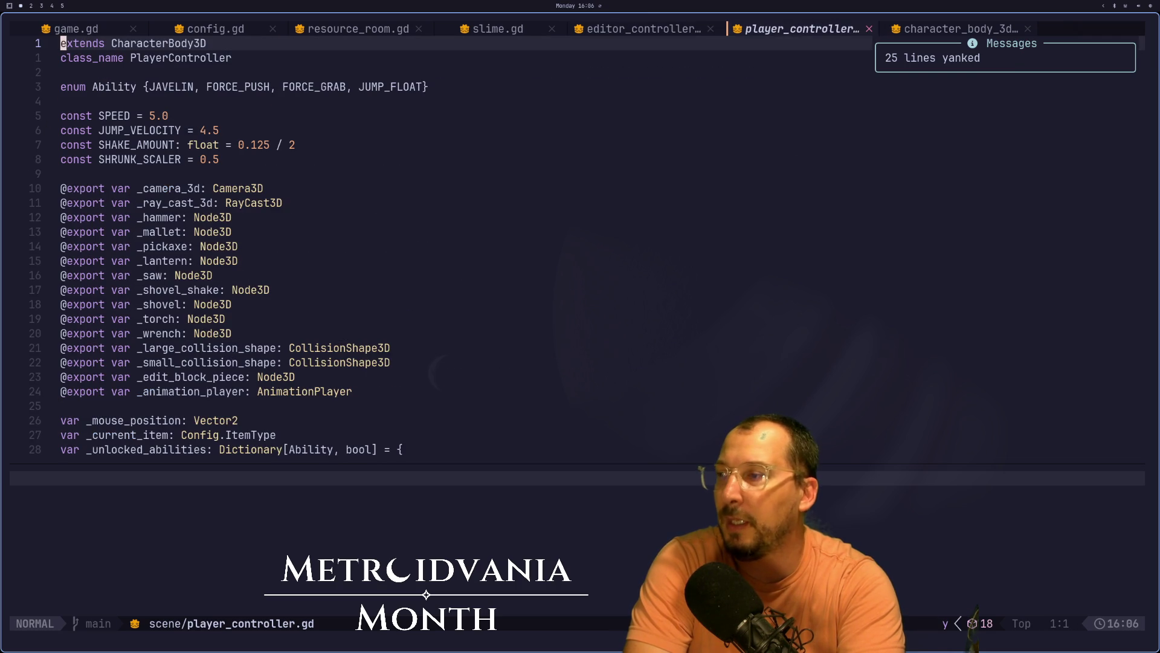
key("shift+h")
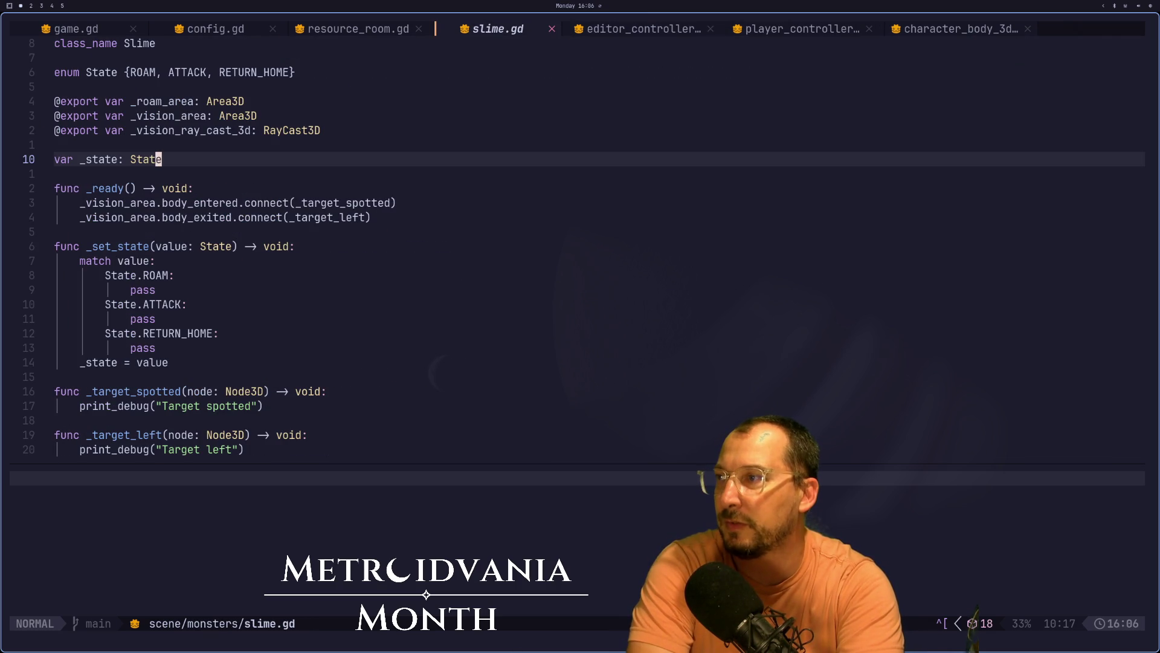
key("shift+l")
key("shift+l")
key("shift+l")
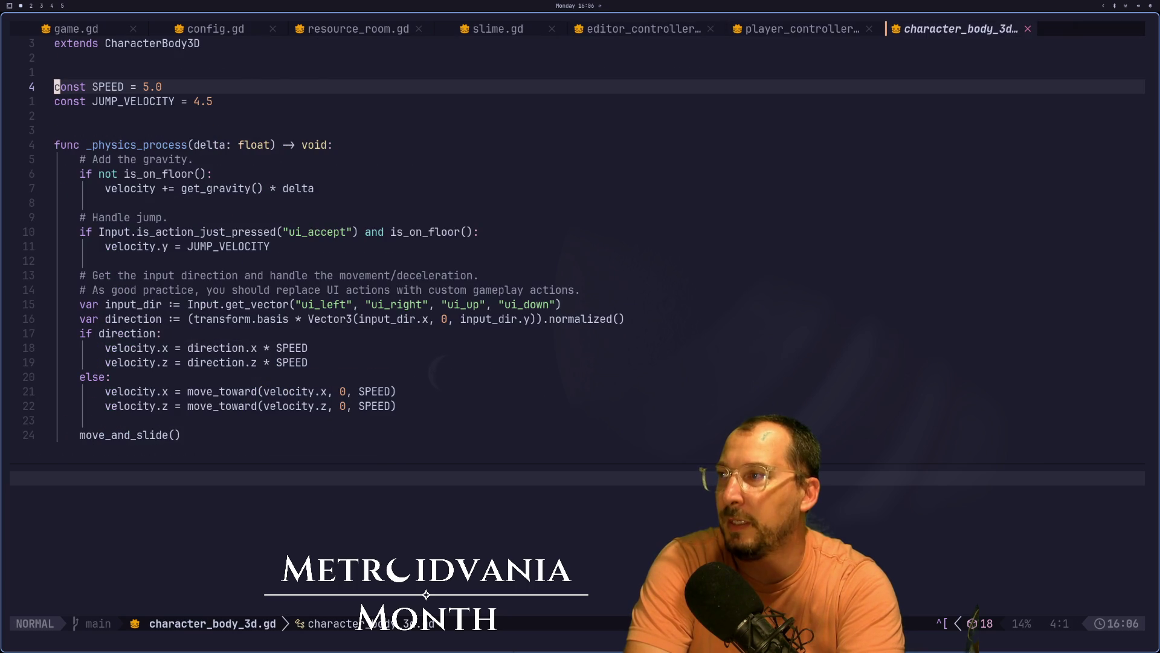
key("shift+h")
key("shift+h")
key("j")
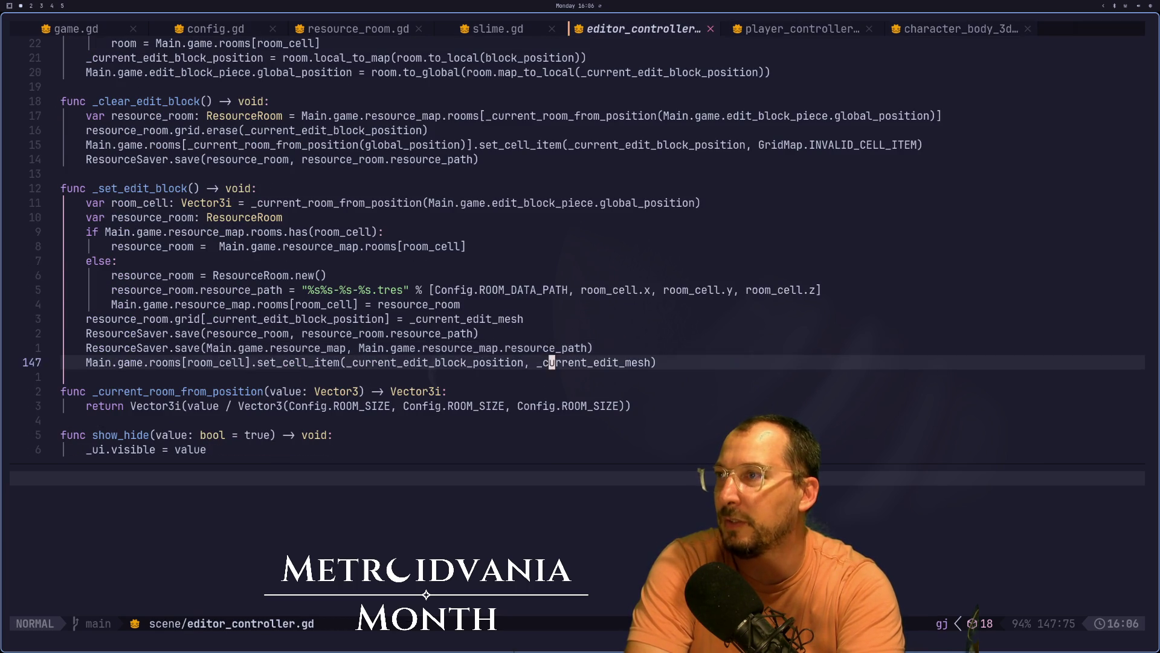
key("shift+l")
key("shift+l")
key("shift+l")
key("shift+l")
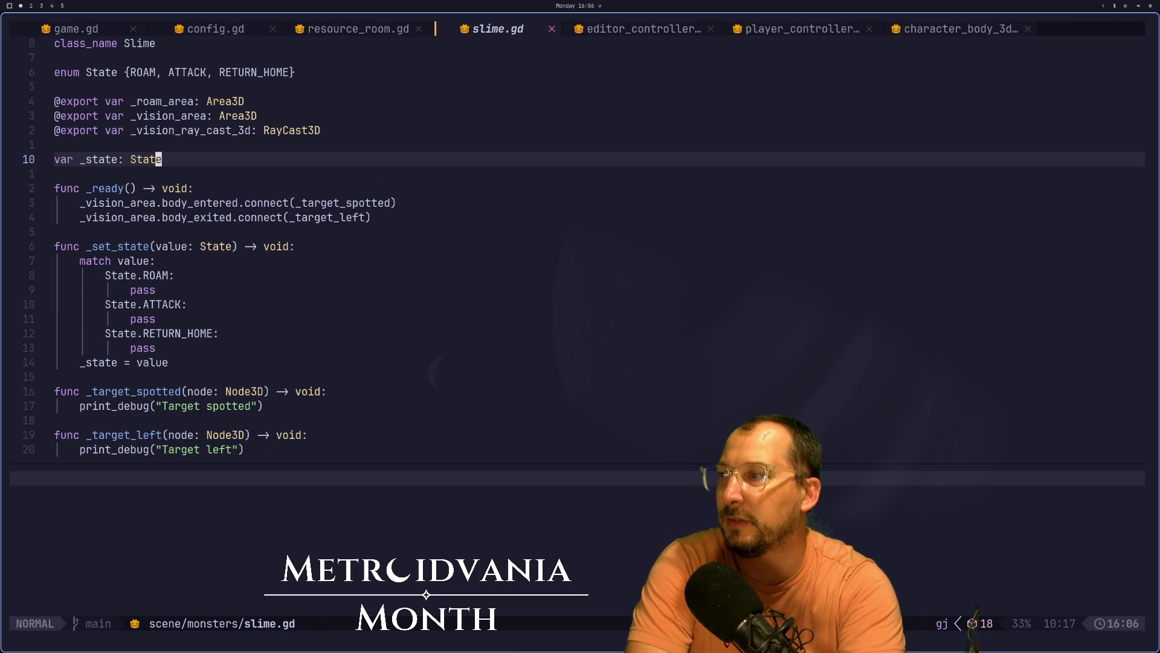
key("braceright")
key("braceright")
key("braceright")
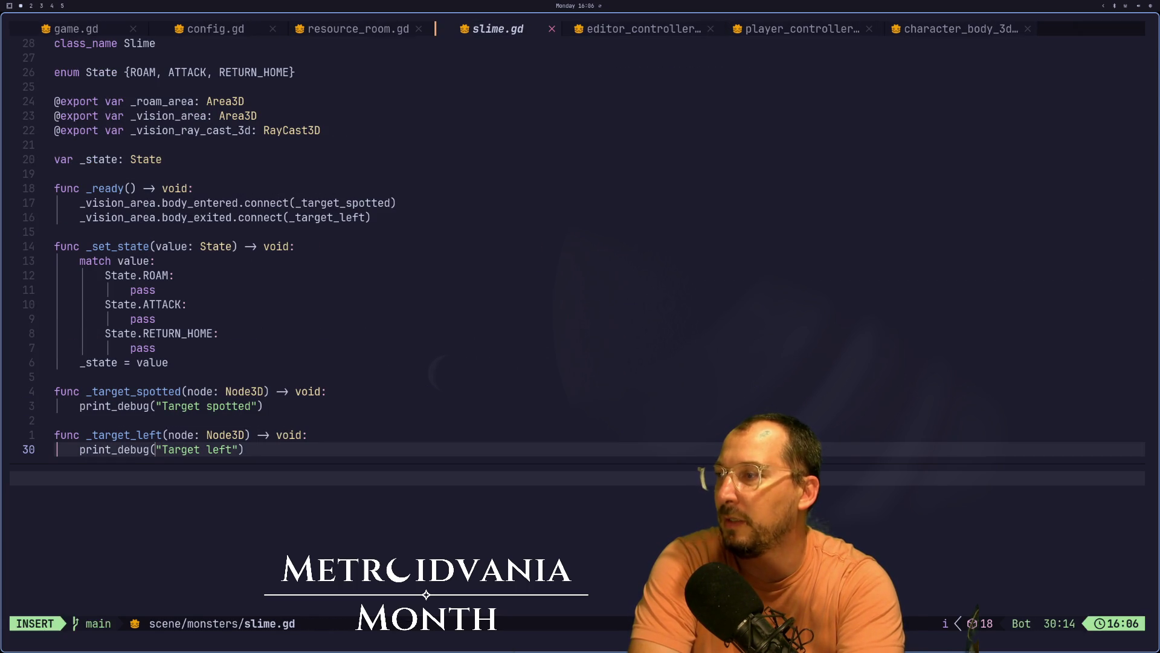
- Paste the copied template movement code at the end of slime.gd
key("o")
key("Return")
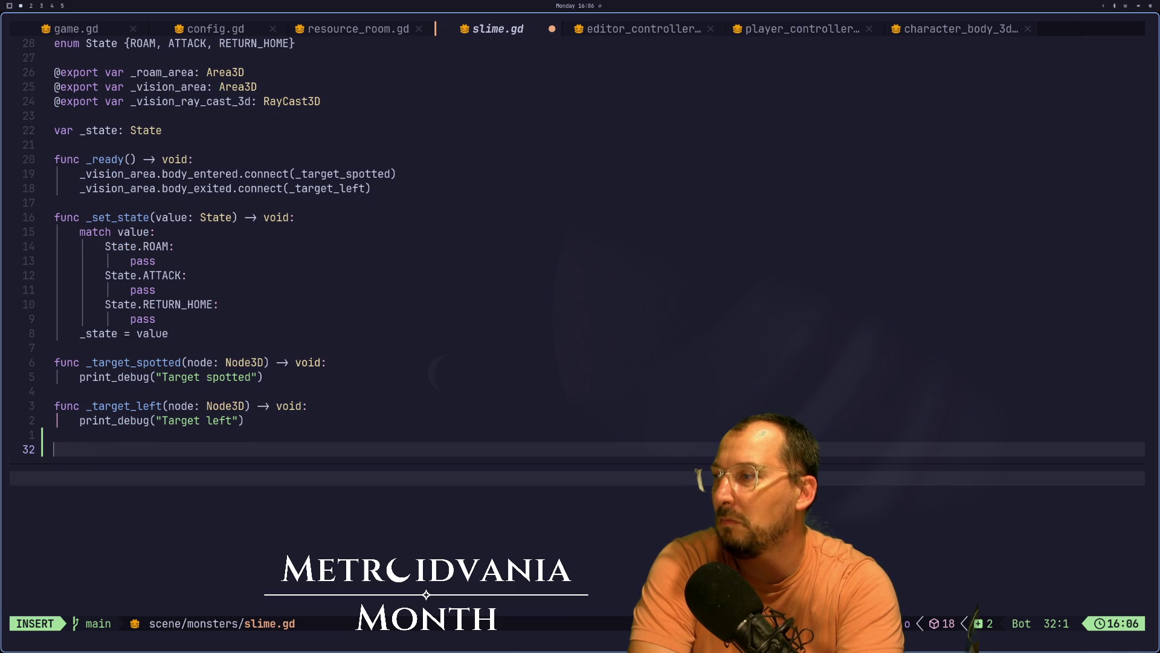
key("Escape")
key("P")
- Move the SPEED and JUMP_VELOCITY constants to just below class_name
key("d")
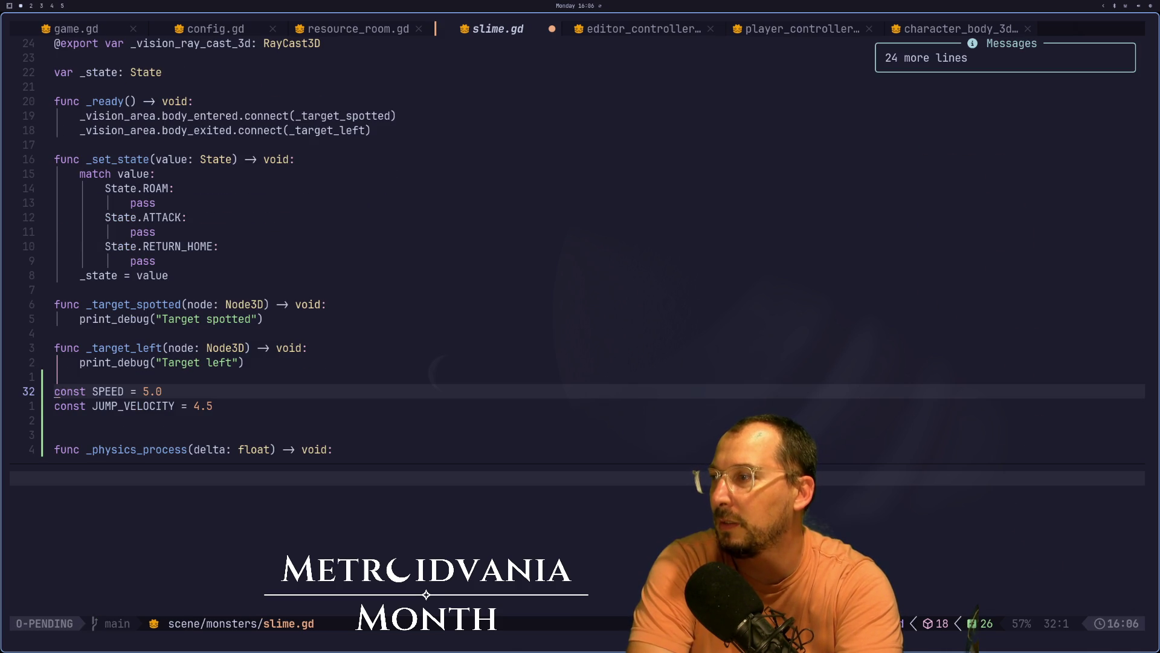
key("2")
key("j")
key("i")
key("BackSpace")
key("Escape")
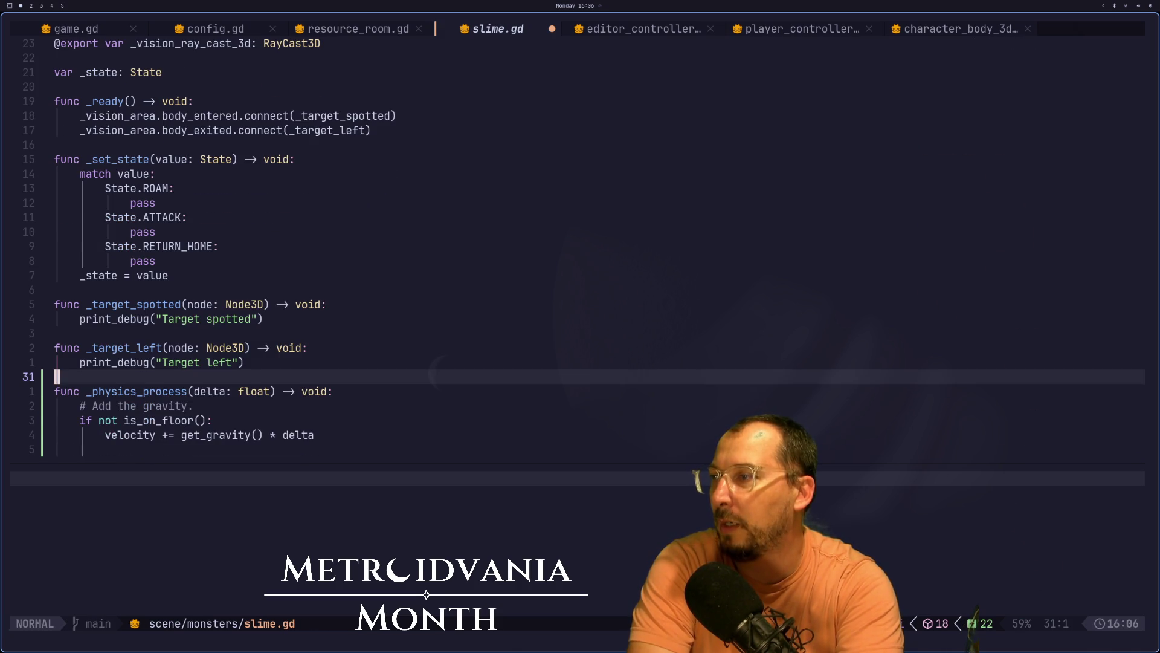
key("k")
key("k")
key("k")
key("j")
key("j")
key("j")
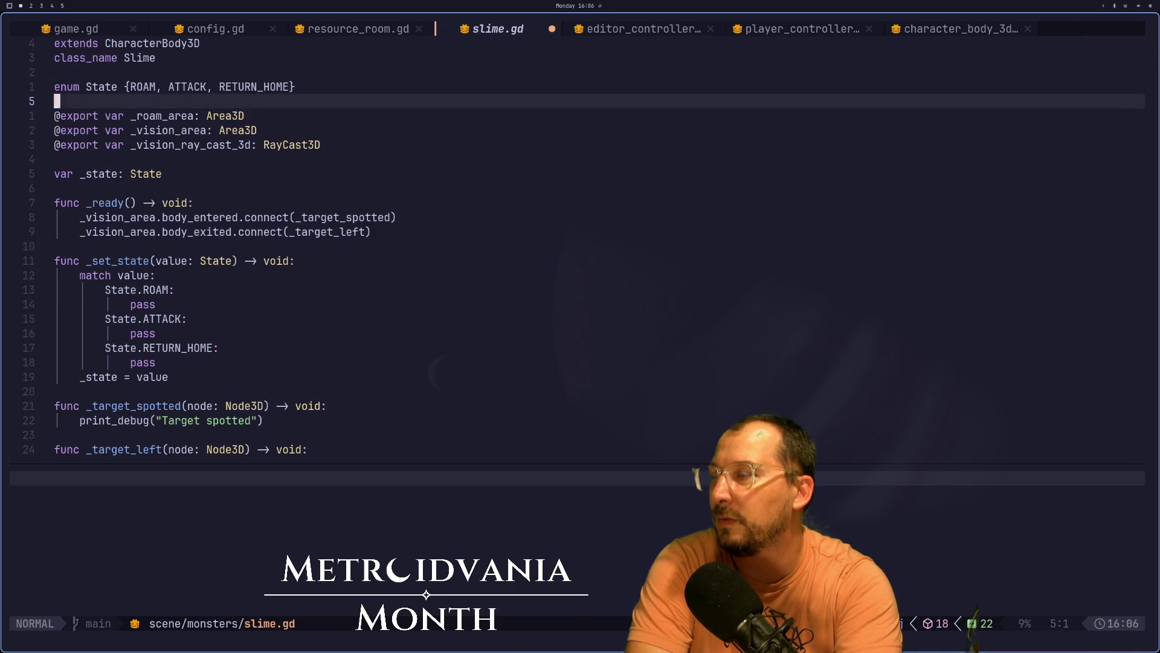
key("k")
key("k")
key("k")
key("p")
- Add a blank line after the constants and save slime.gd
key("j")
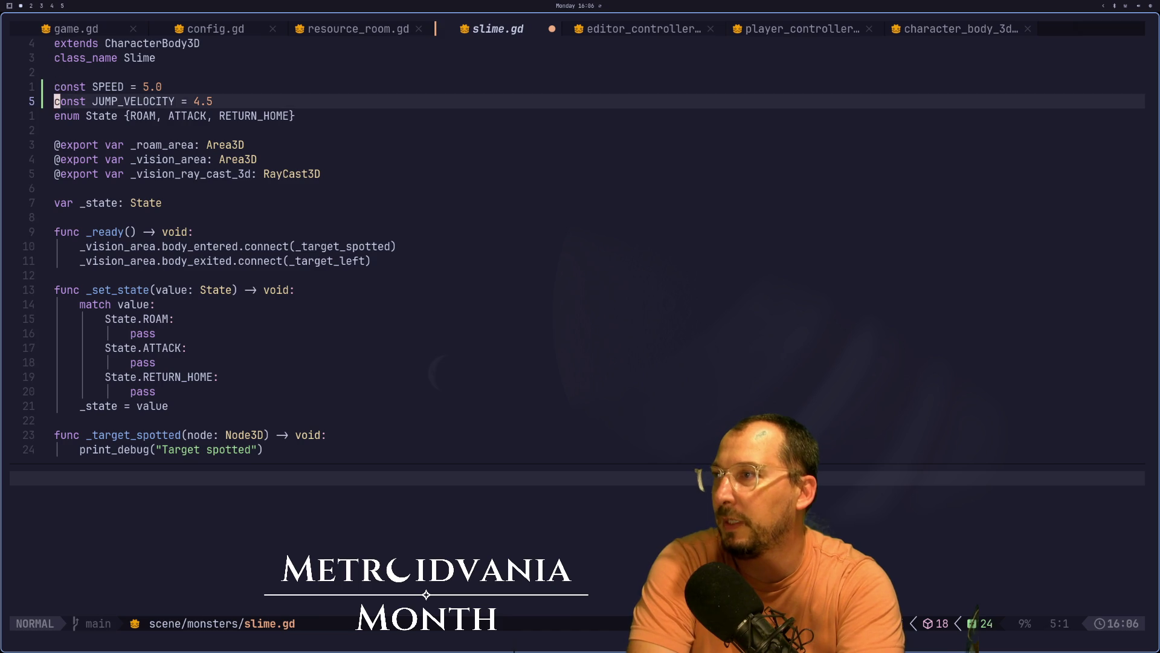
key("o")
key("Escape")
type(":w")
key("Return")
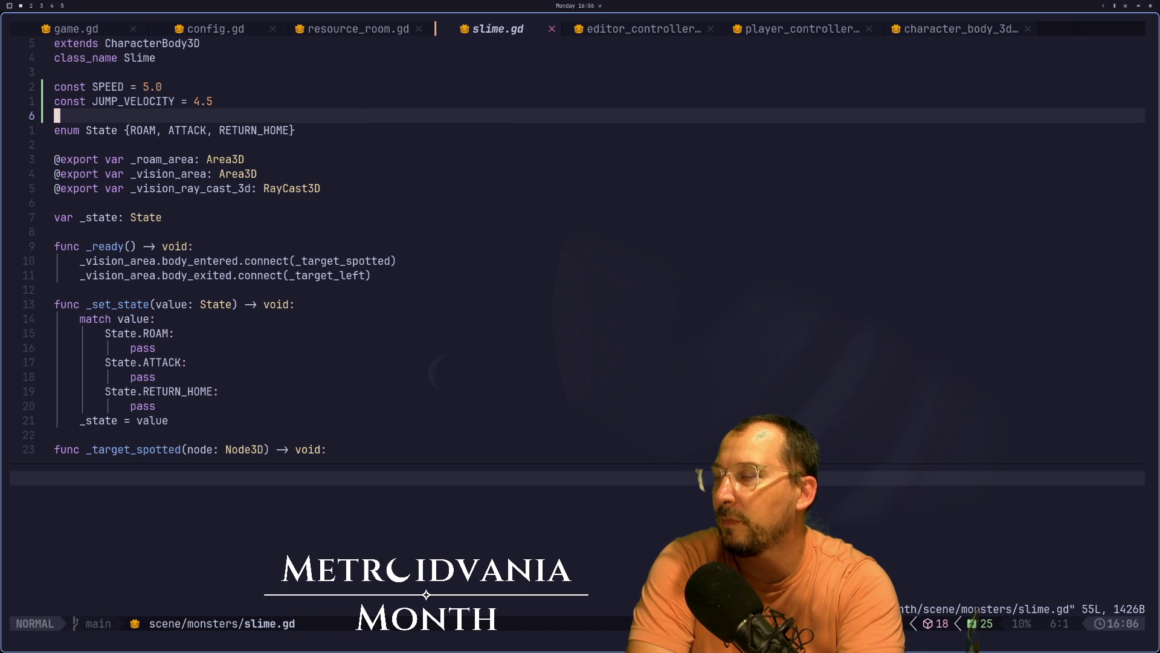
- Review the pasted code, from the JUMP_VELOCITY 4.5 value down to the direction check
key("k")
key("k")
key("j")
key("w")
key("w")
key("w")
key("w")
key("b")
key("b")
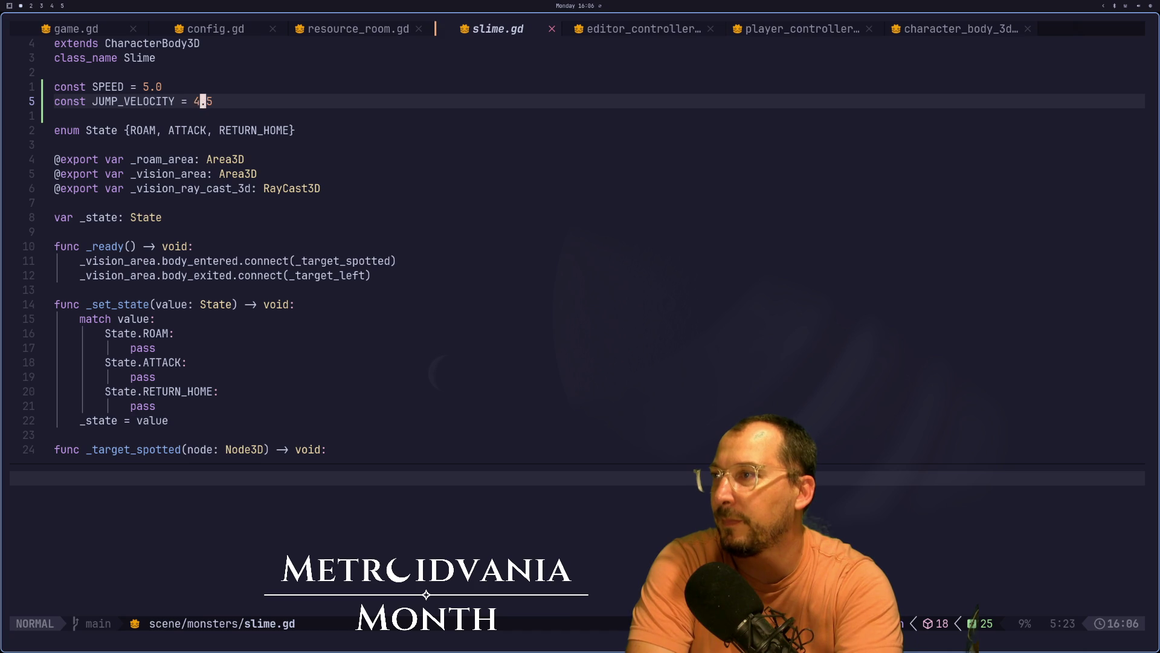
key("j")
key("j")
key("j")
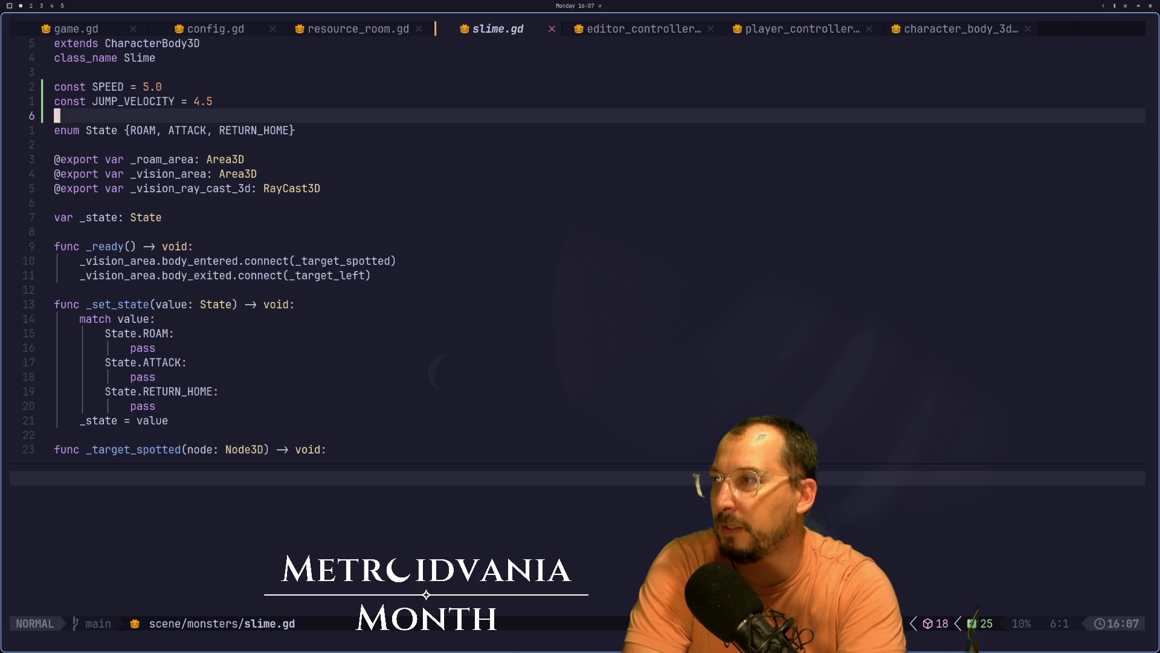
key("k")
key("k")
key("k")
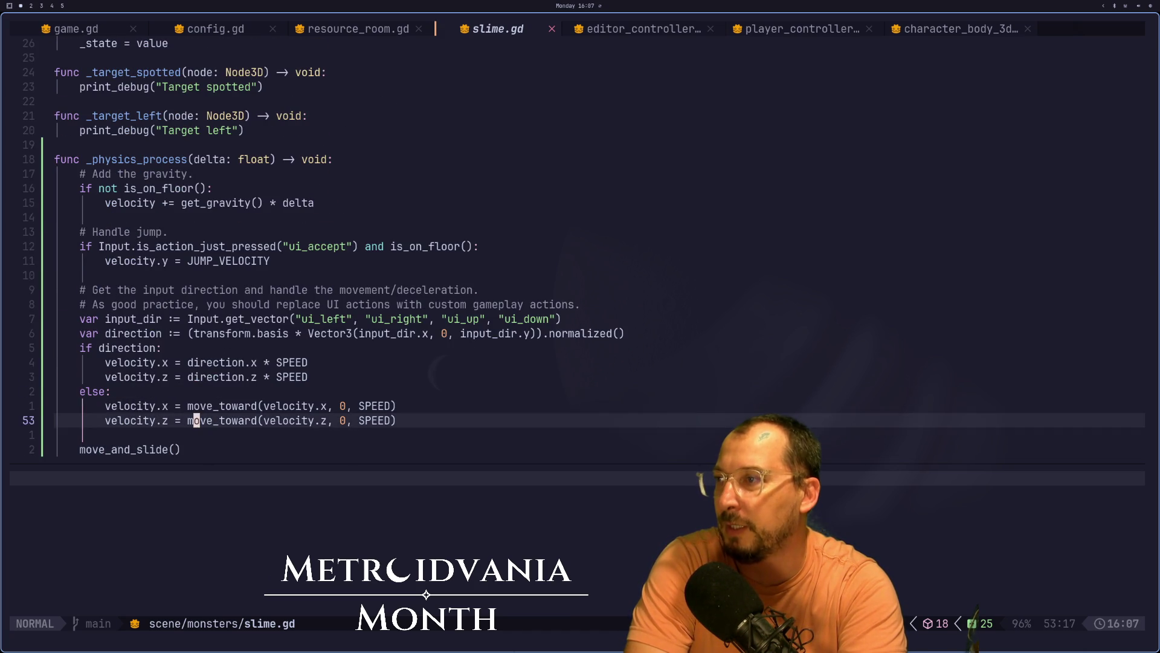
key("k")
key("k")
key("k")
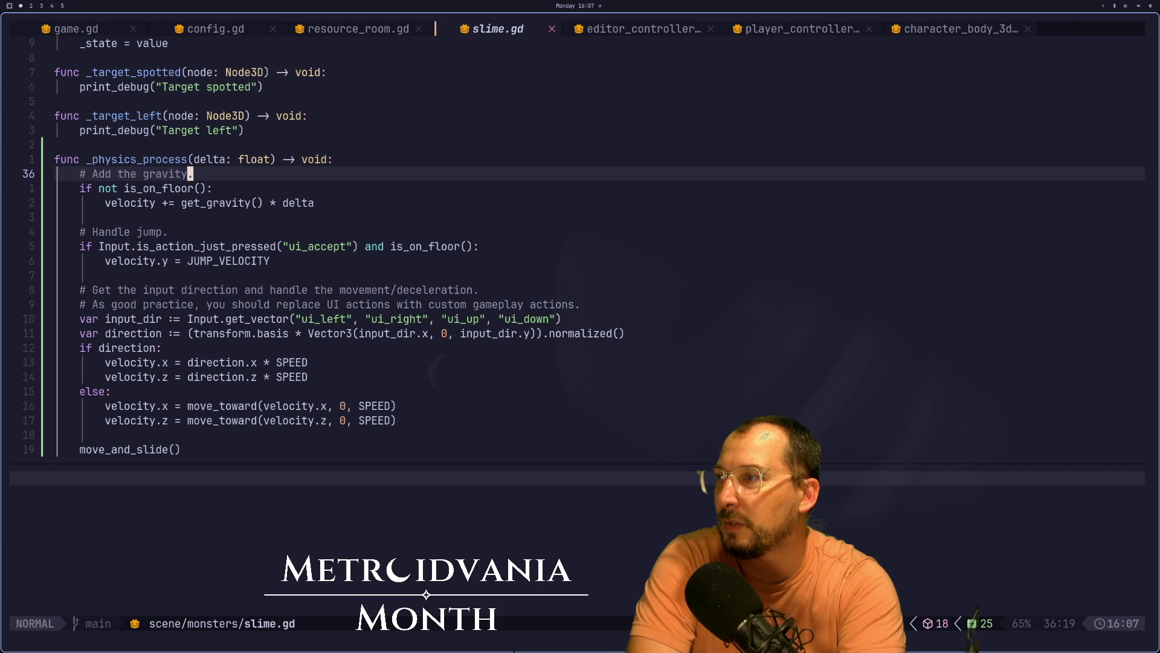
key("j")
key("j")
key("j")
key("k")
key("k")
key("k")
key("k")
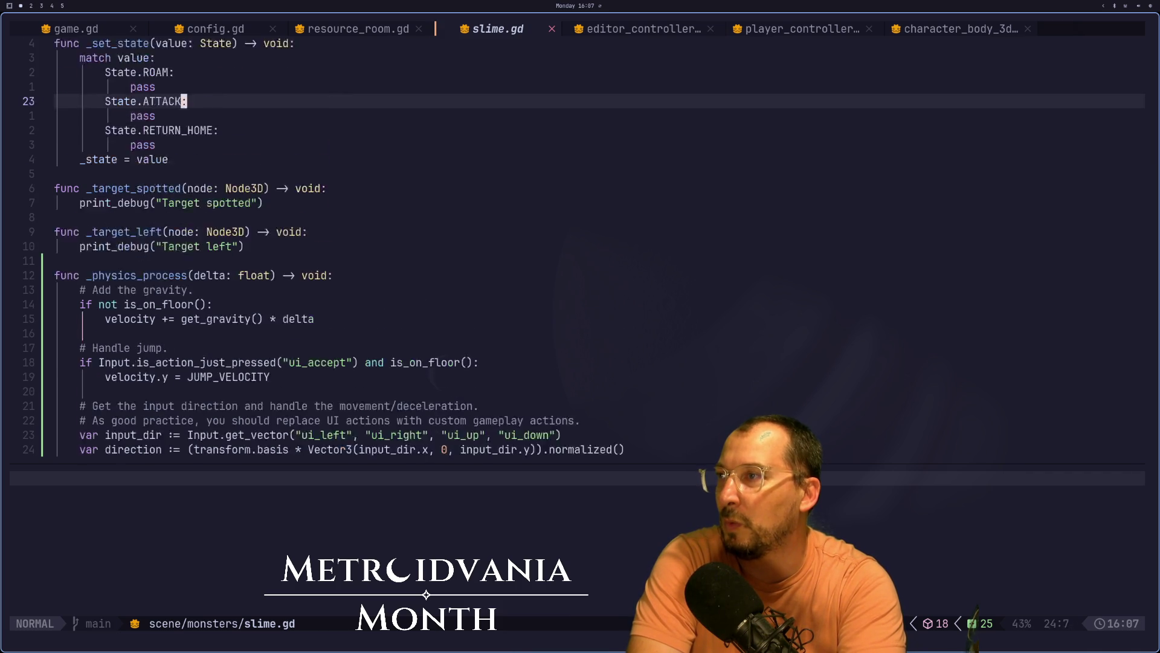
key("k")
key("k")
key("k")
key("w")
key("w")
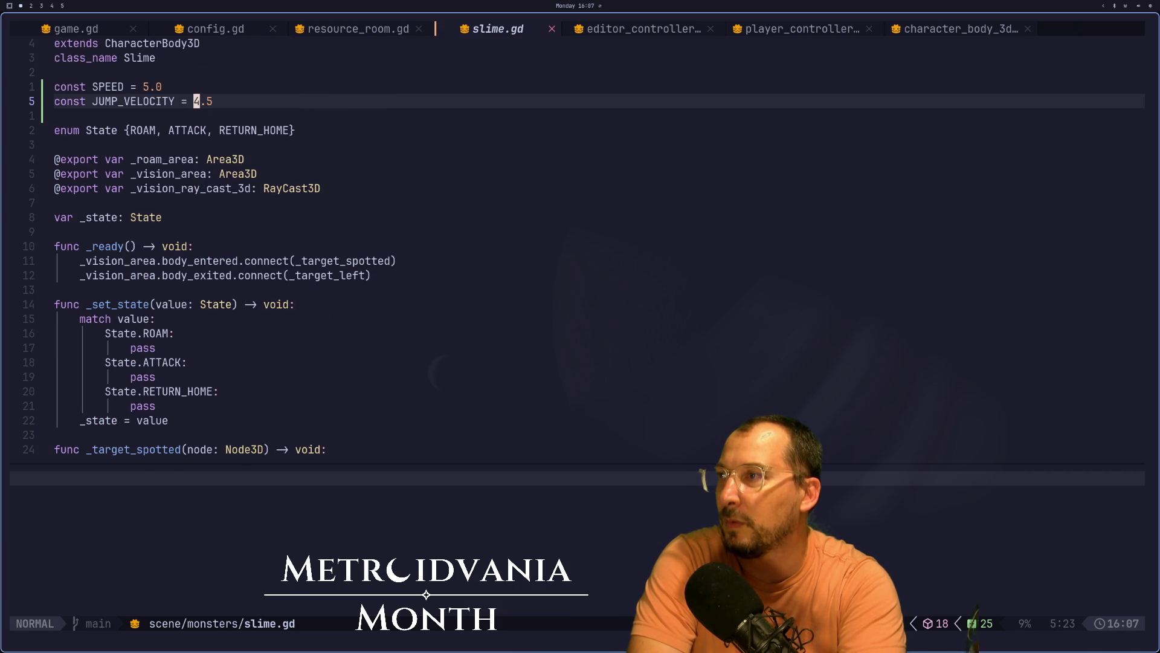
key("b")
key("b")
key("l")
key("l")
key("l")
key("j")
key("j")
key("j")
key("j")
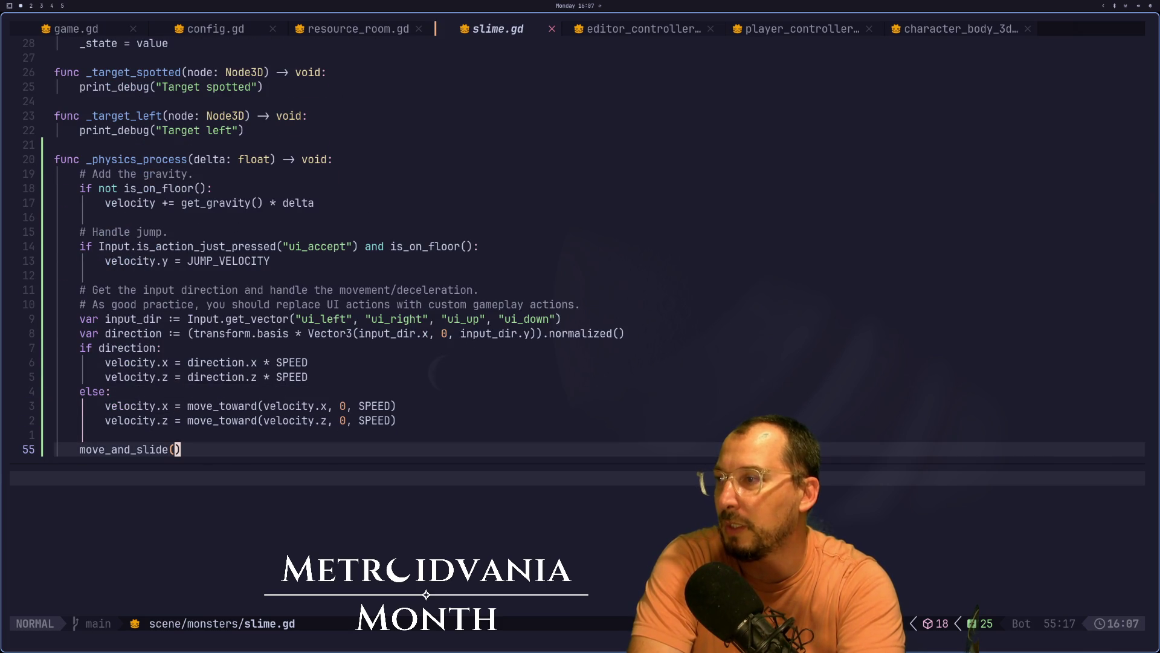
key("k")
key("k")
key("k")
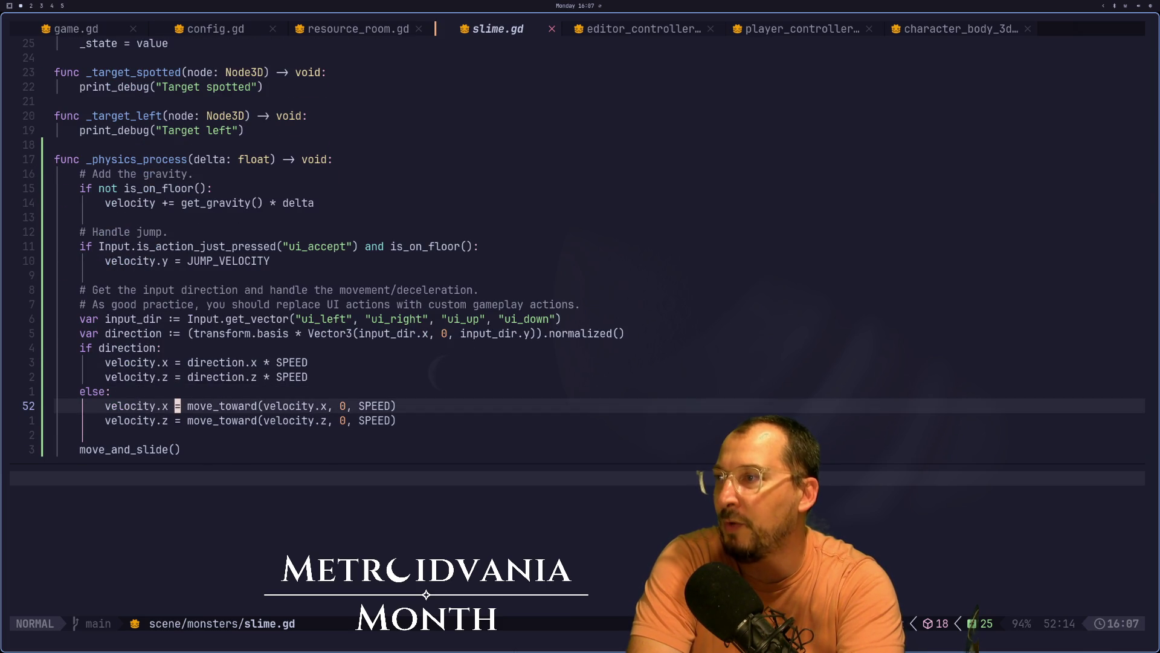
key("k")
key("k")
key("k")
key("h")
key("h")
key("h")
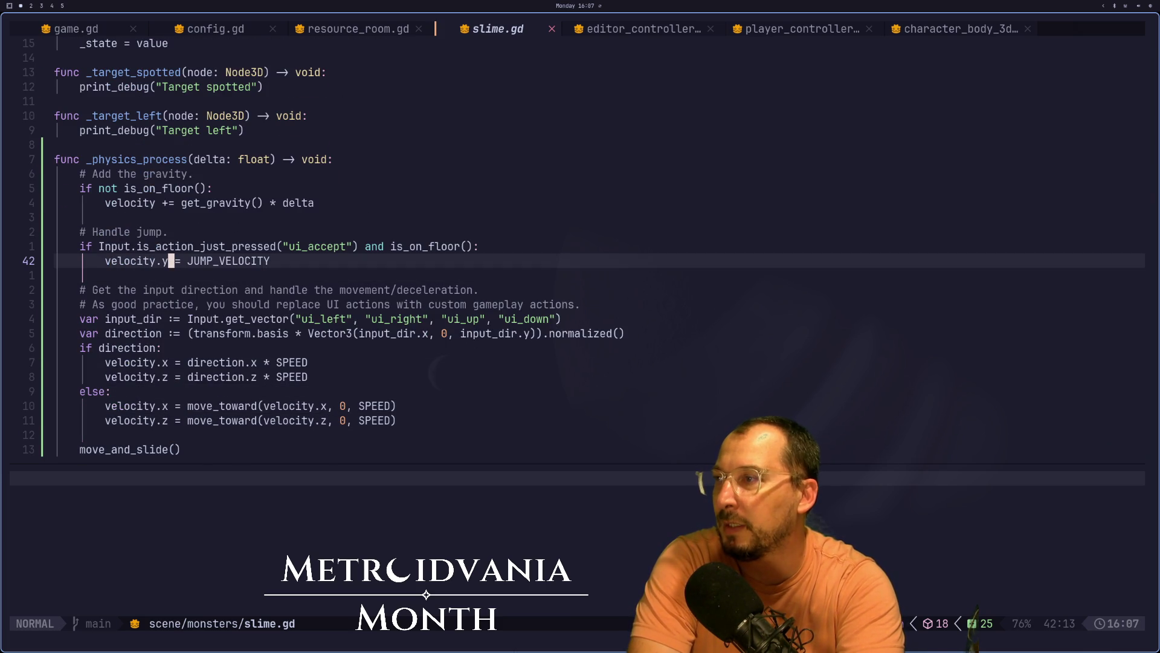
key("l")
key("l")
key("l")
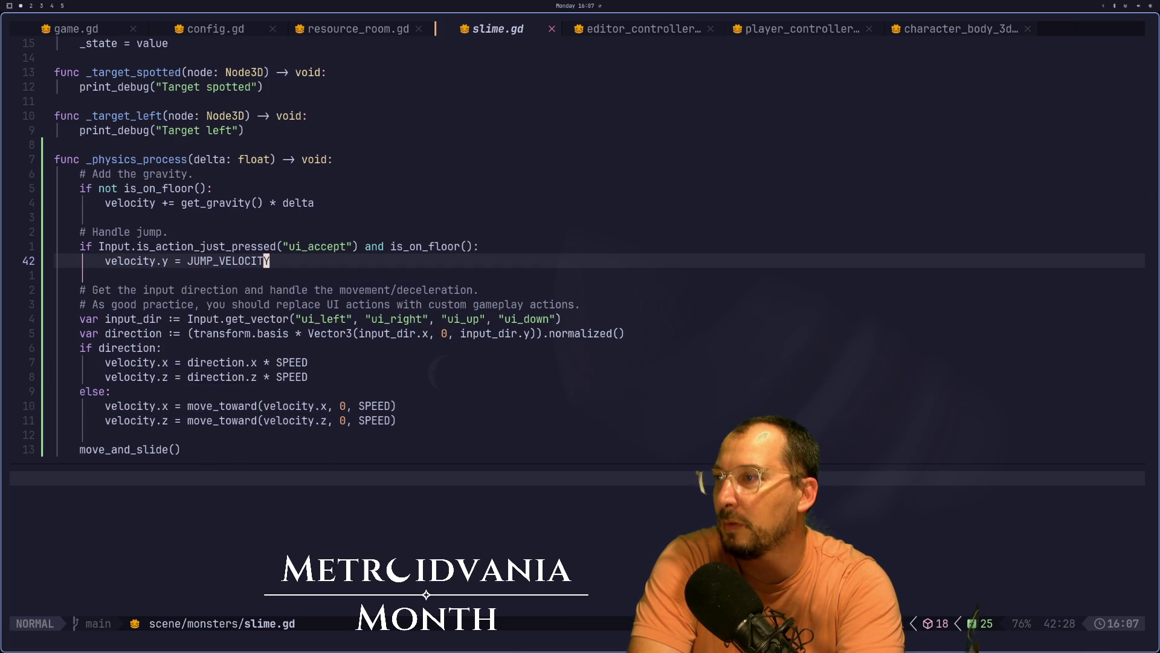
key("h")
key("h")
key("h")
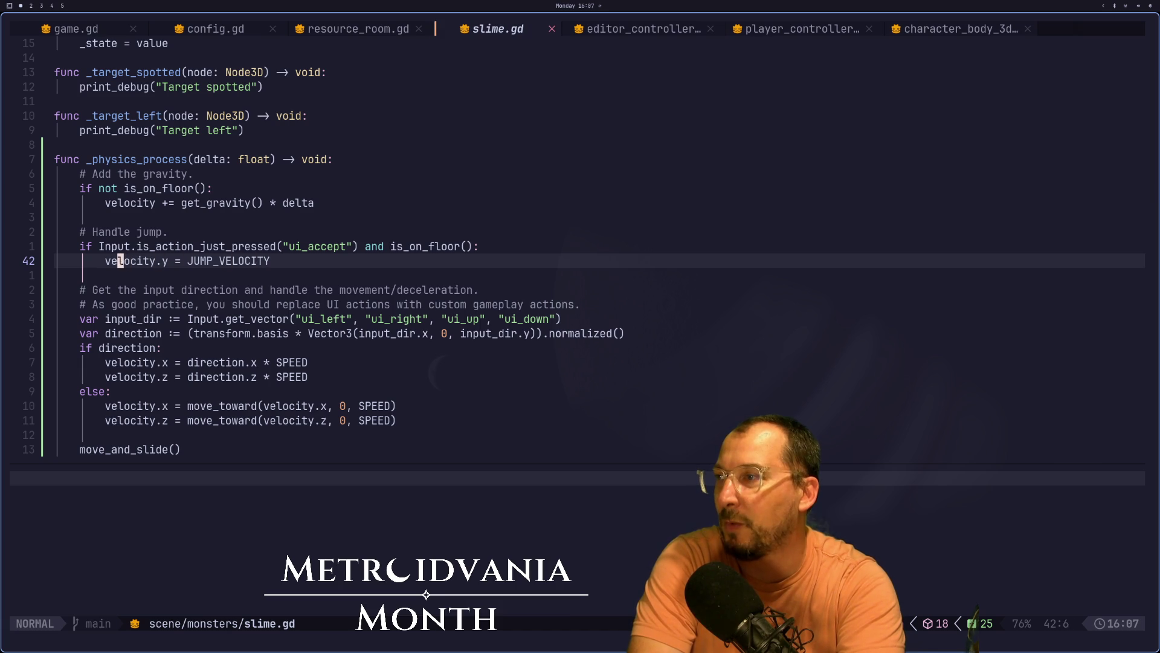
key("l")
key("l")
key("l")
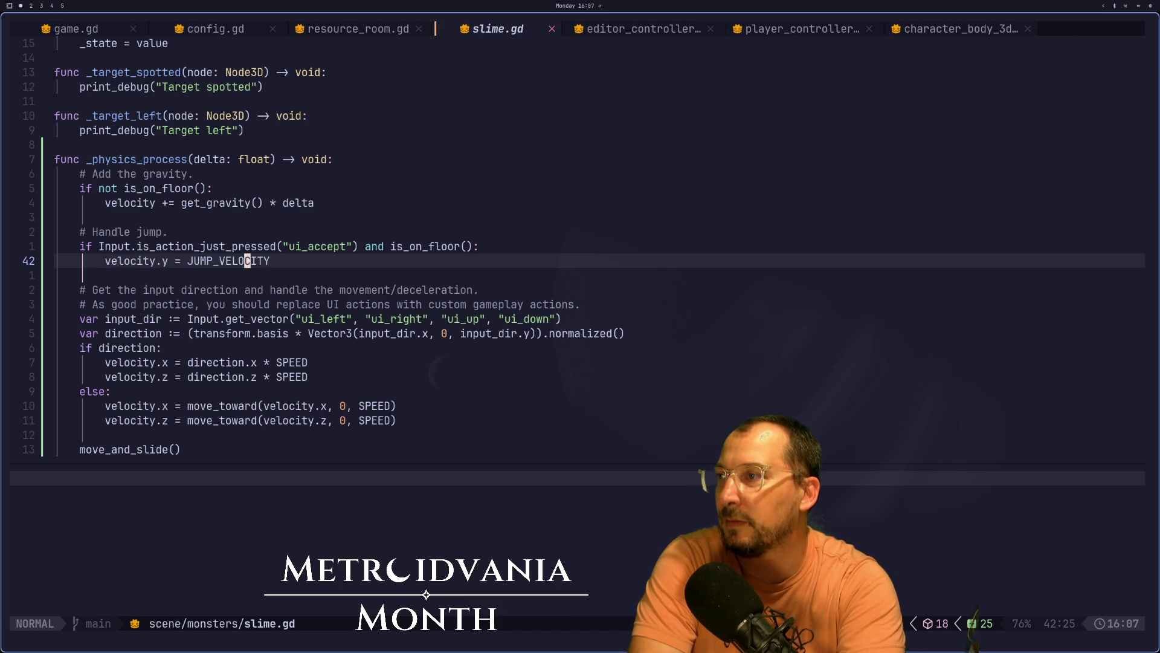
key("h")
key("h")
key("h")
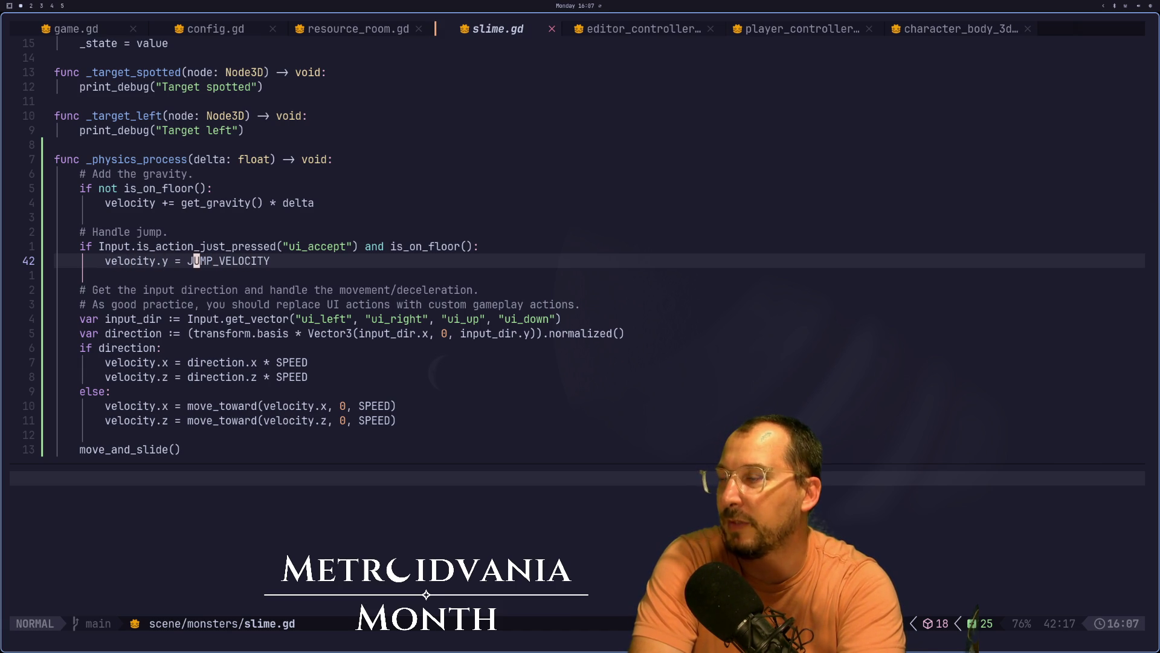
key("h")
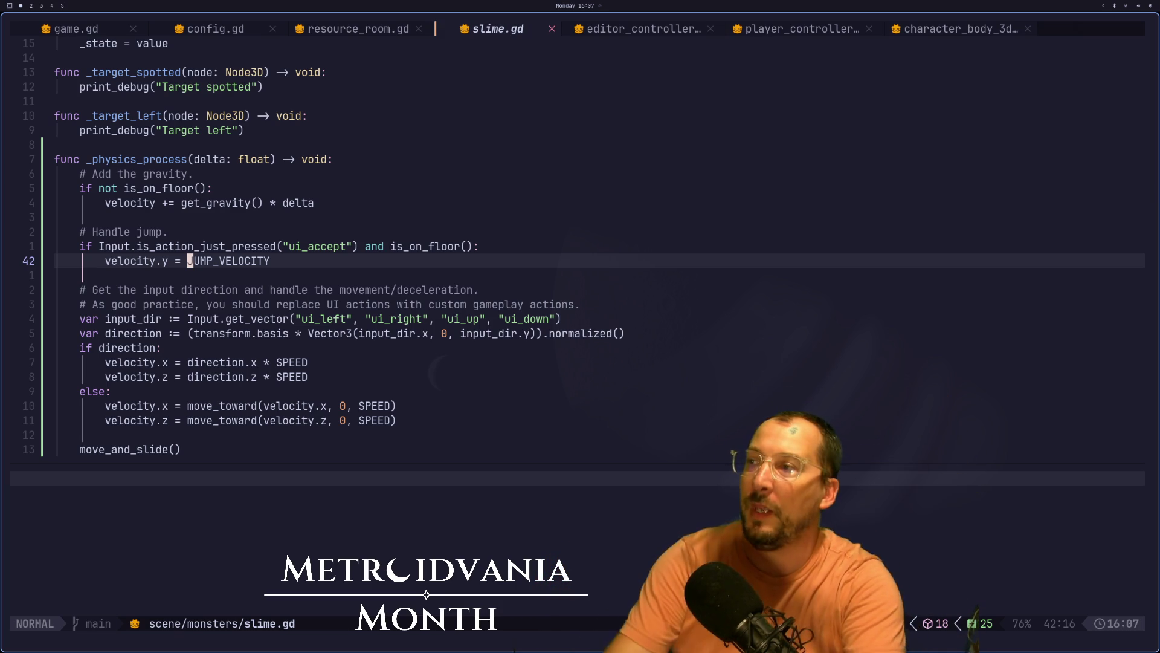
key("4")
key("G")
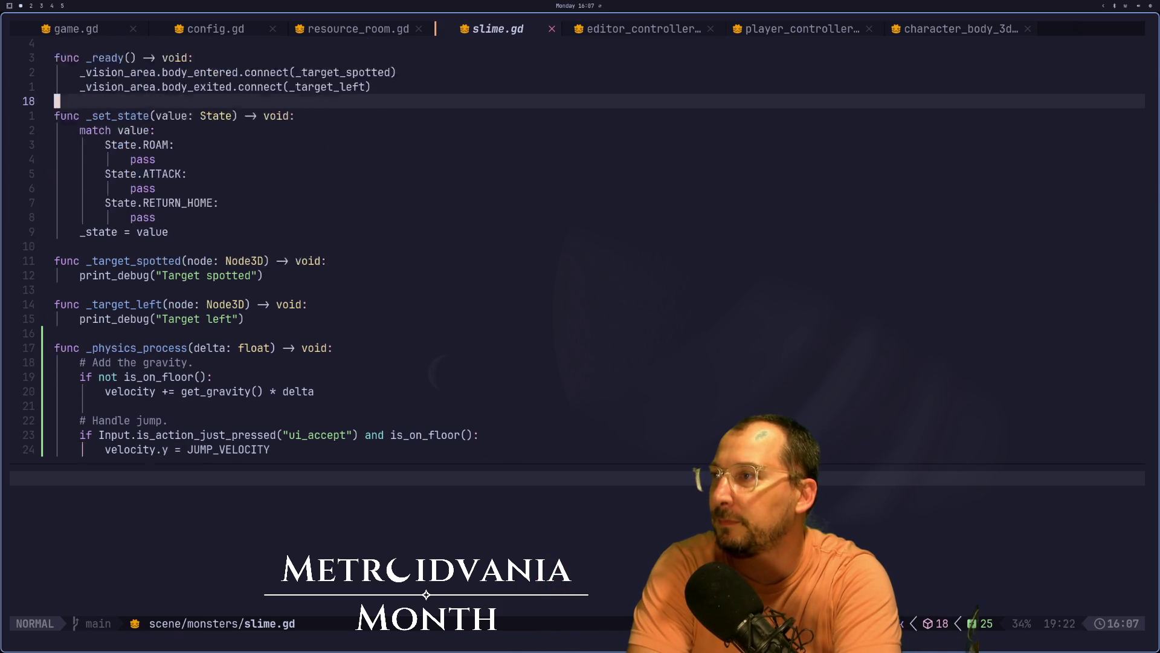
key("j")
key("t")
key("4")
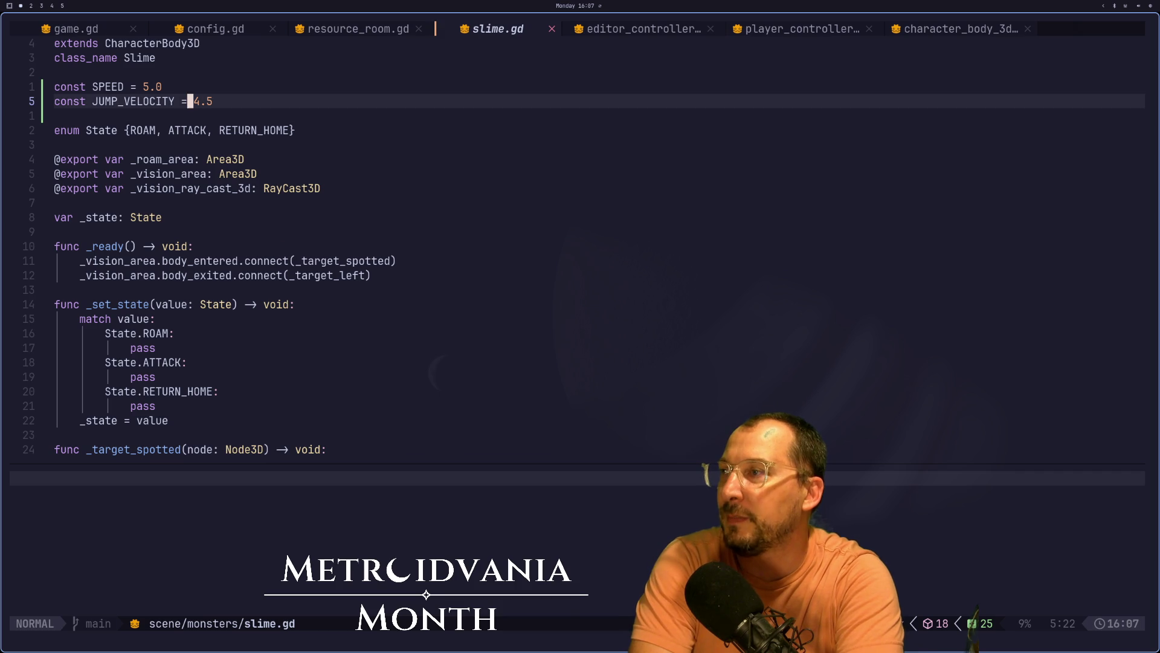
key("h")
key("l")
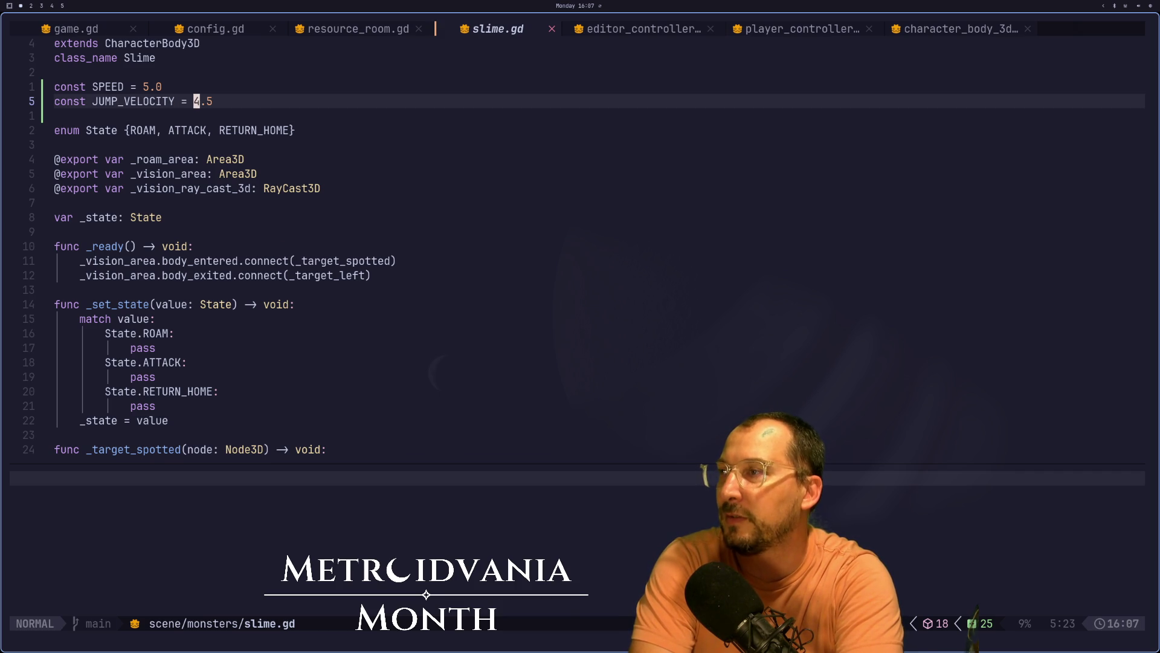
key("l")
key("l")
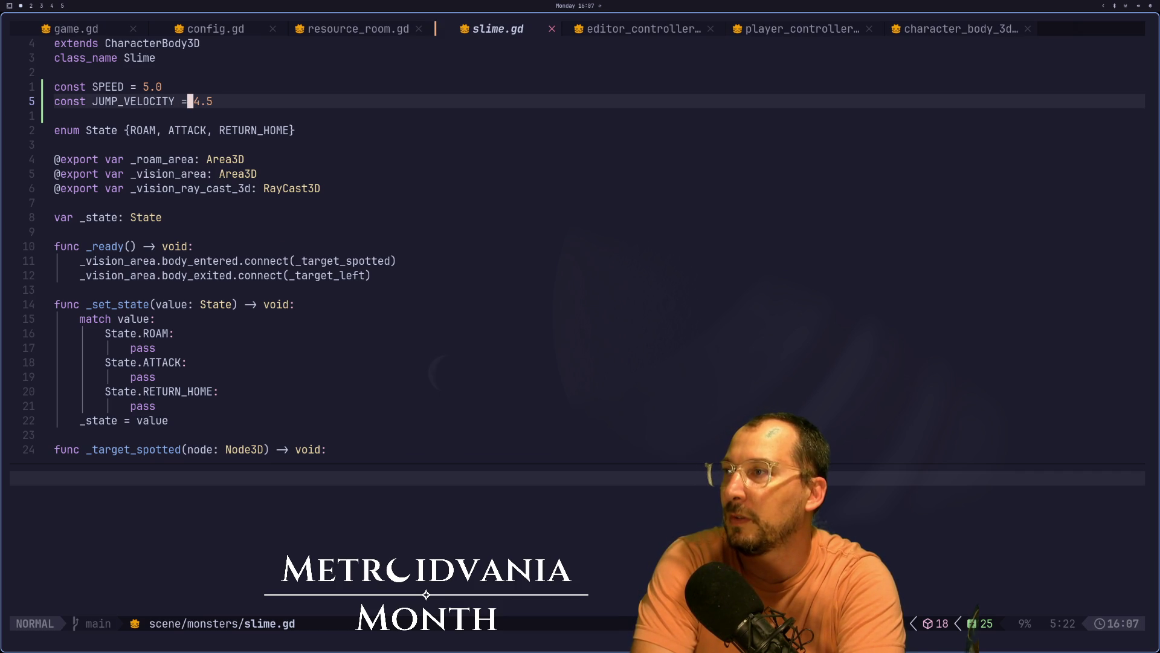
key("l")
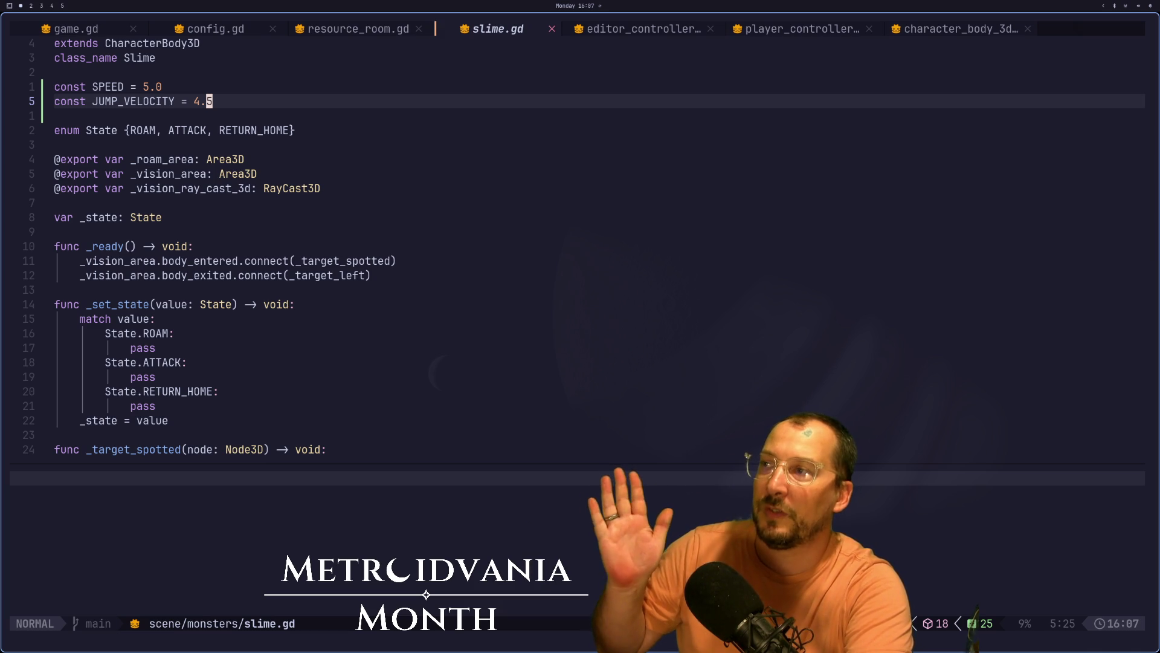
key("9")
key("j")
key("4")
key("j")
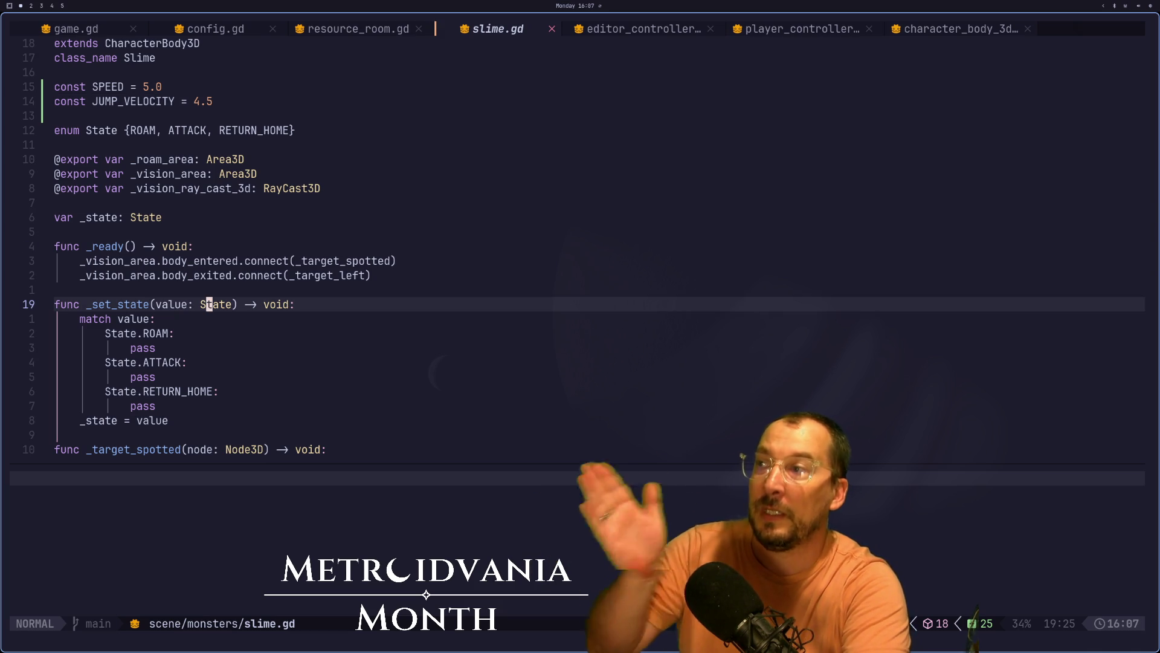
key("G")
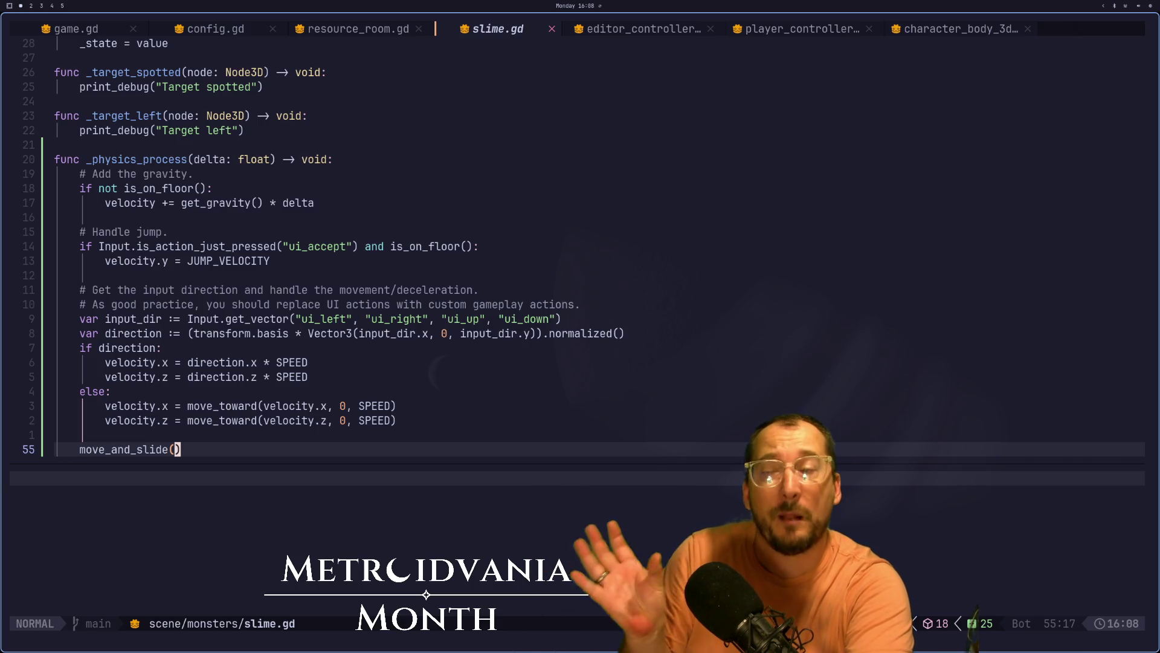
key("k")
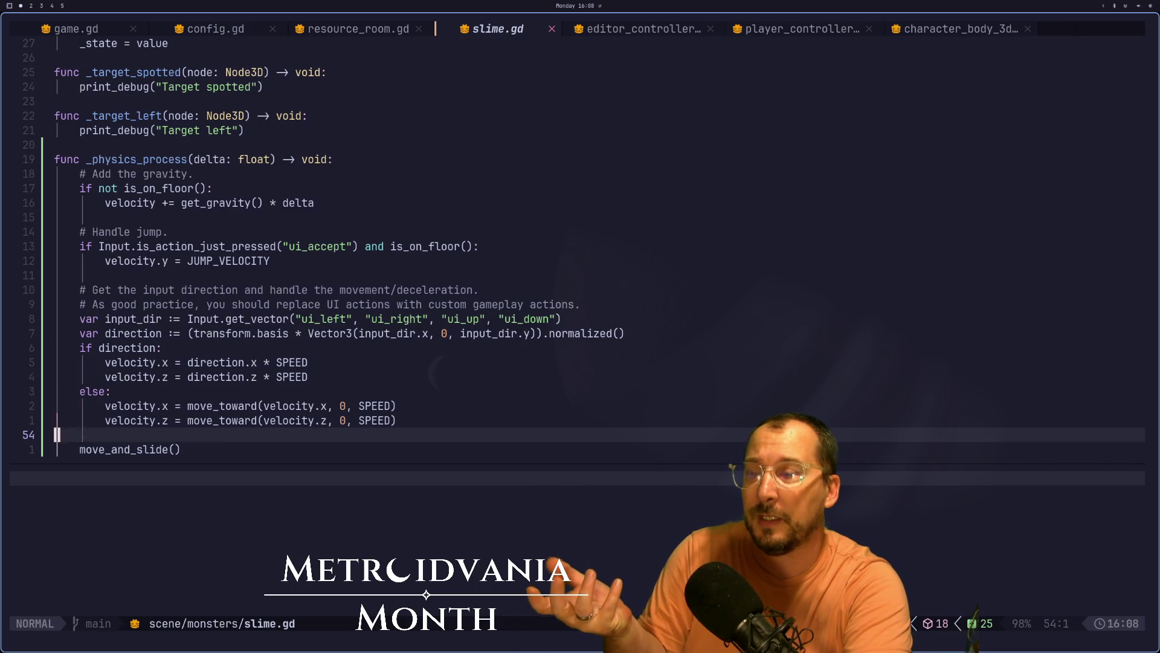
key("k")
key("k")
key("k")
key("k")
key("k")
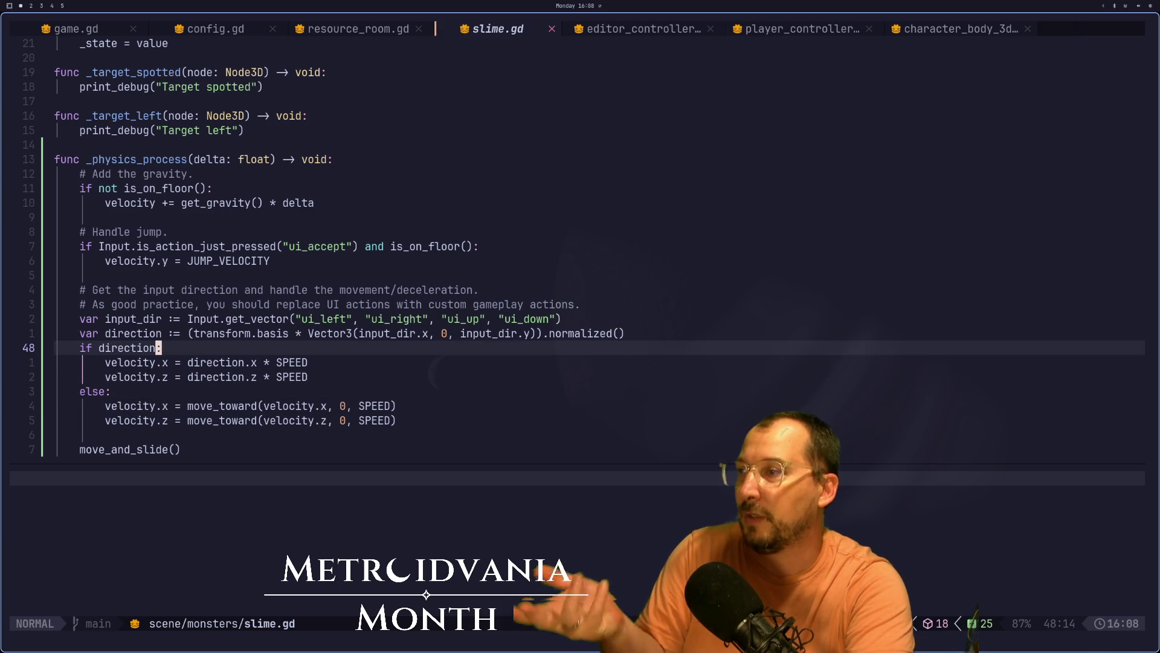
key("j")
key("j")
key("j")
key("j")
key("k")
key("k")
key("l")
key("l")
key("l")
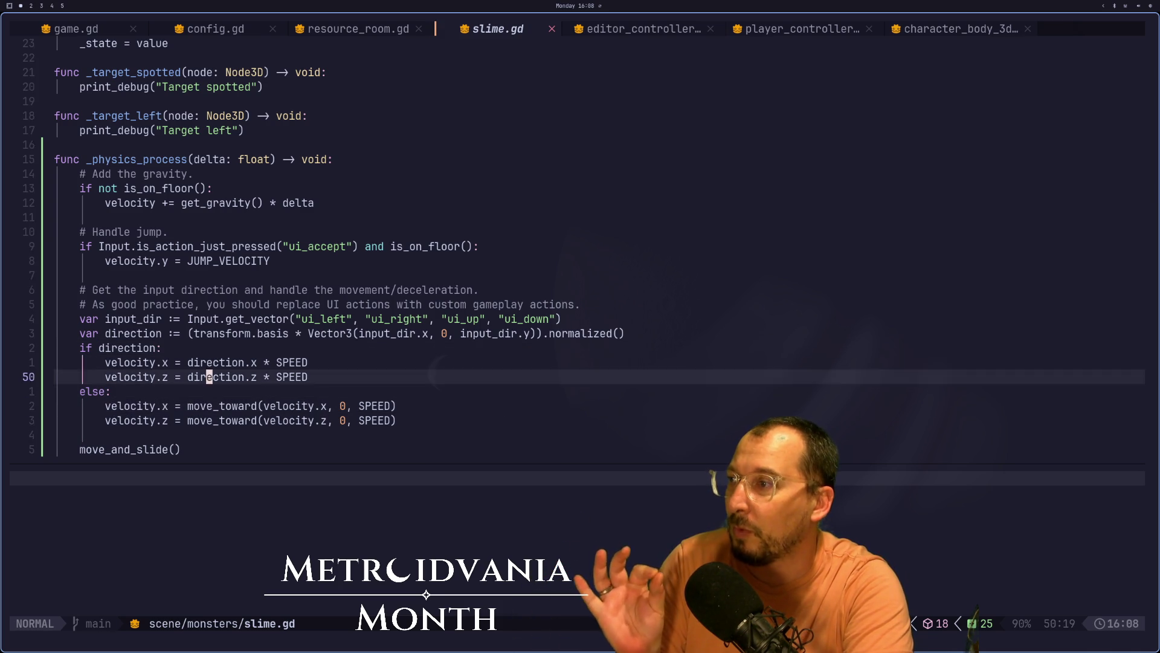
key("k")
key("k")
key("k")
key("d")
key("d")
key("k")
key("k")
- Delete var input_dir and its two comment lines from _physics_process, saving slime.gd
key("d")
key("j")
type(":w")
key("Return")
key("j")
key("j")
key("j")
key("k")
key("k")
key("k")
type(":w")
key("Return")
- Add an empty enum Jump declaration directly below the State enum
key("k")
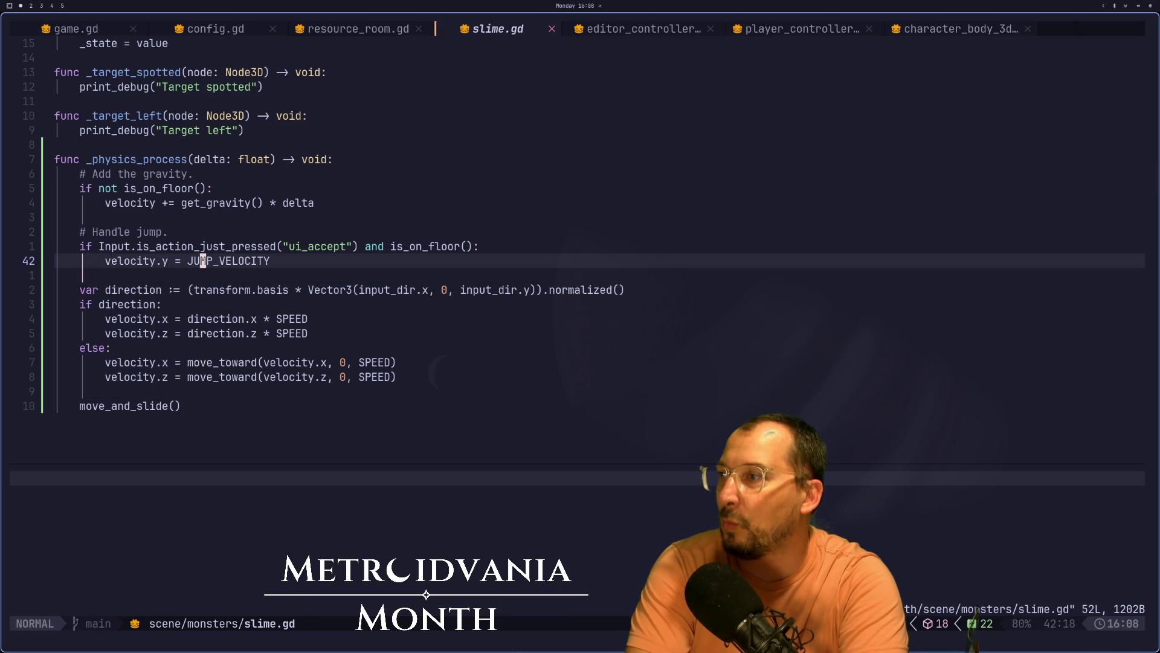
key("k")
key("h")
key("0")
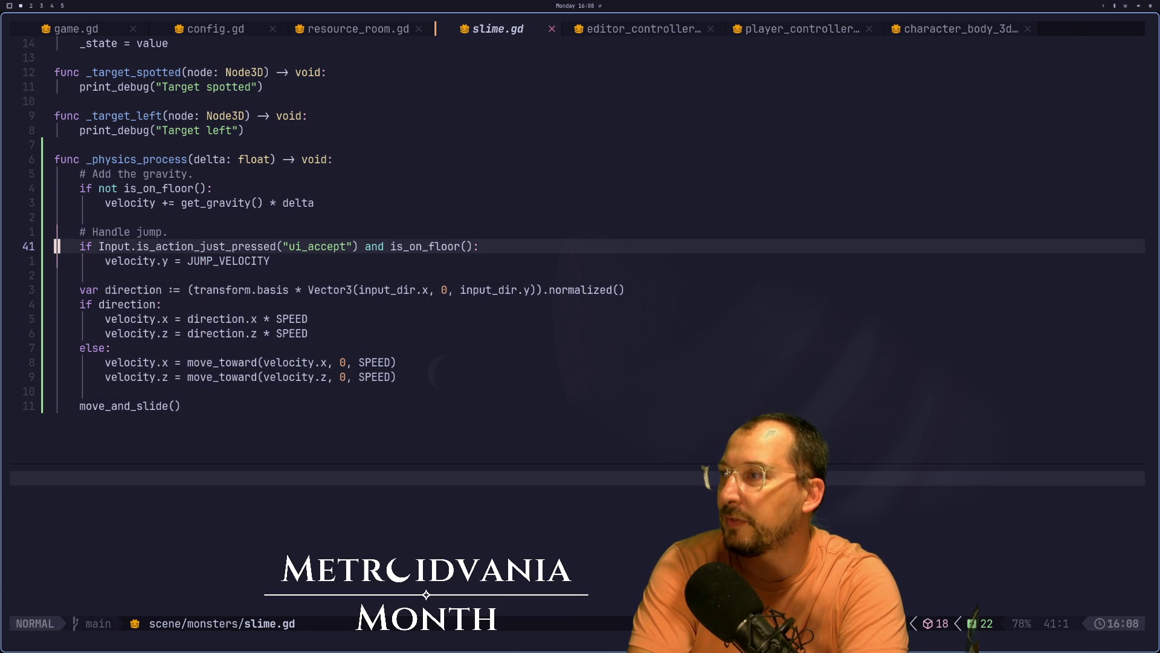
key("k")
key("k")
key("k")
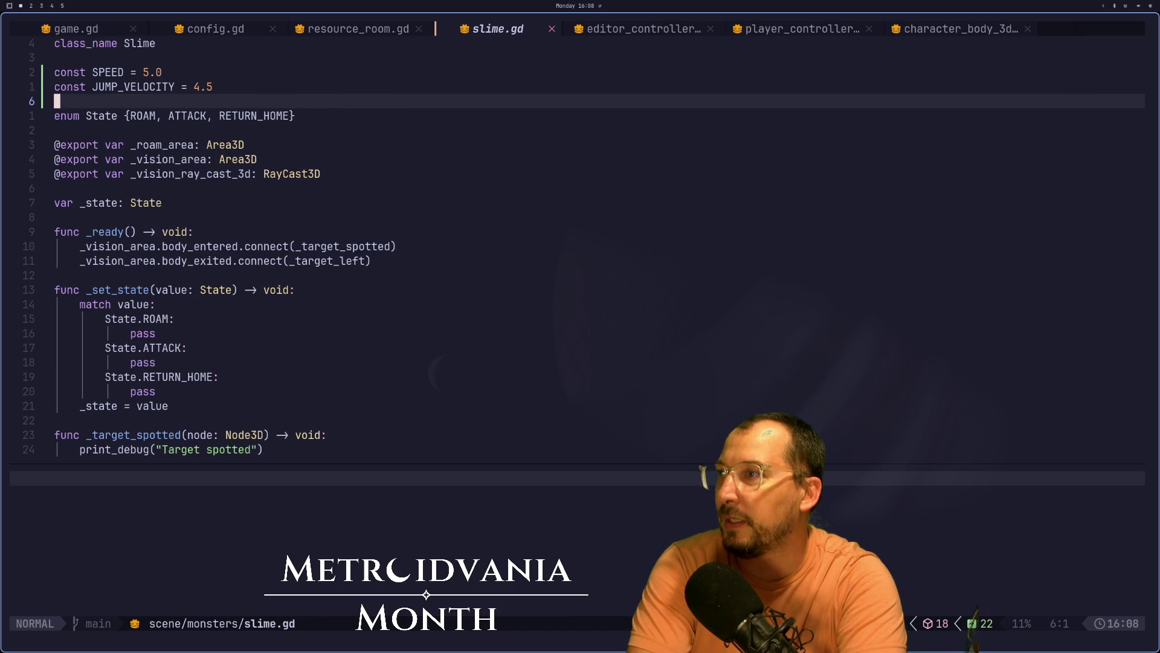
key("l")
key("l")
key("l")
key("l")
key("l")
key("l")
key("l")
key("l")
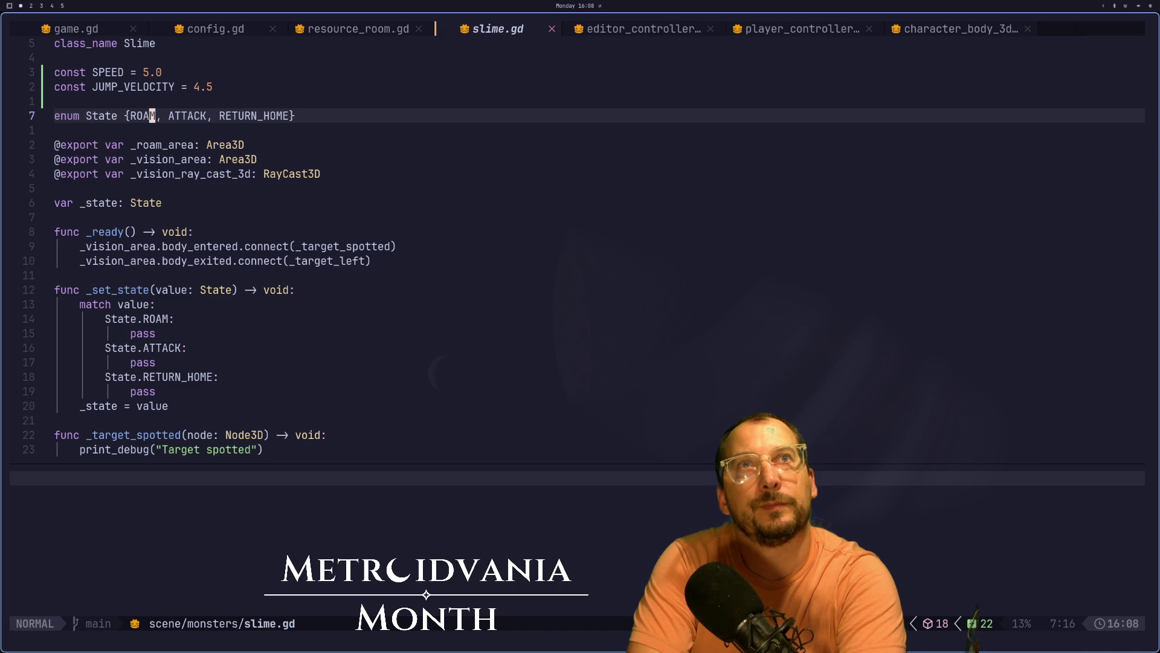
type("jienym")
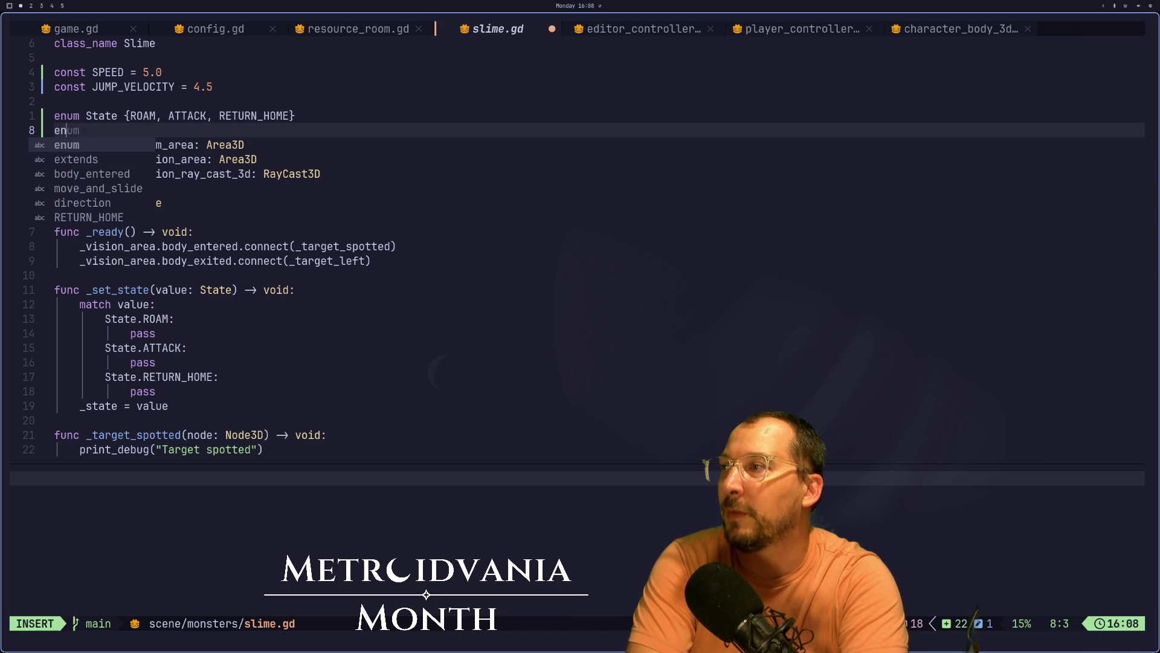
key("BackSpace")
key("BackSpace")
type("um Jump {")
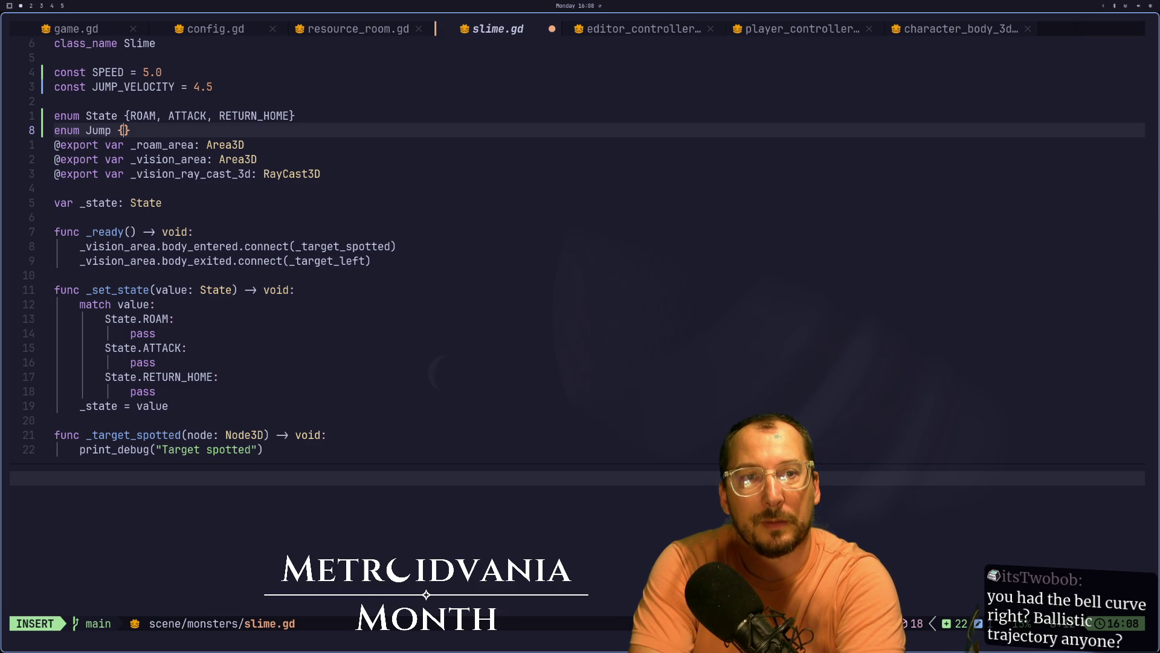
key("Escape")
key("A")
key("Return")
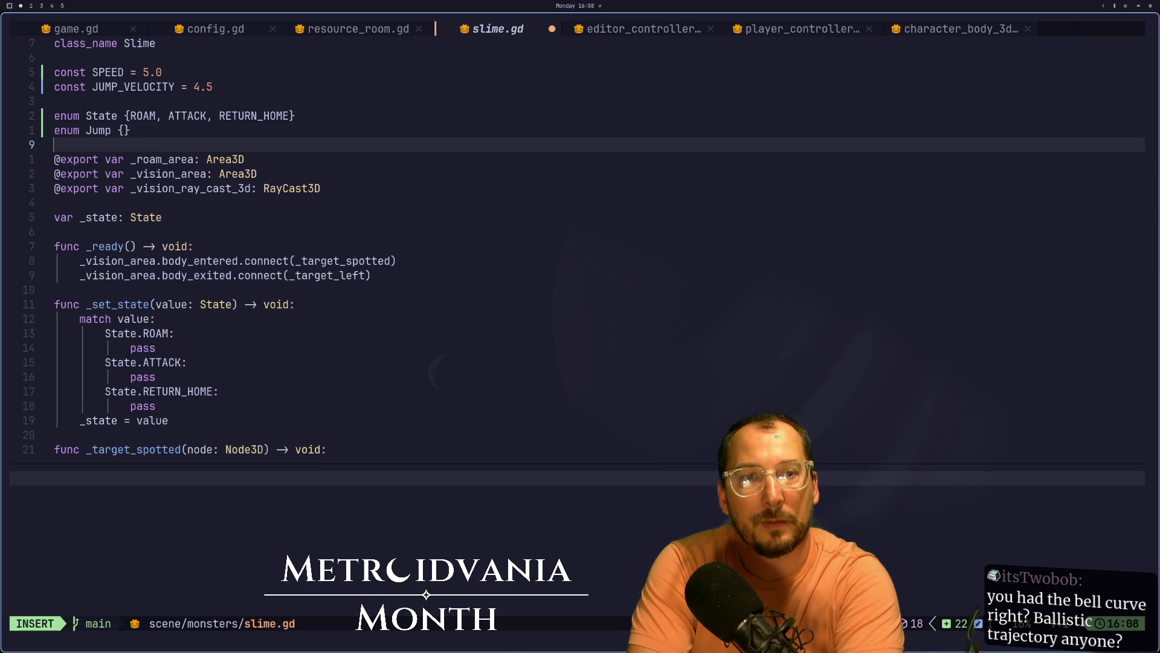
- Save slime.gd with :w and reload it from disk with :e
key("Escape")
key("colon")
type("w")
key("Return")
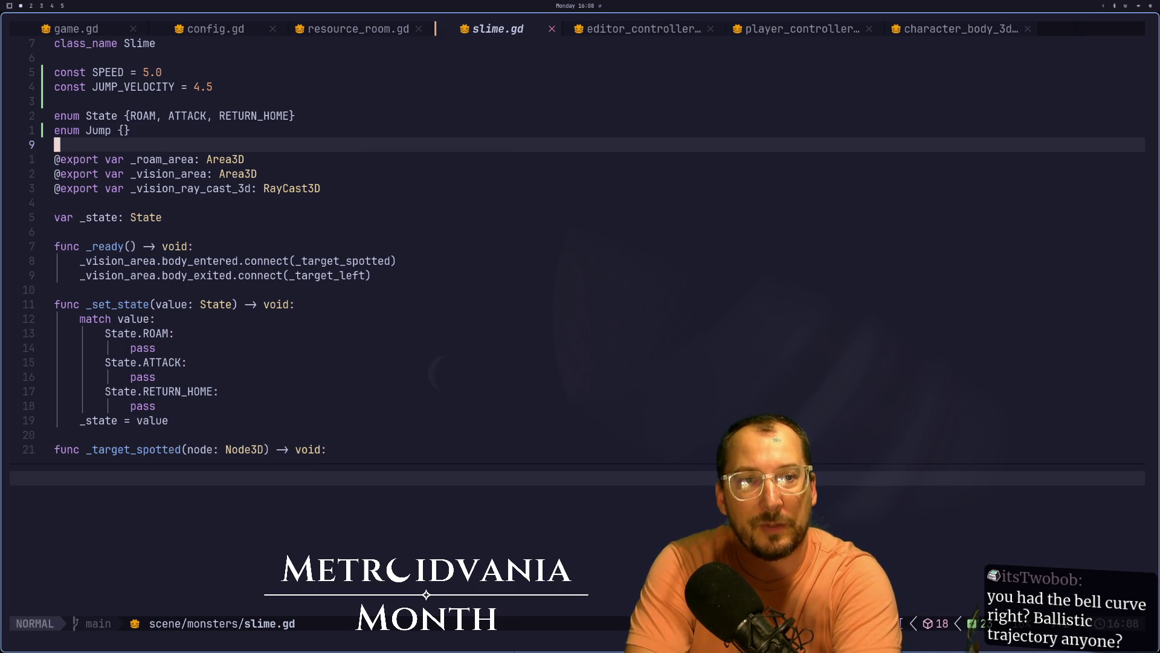
key("colon")
type("e")
key("Return")
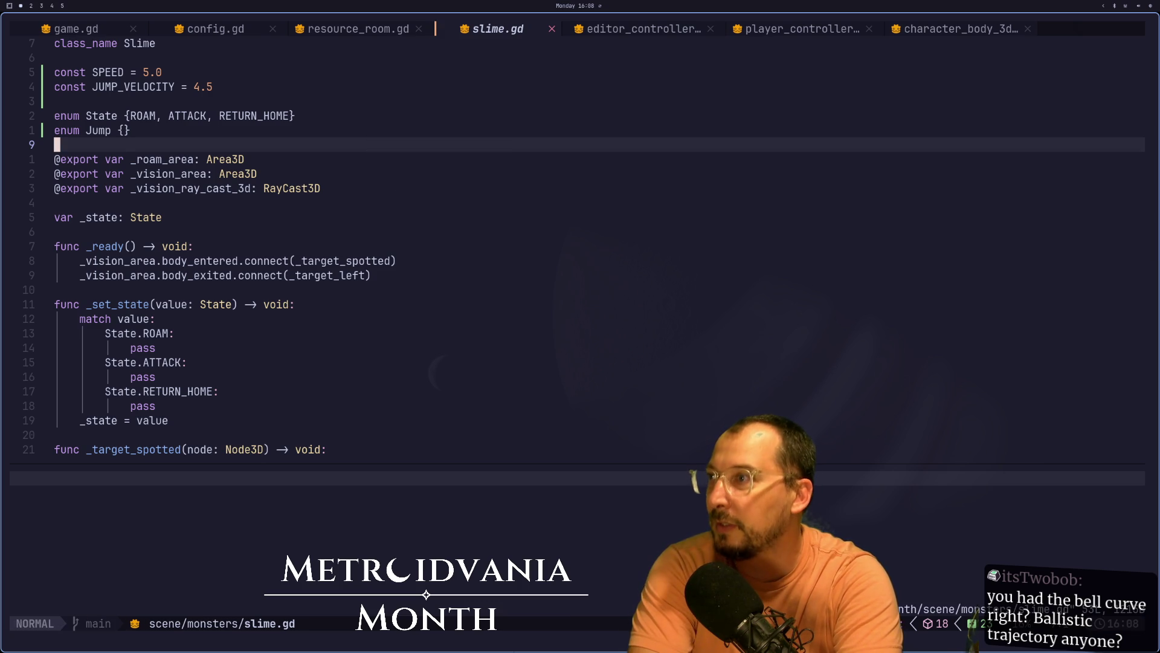
- Fill the Jump enum with NONE and JUMPING and save the file
key("w")
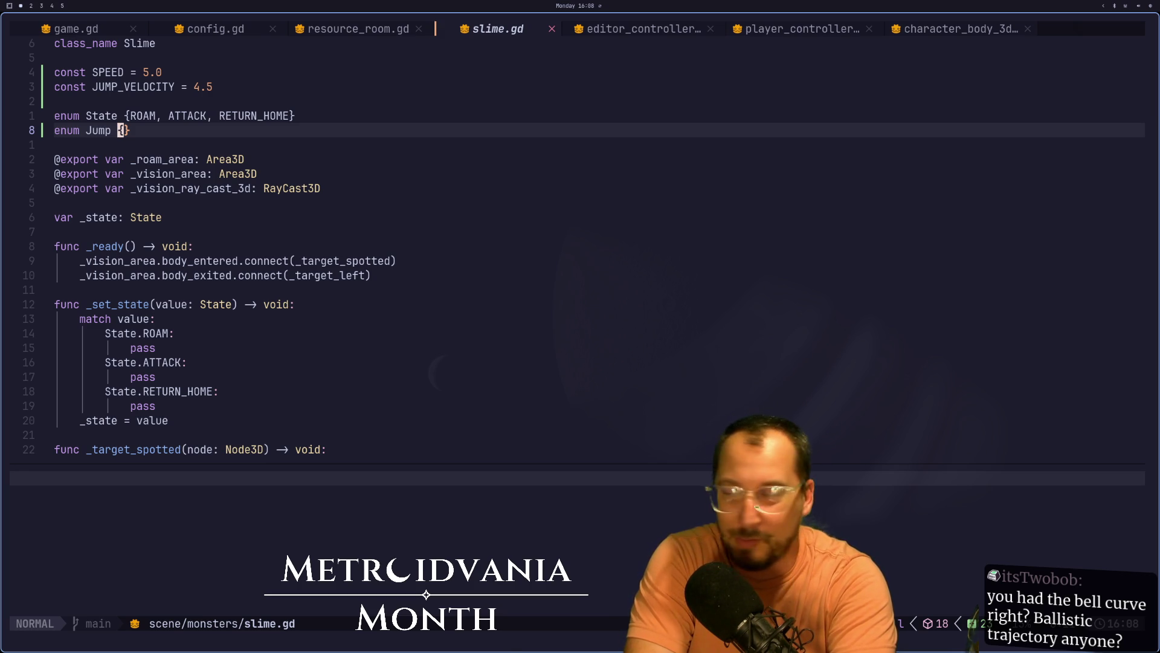
key("k")
key("j")
key("j")
key("j")
key("k")
key("k")
key("k")
key("j")
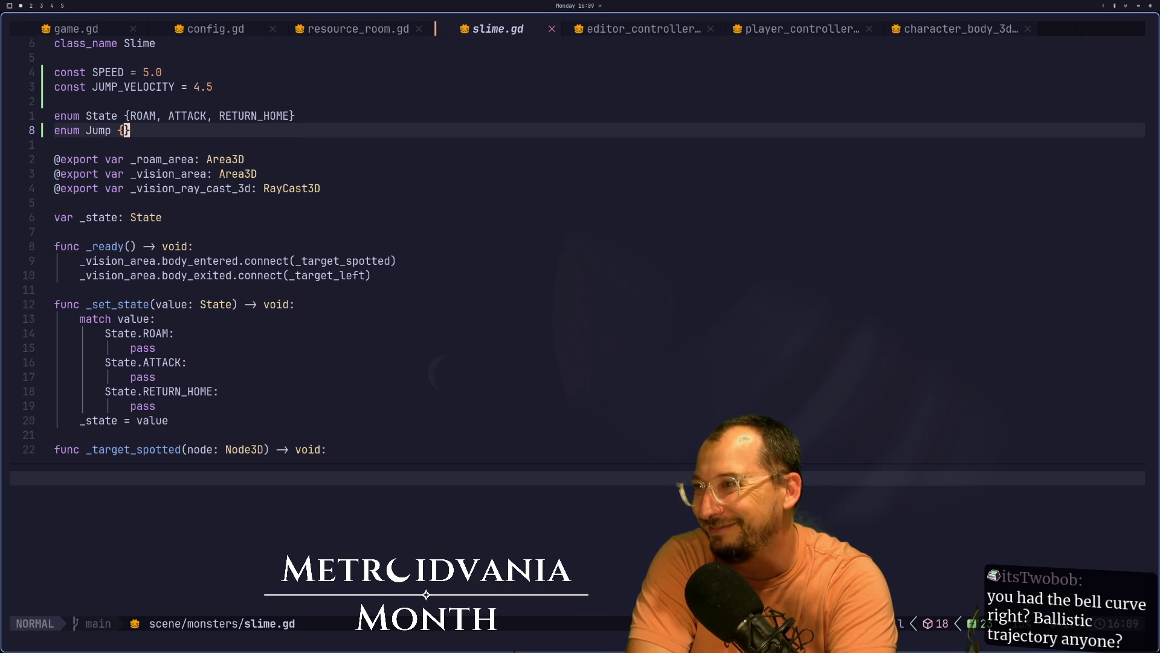
key("i")
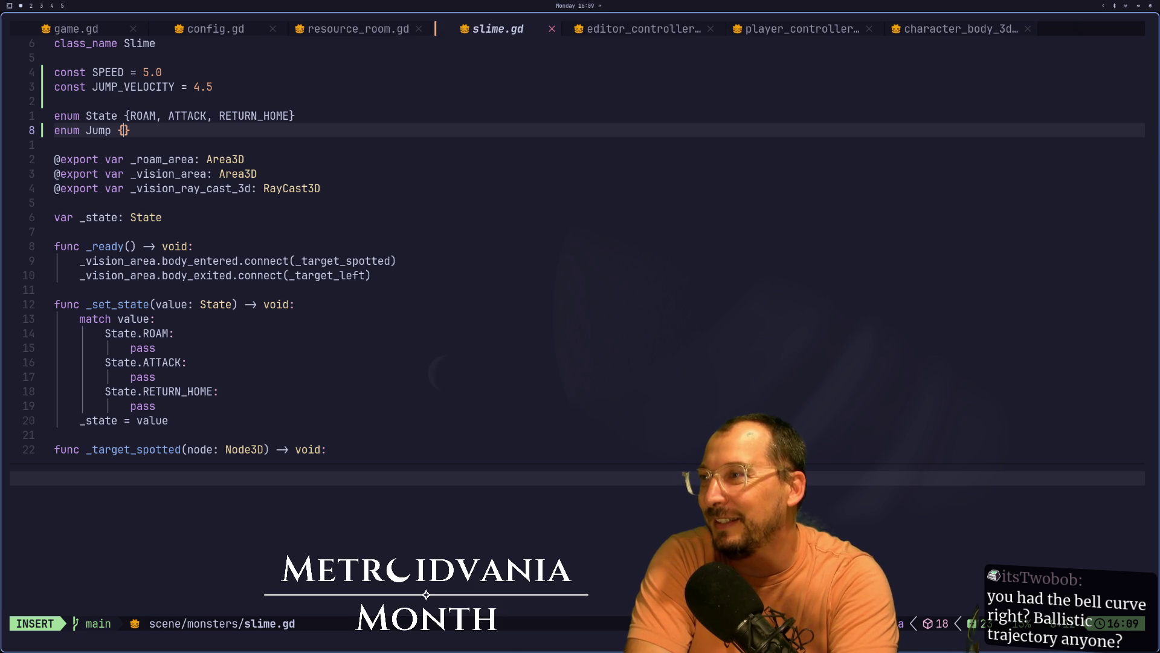
type("JUMPIN")
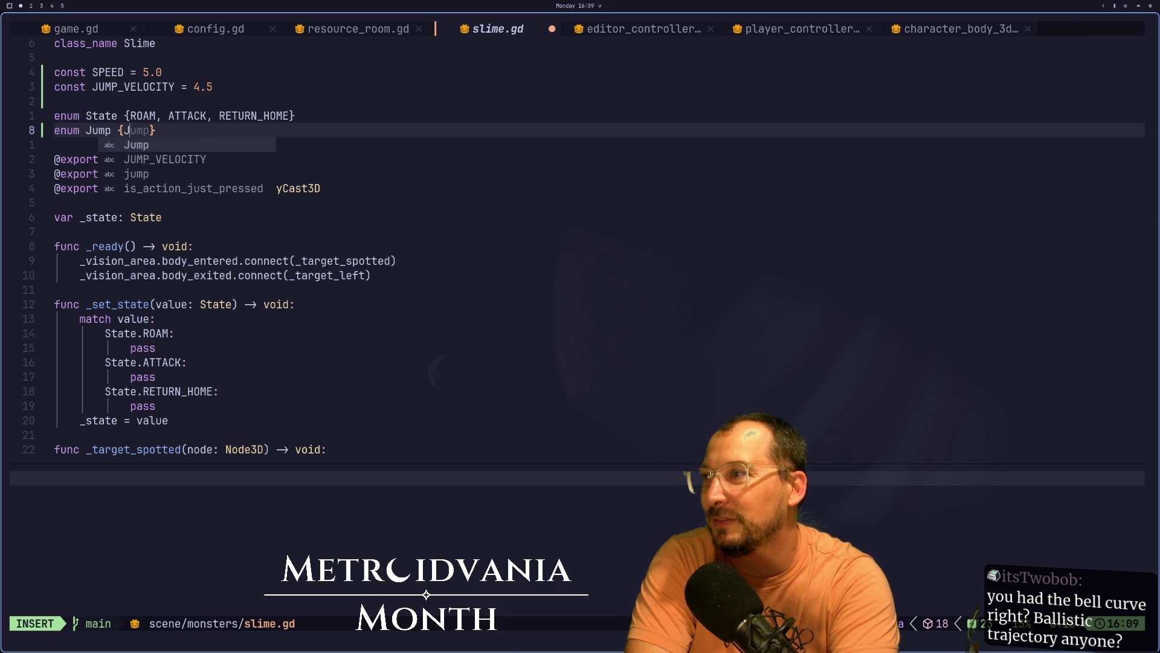
key("Left")
key("Left")
key("Left")
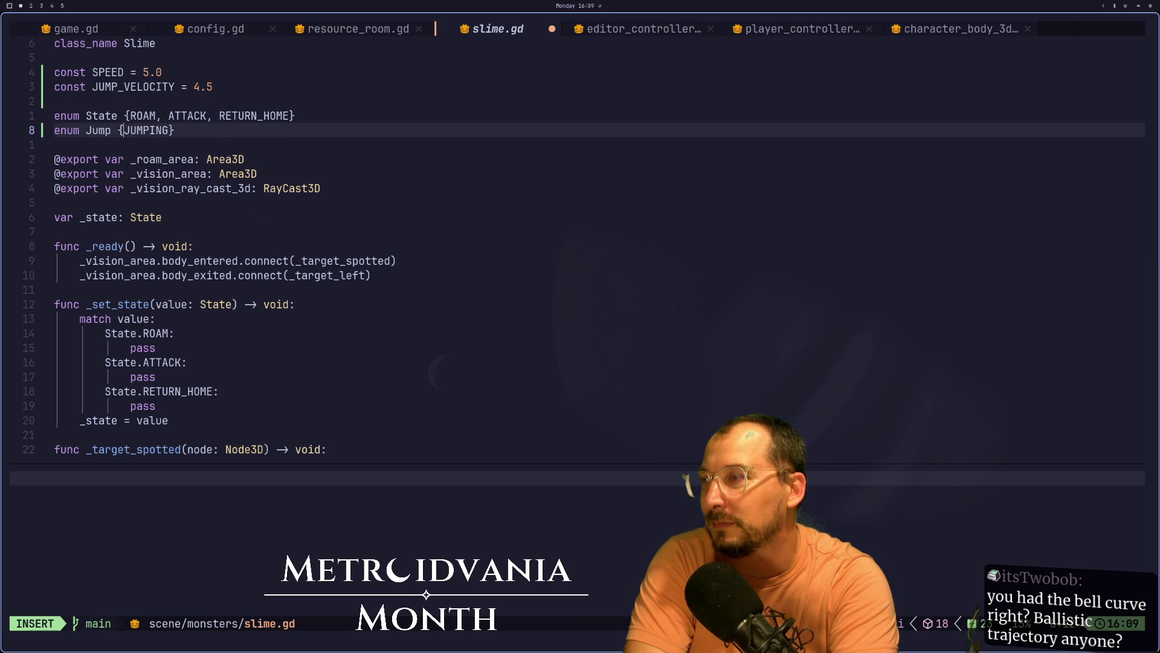
type("NONE,")
key("Escape")
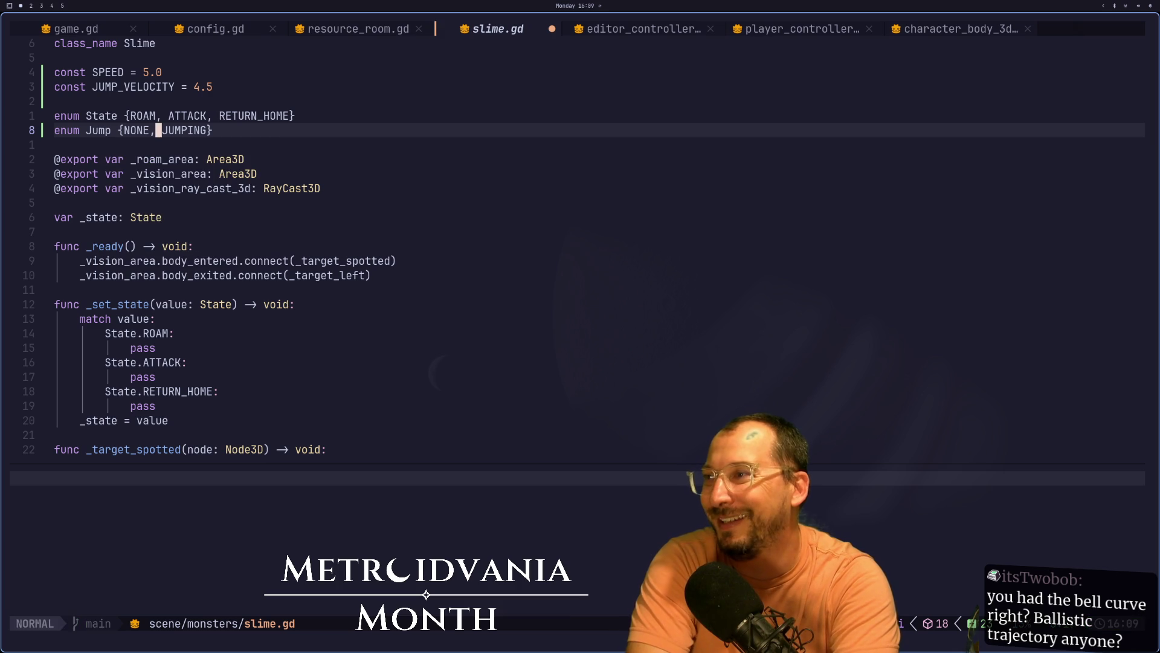
type(":w")
key("Return")
- Declare var _state_jump of type Jump below the exports and save
key("j")
key("j")
key("j")
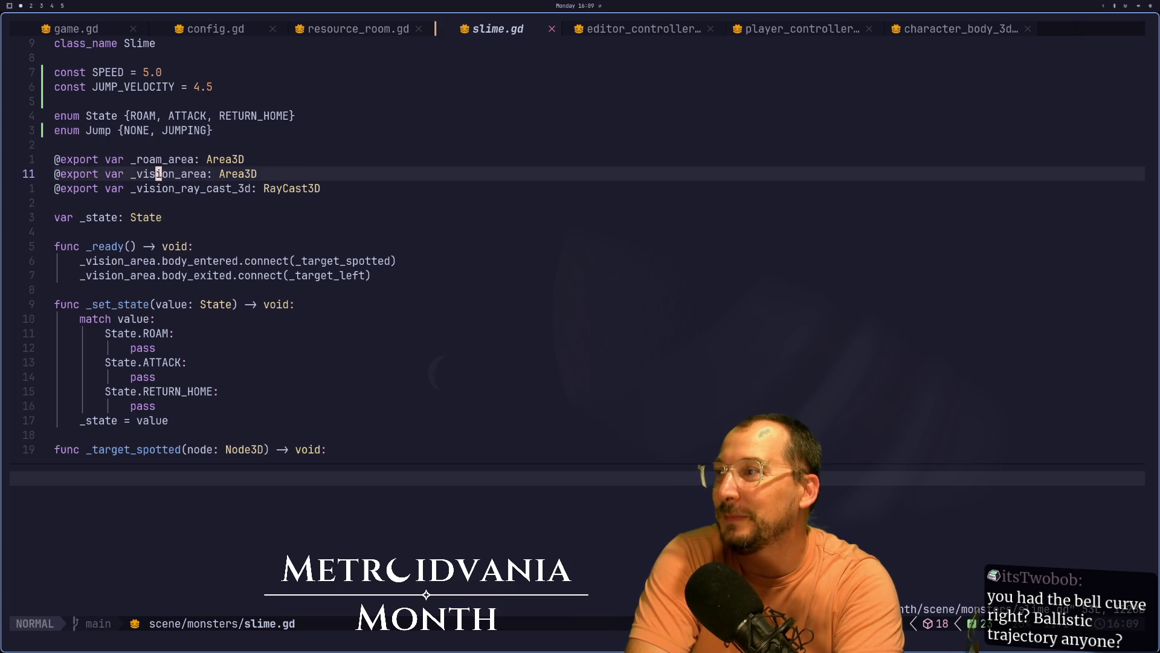
type("jo")
type("var _s")
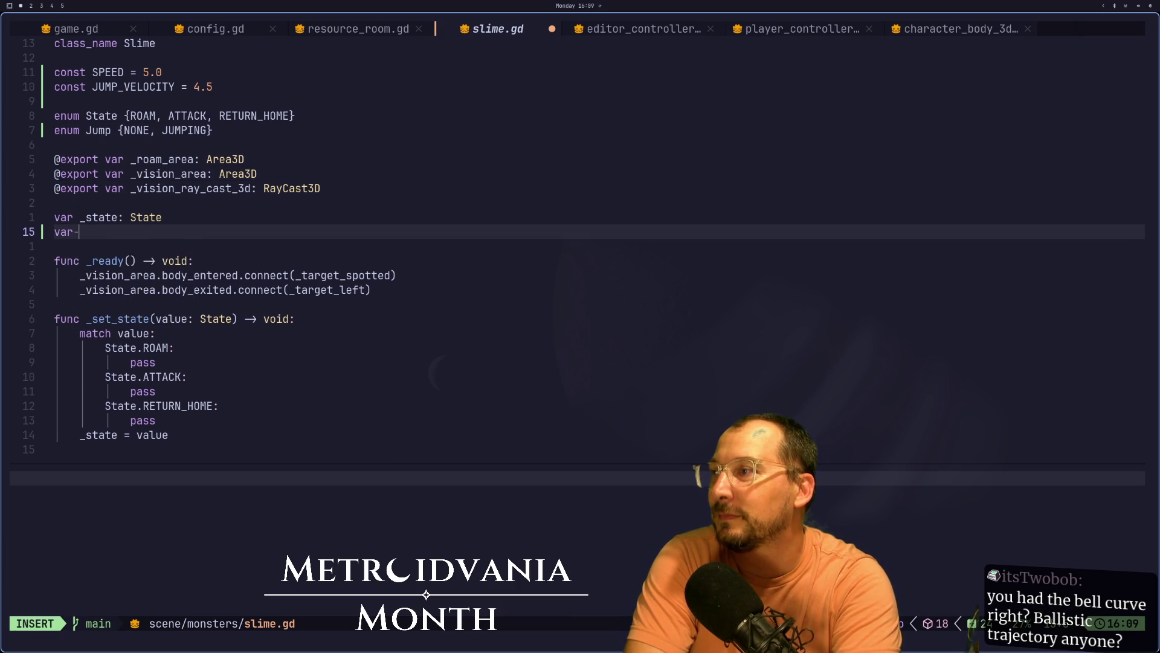
type("tate_jum")
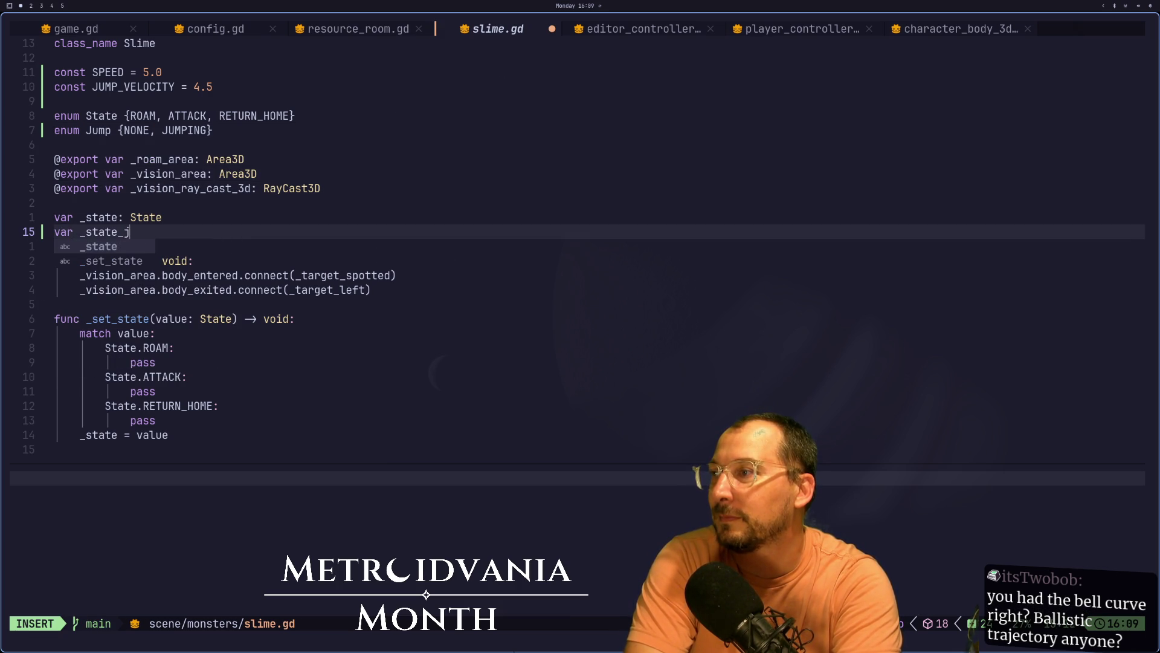
type(" Jum")
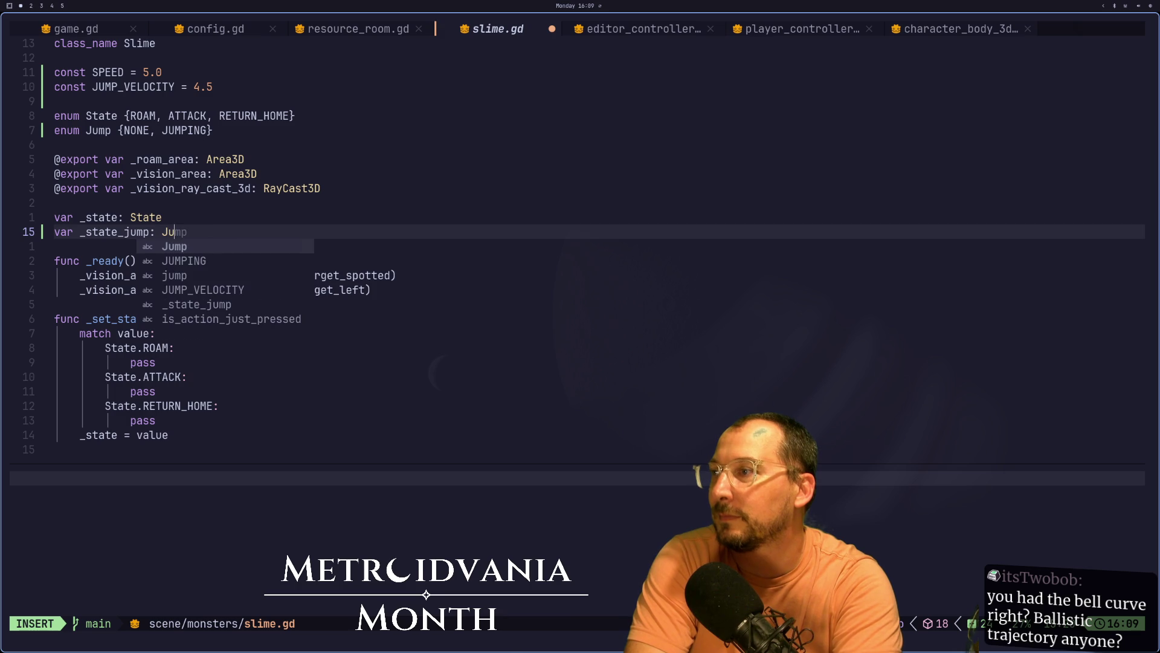
type("p")
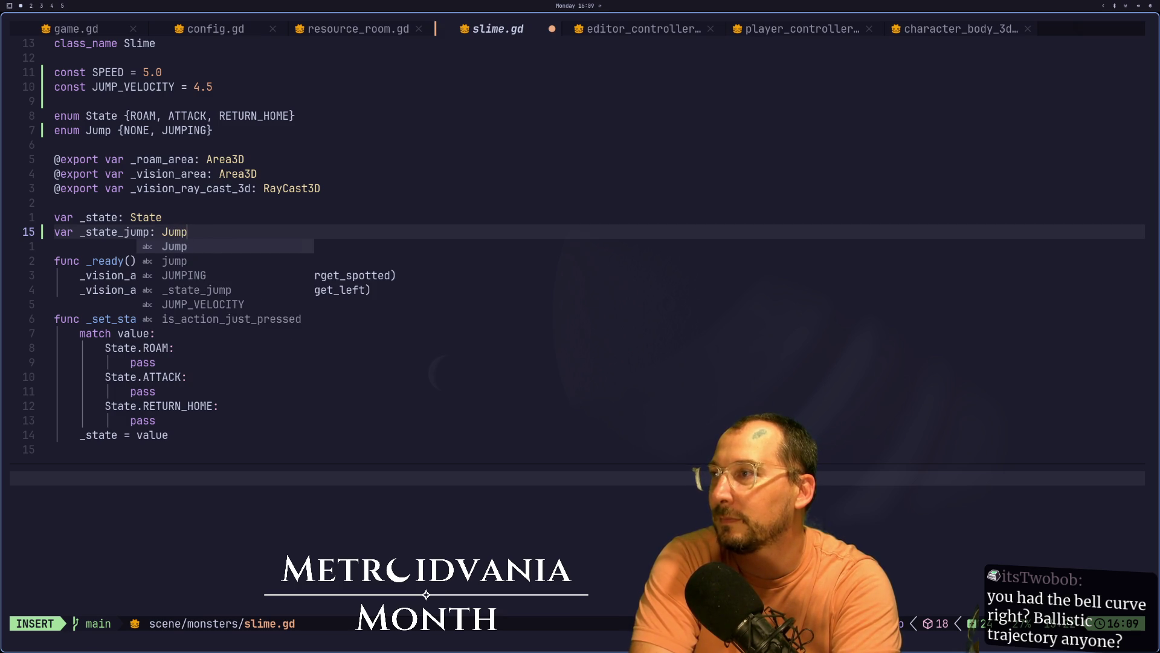
key("Escape")
type(":w")
key("Return")
- Add func _set_state_jump(value: Jump) after the _set_state function
key("j")
key("j")
key("j")
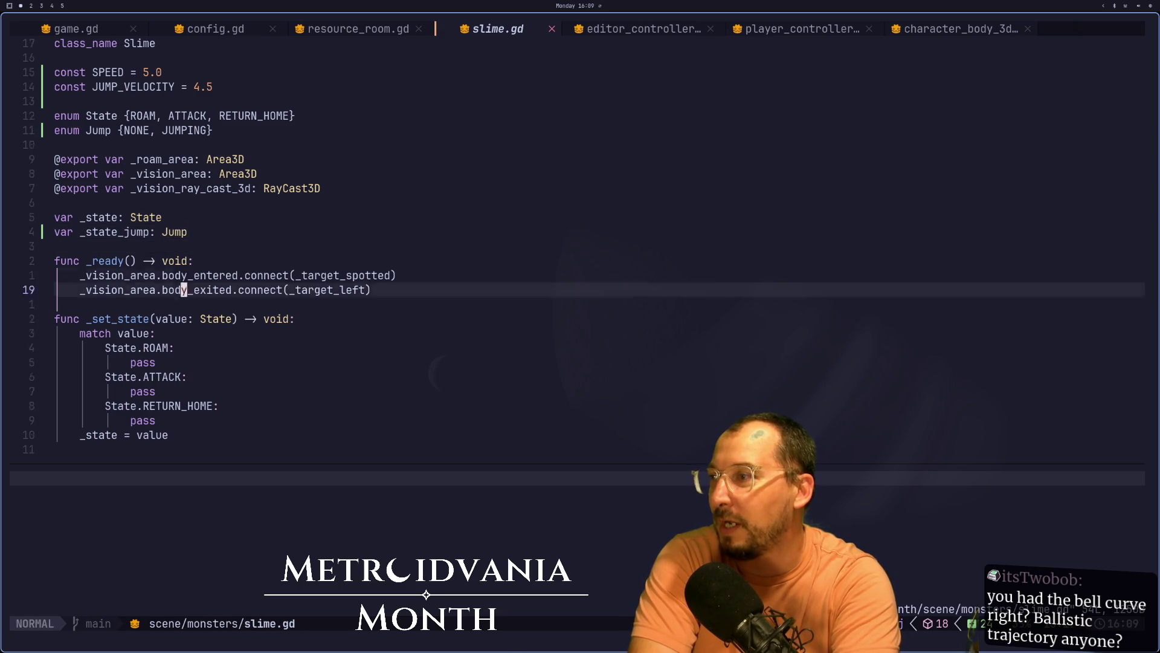
key("j")
key("j")
key("j")
key("k")
key("k")
key("k")
key("k")
key("k")
key("k")
key("o")
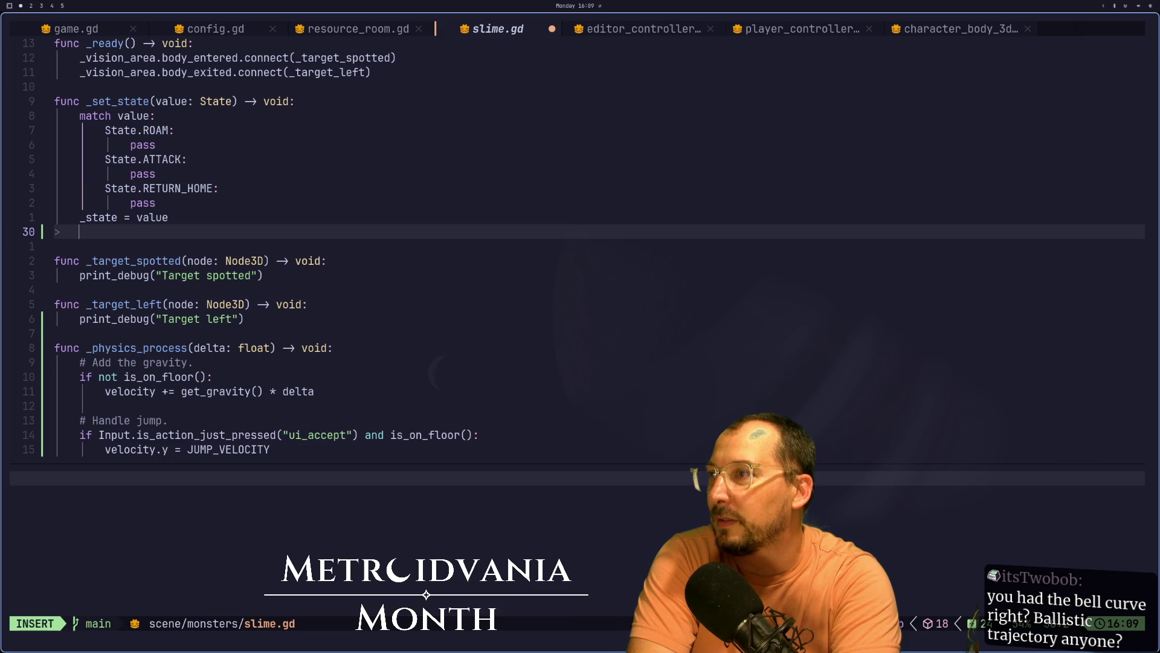
key("Return")
type("func")
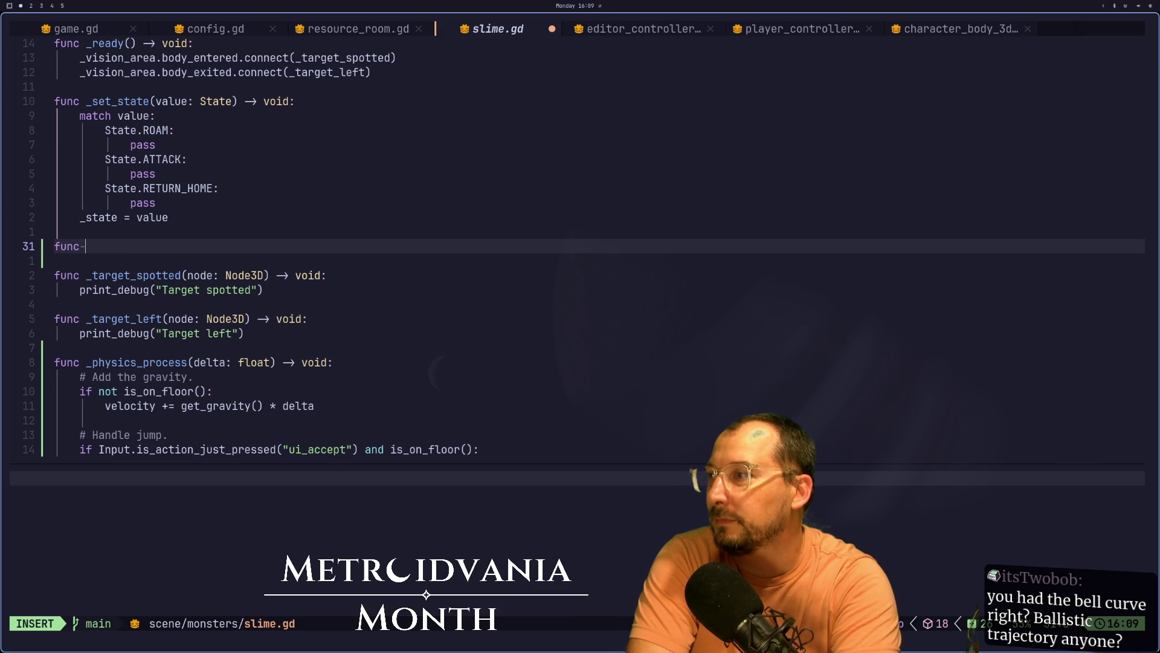
type(" _set_state_")
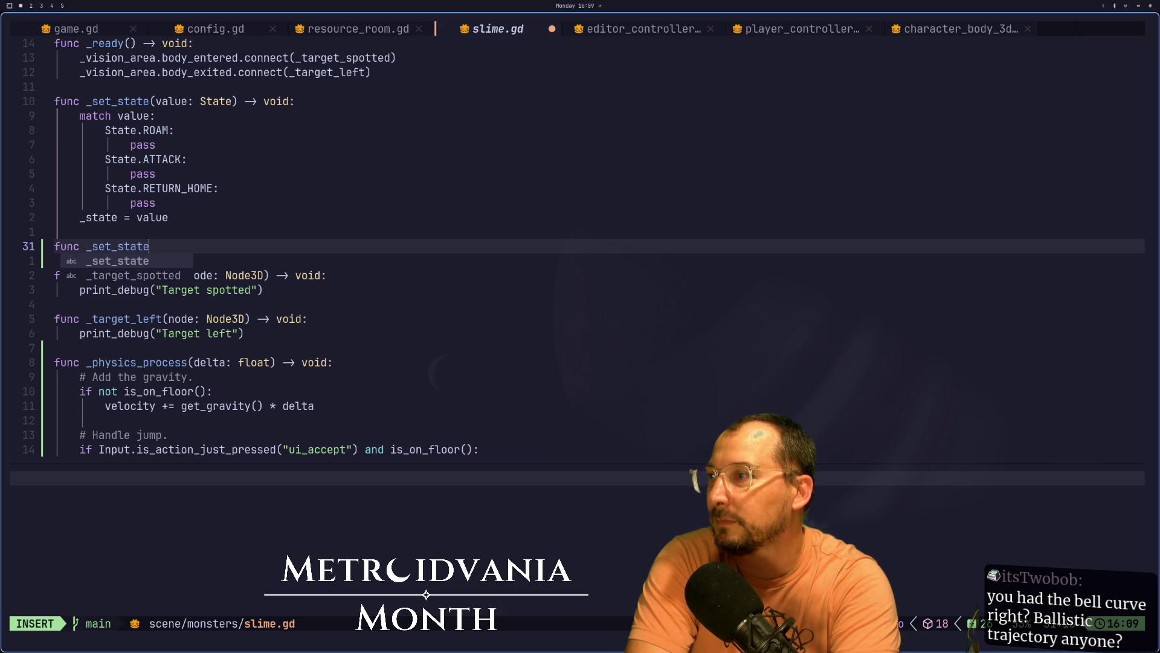
type("jump(")
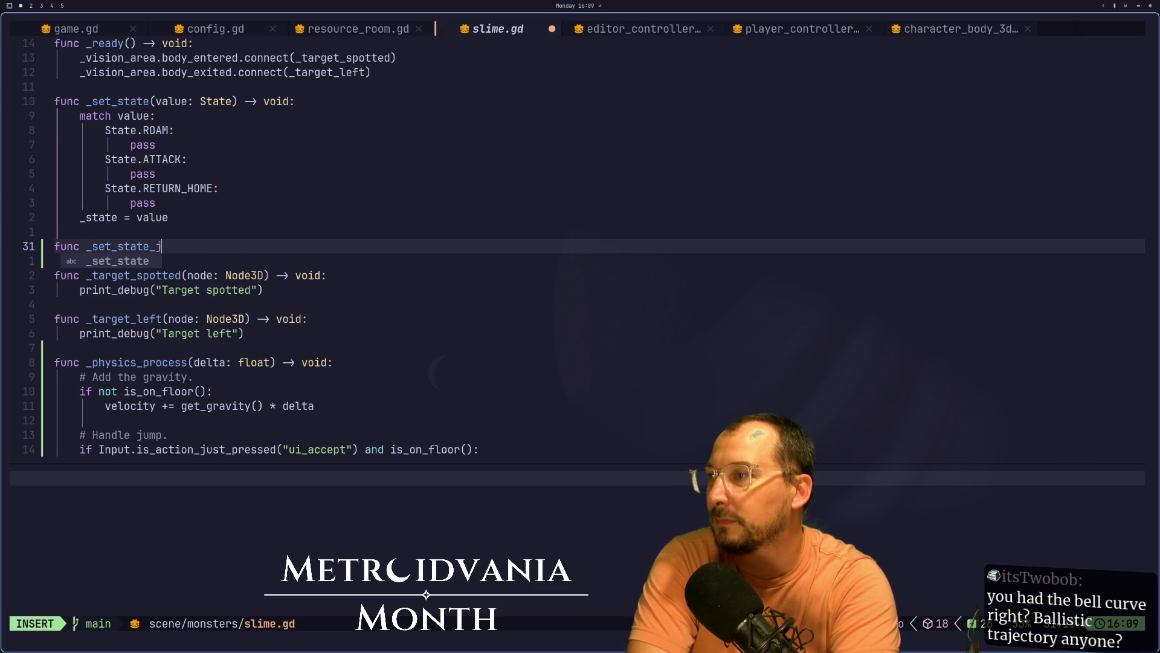
type("value: Ju")
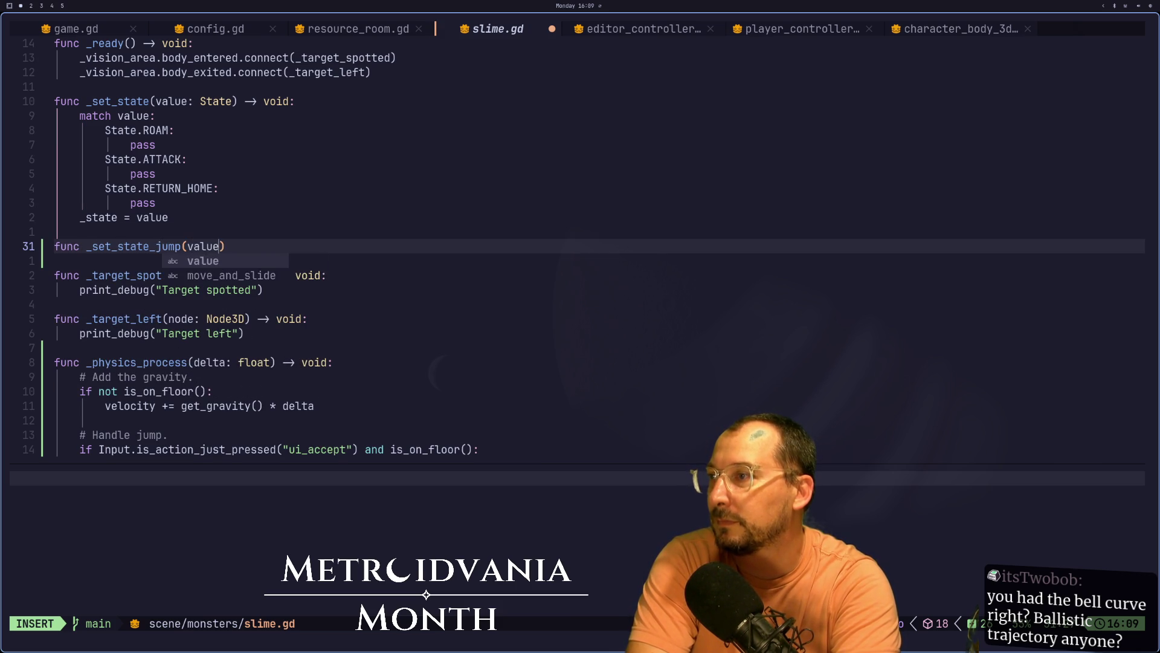
type("mp")
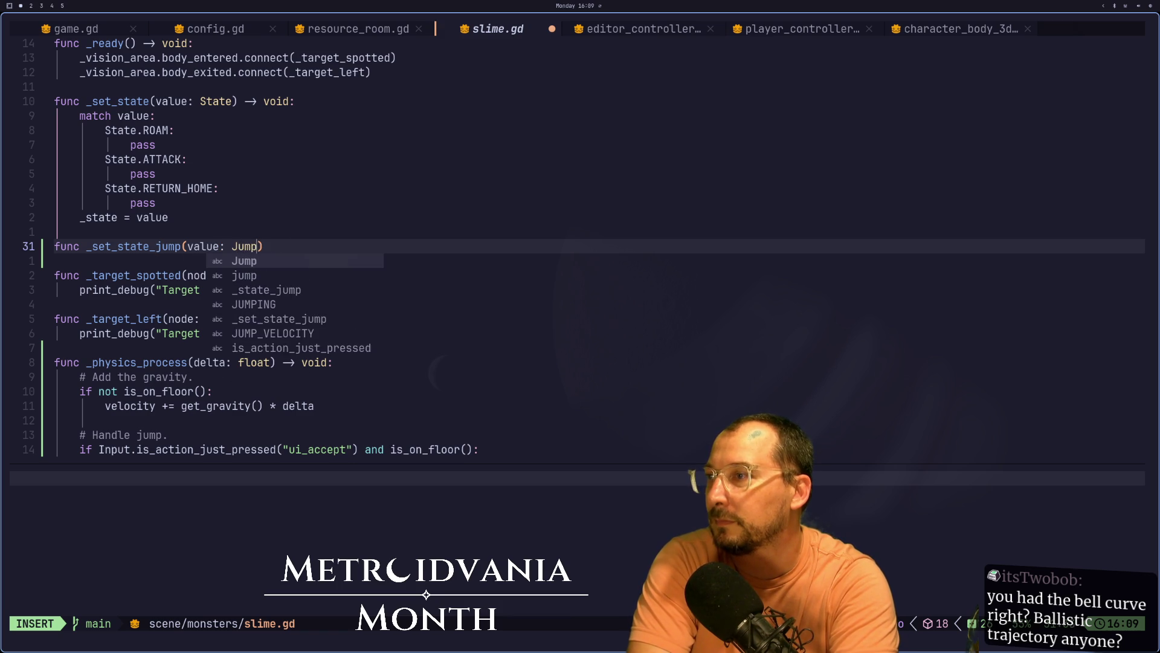
key("Escape")
key("k")
- Rename the Jump enum to StateJump
key("2")
key("1")
key("k")
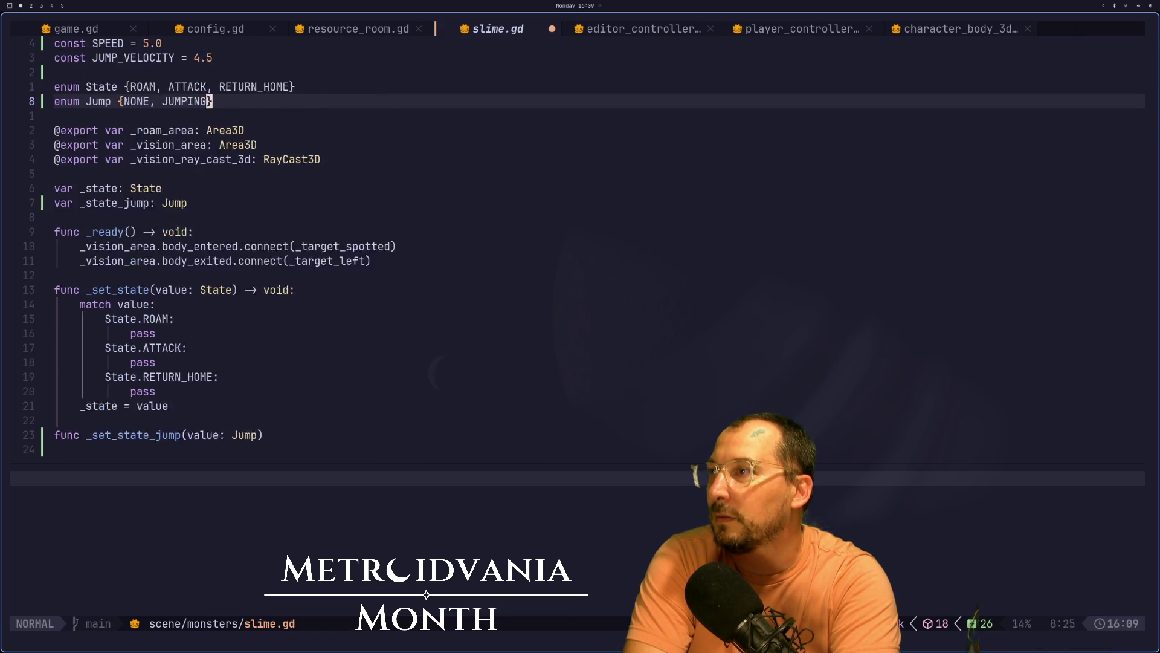
key("4")
key("k")
key("j")
key("2")
key("j")
key("$")
key("b")
key("b")
key("b")
key("b")
type("iState")
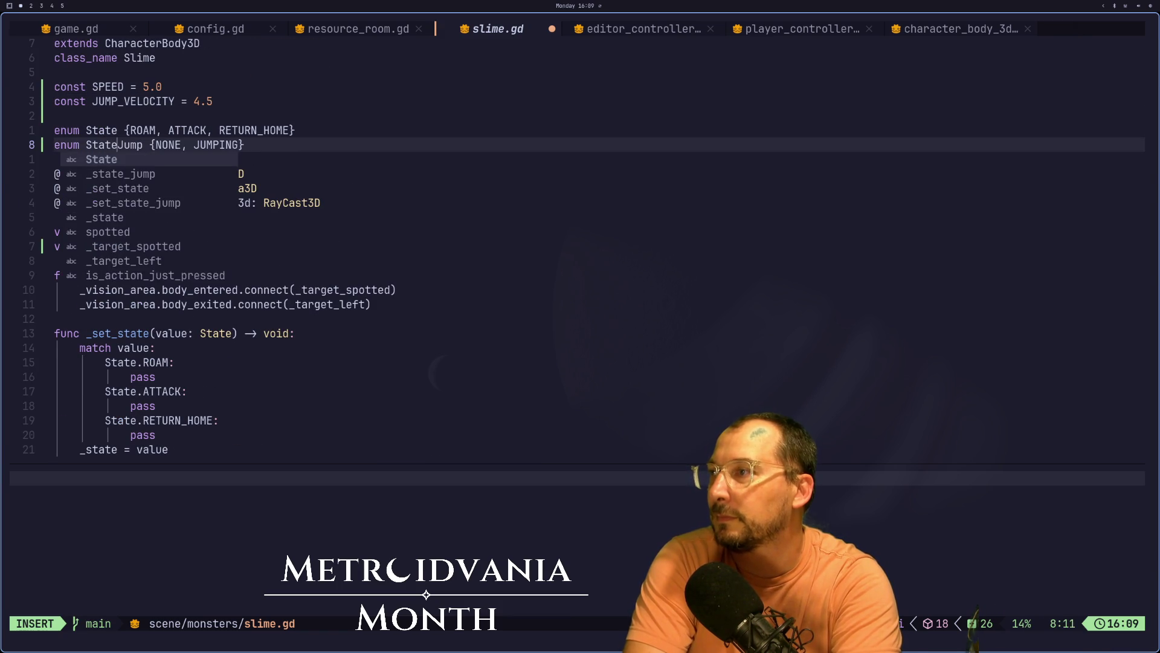
key("Escape")
key("j")
key("j")
key("j")
- Type _state_jump and the _set_state_jump parameter as StateJump, with a -> void return
type("jW")
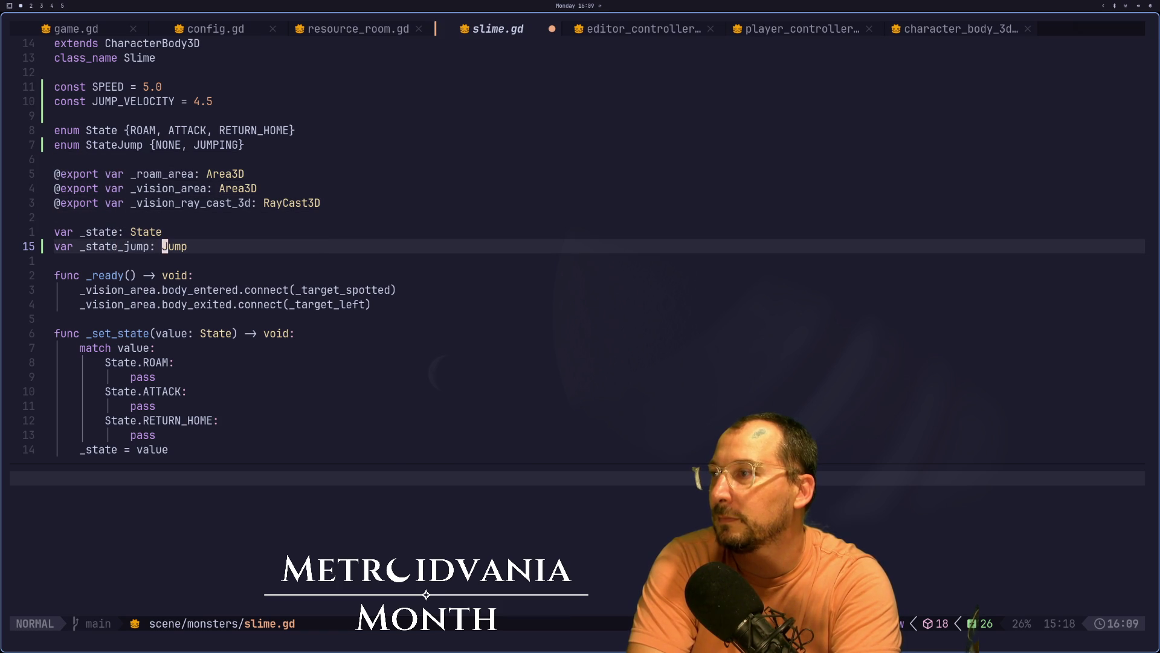
type("iState")
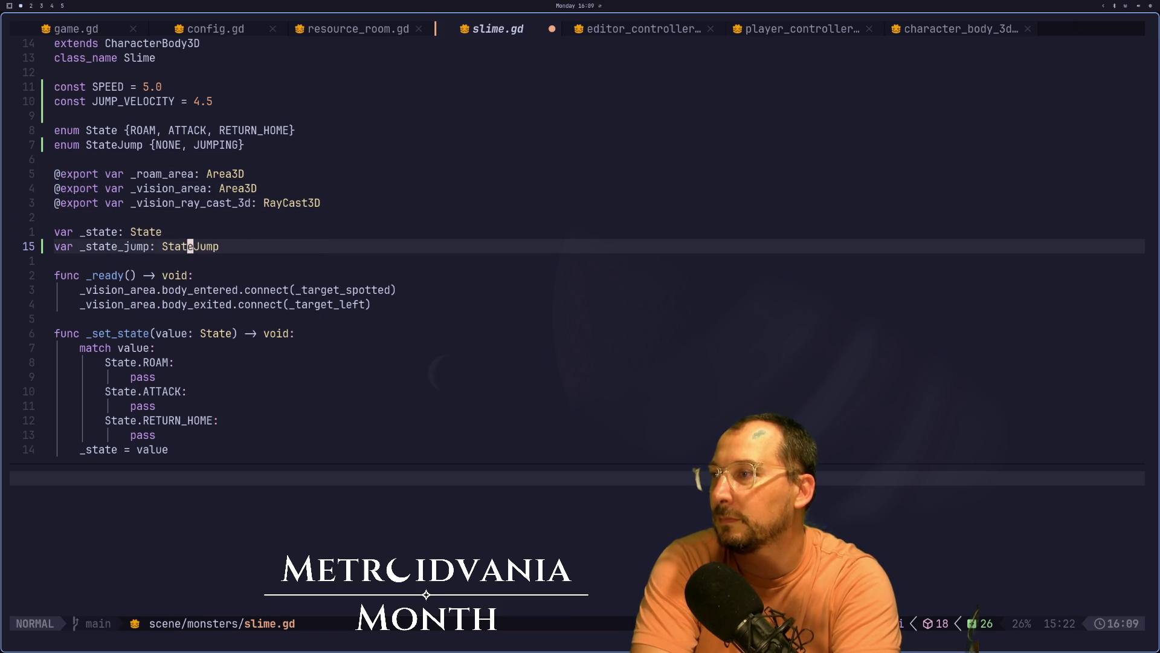
key("Escape")
key("j")
key("j")
key("j")
key("k")
key("k")
key("k")
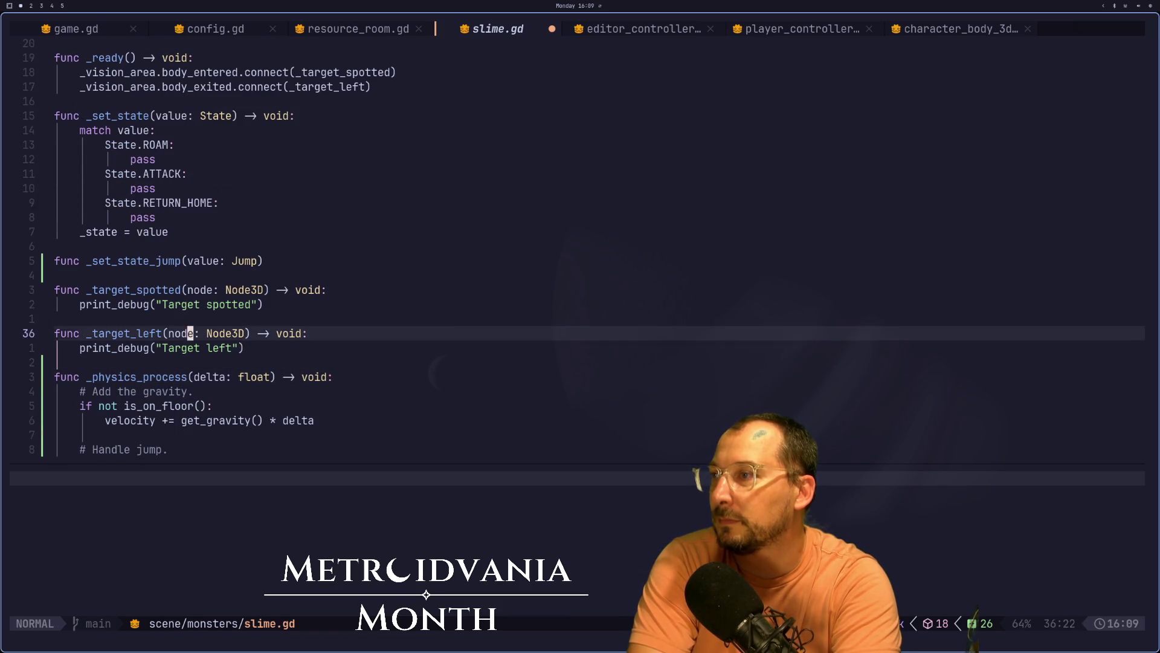
type("wiState")
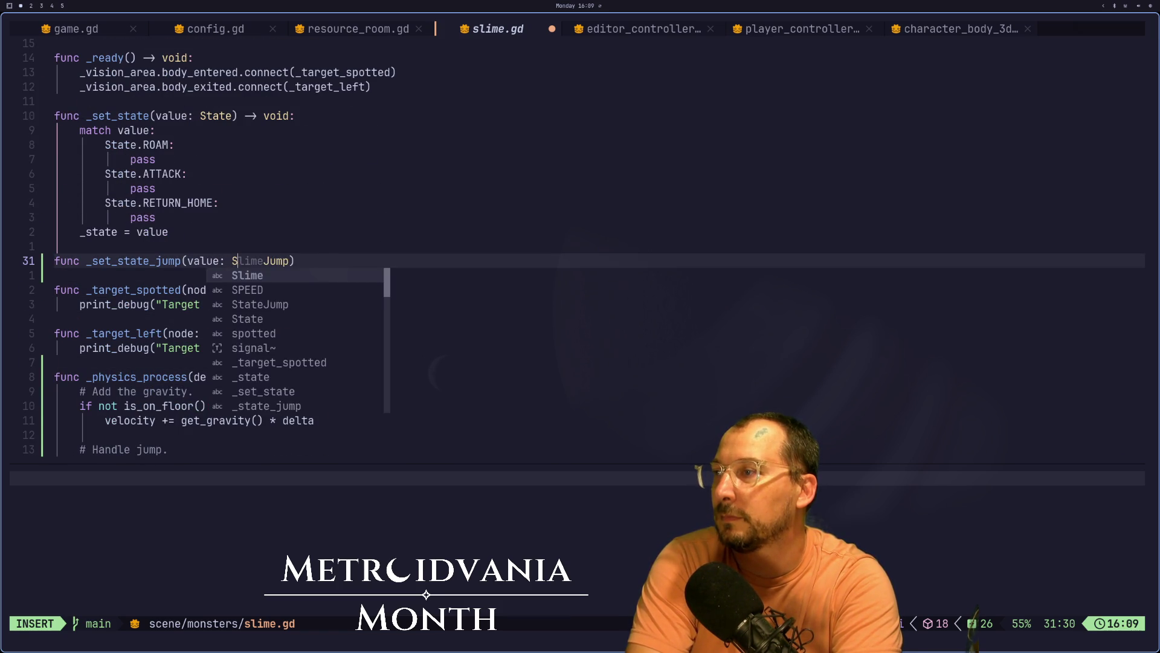
key("Escape")
type("A -> vo")
key("BackSpace")
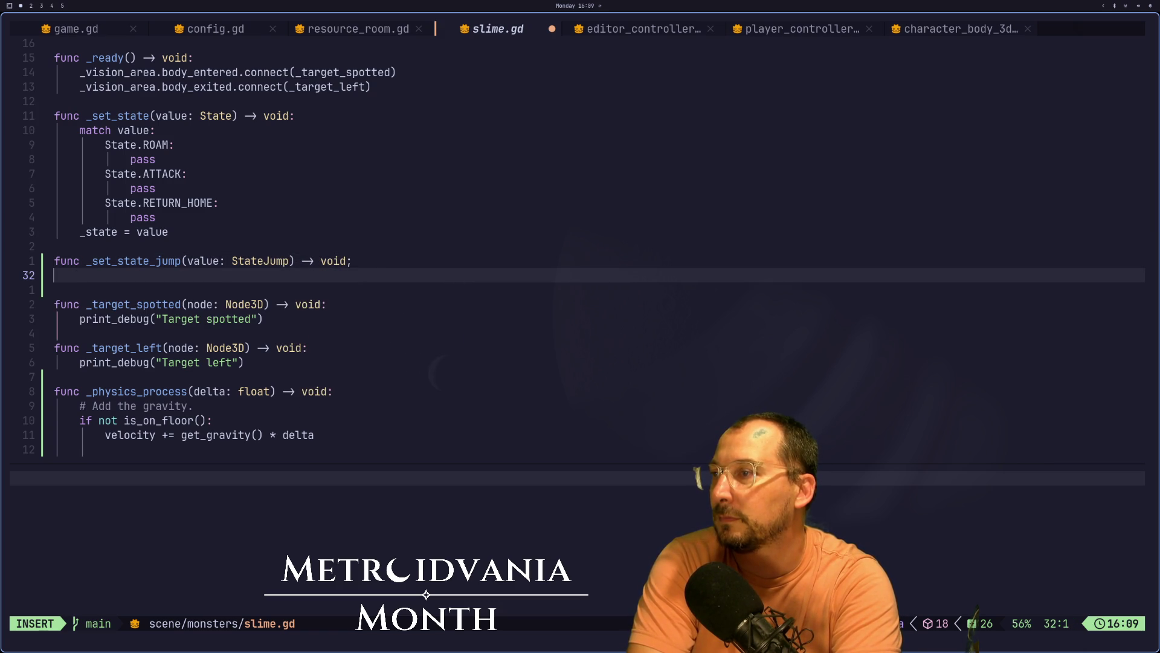
key("Escape")
key("k")
key("k")
key("k")
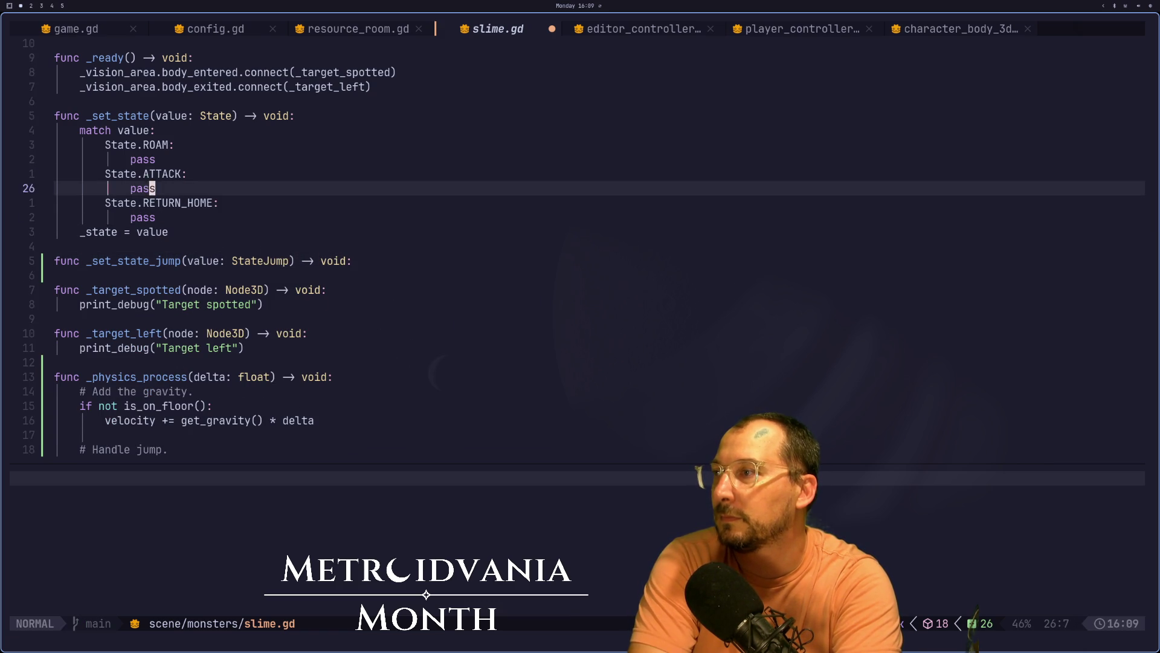
- Yank the _set_state match block through the _state = value line
key("0")
key("k")
key("j")
key("k")
key("k")
key("shift+v")
key("j")
key("j")
key("j")
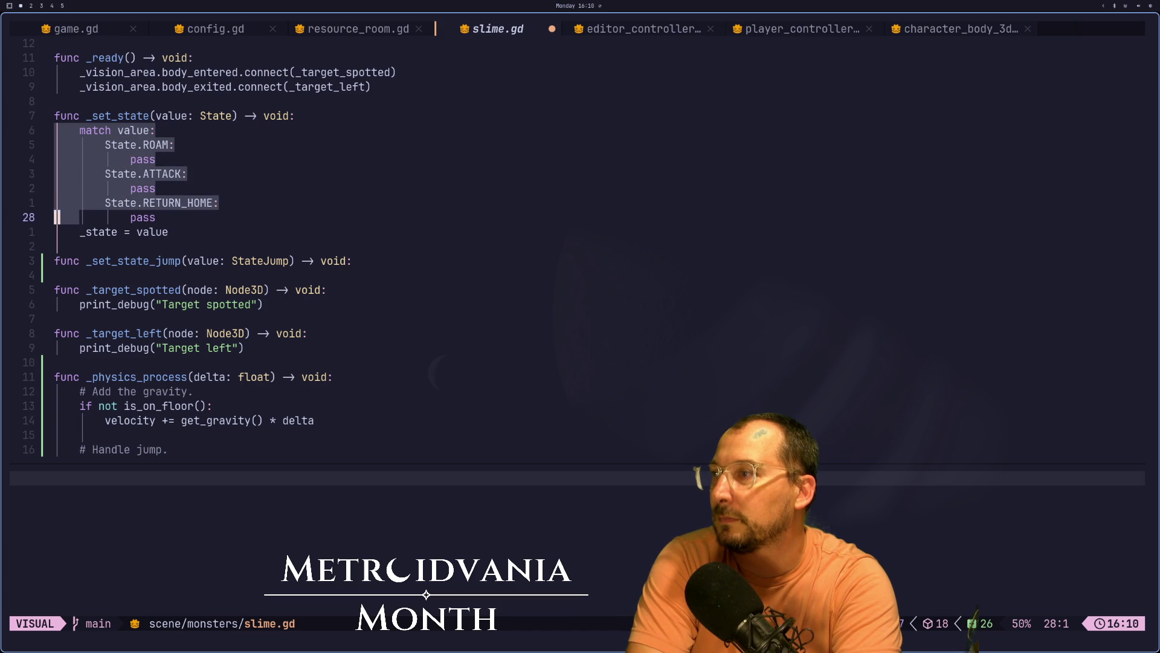
key("y")
- Paste the match block under _set_state_jump, delete the extra blank lines, and save slime.gd
key("j")
key("j")
key("j")
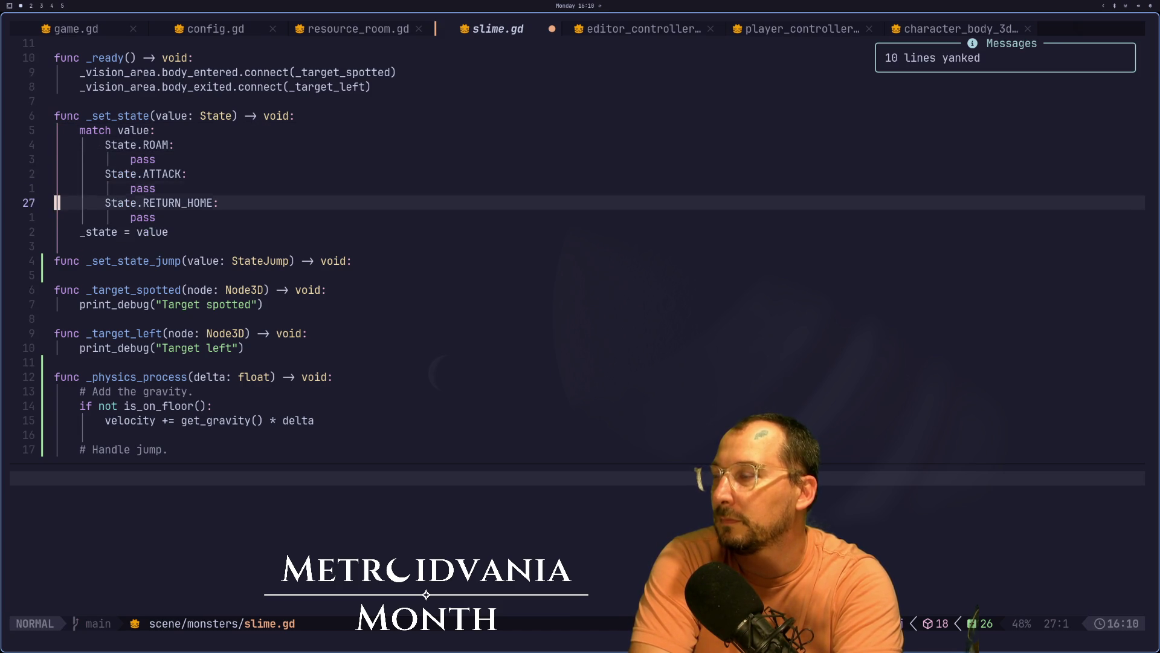
key("P")
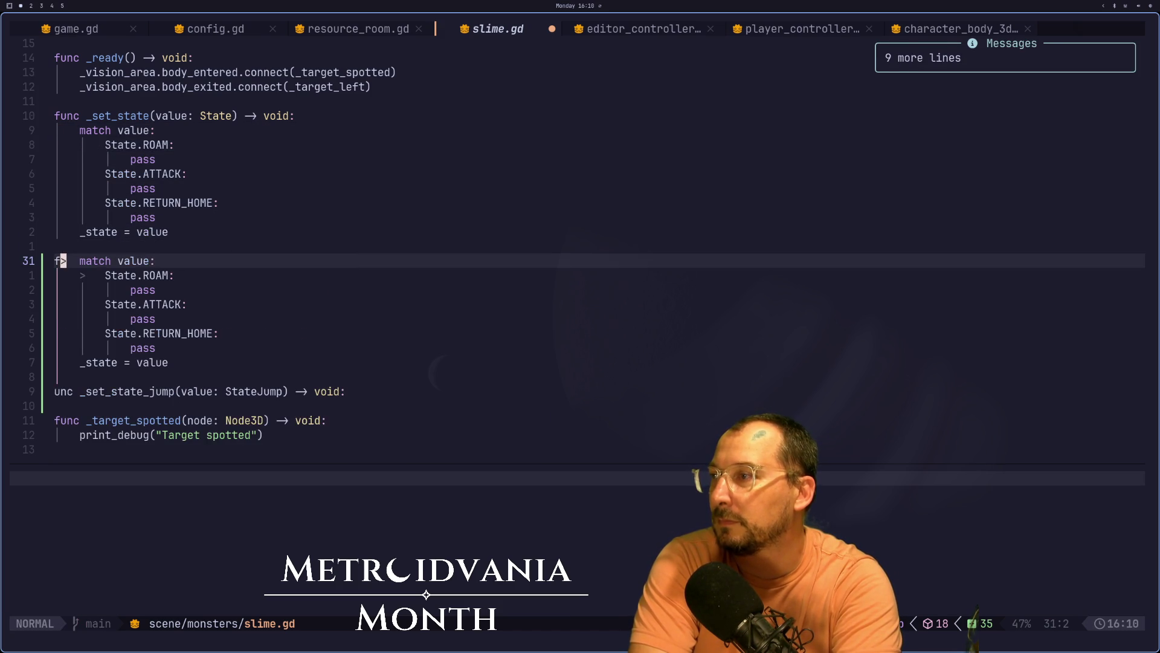
key("u")
key("P")
key("j")
key("j")
key("j")
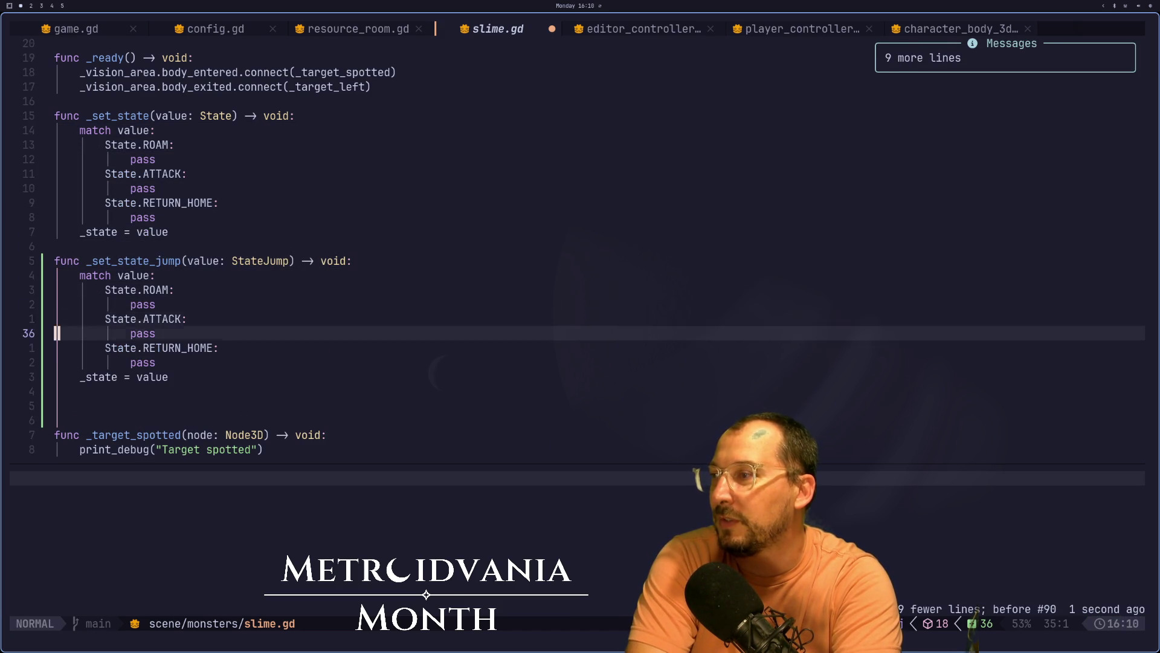
key("k")
key("d")
key("d")
key("d")
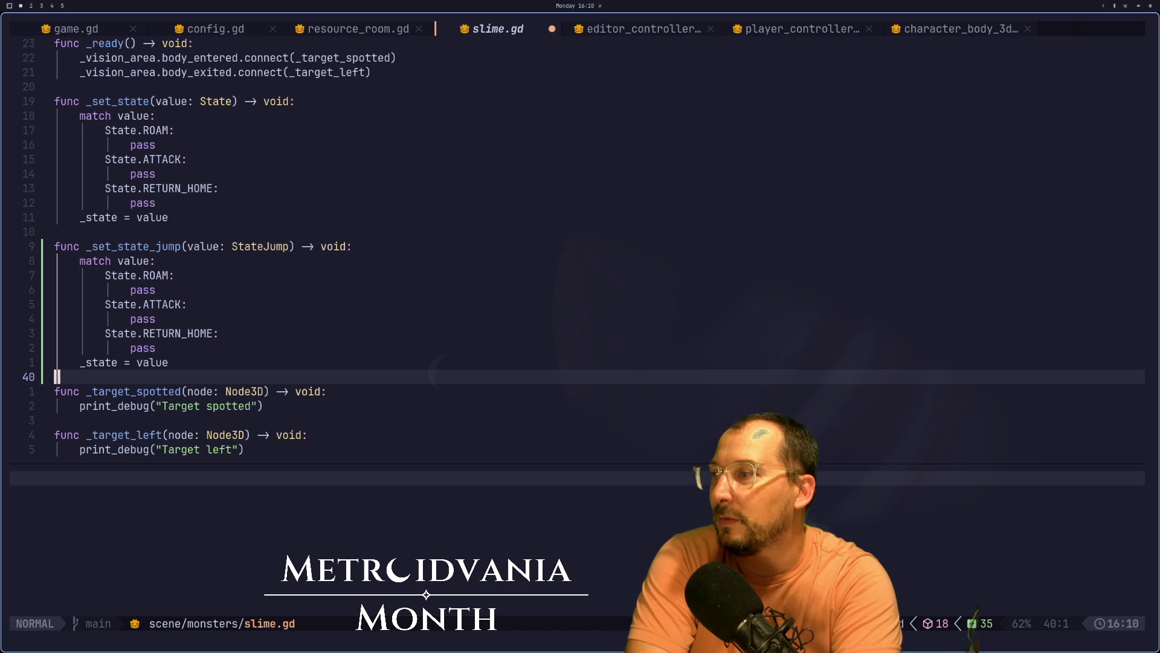
type(":w")
key("Return")
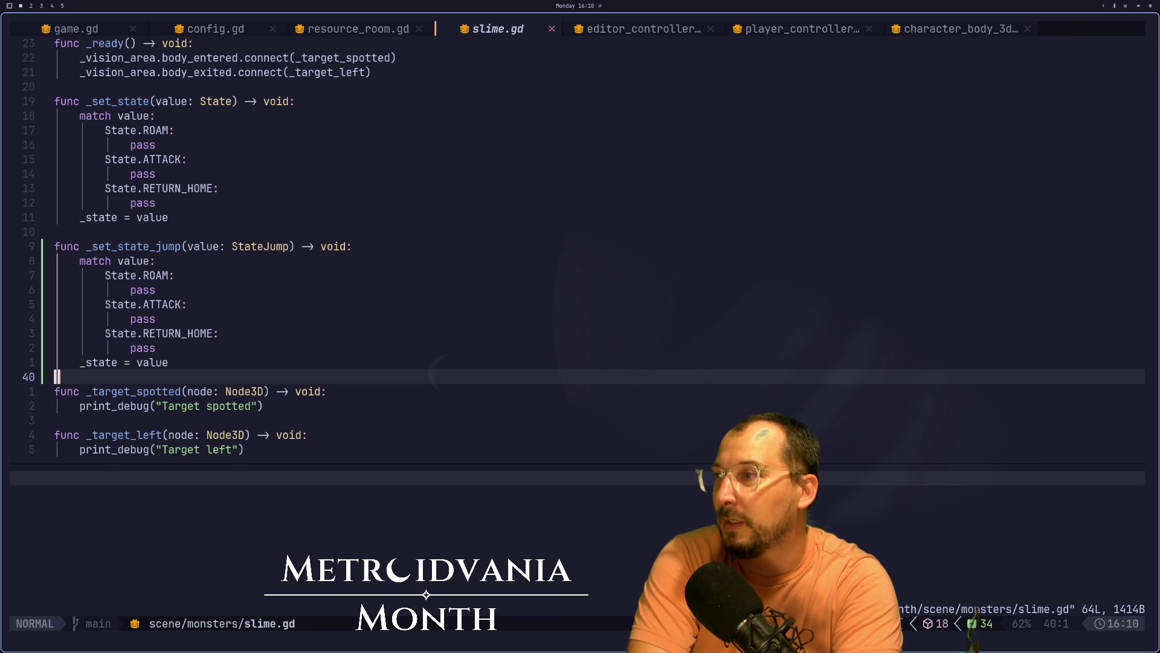
- Change the first pasted case to StateJump.ROAM and save
key("k")
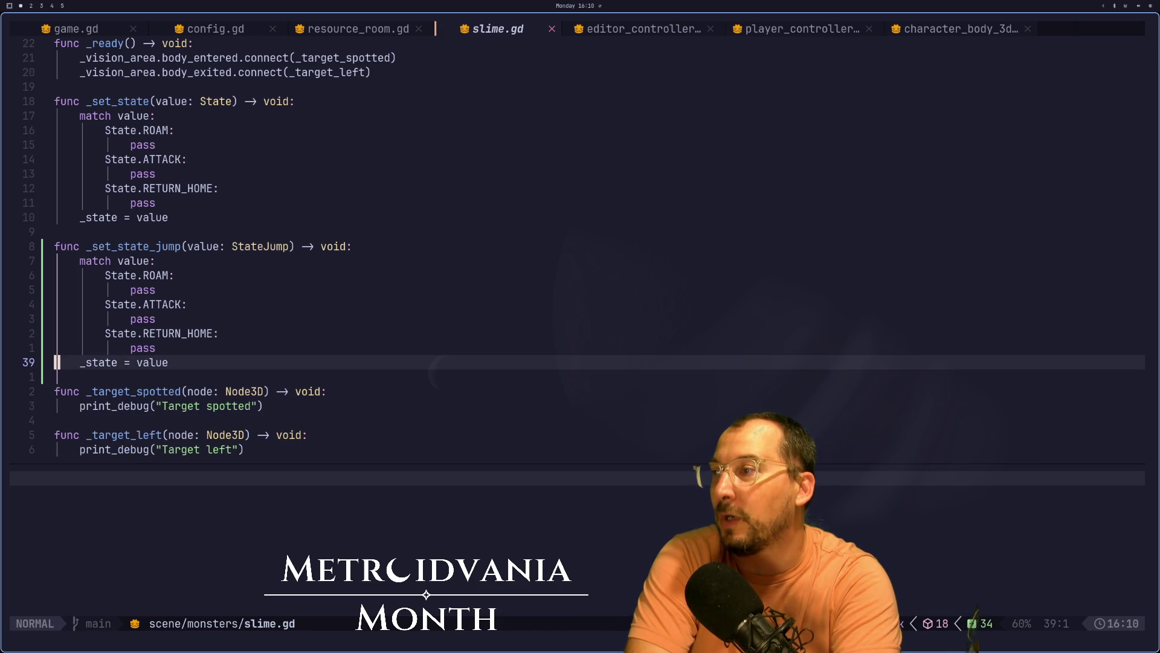
key("k")
key("k")
key("k")
key("l")
key("l")
key("l")
key("l")
type("ateJump")
key("Escape")
type(":w")
key("Return")
- Rename the ATTACK and RETURN_HOME cases to StateJump.ATTACK and StateJump.RETURN_HOME, saving each
key("j")
key("j")
type("bhiJu")
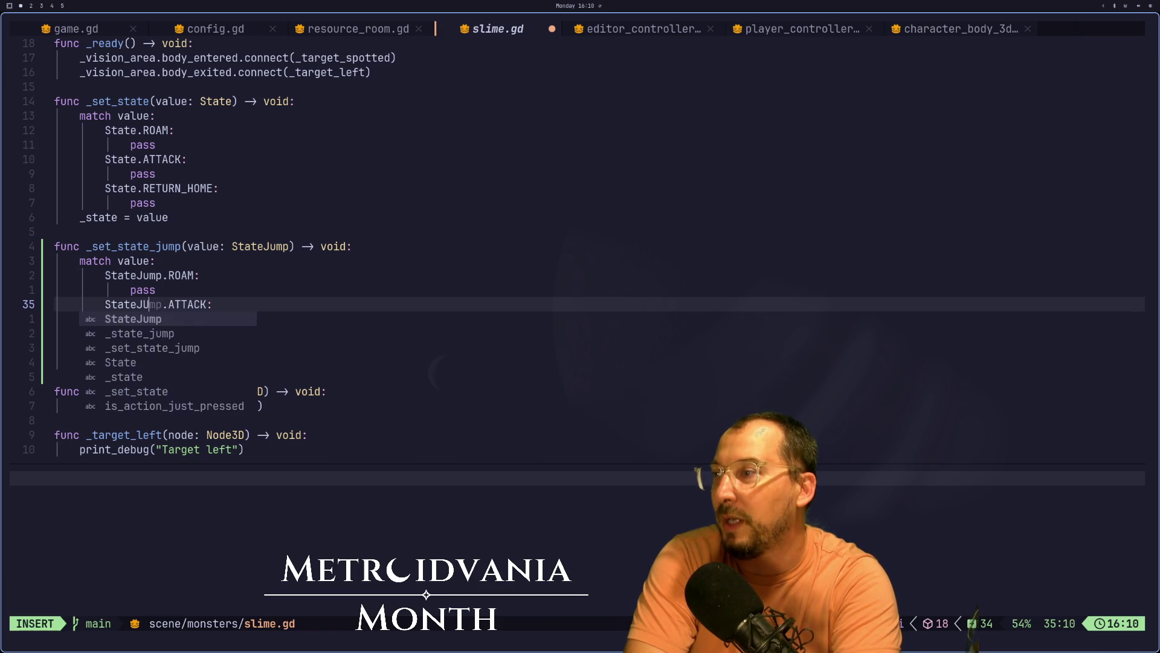
key("BackSpace")
type("u")
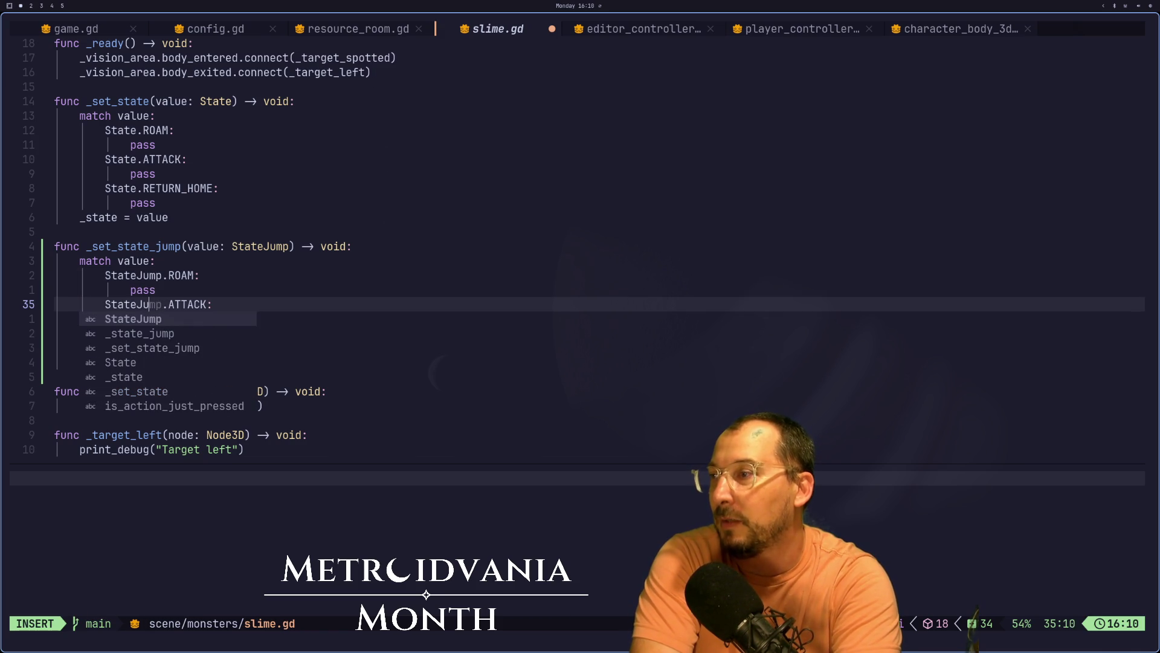
type("mp")
key("Escape")
type(":")
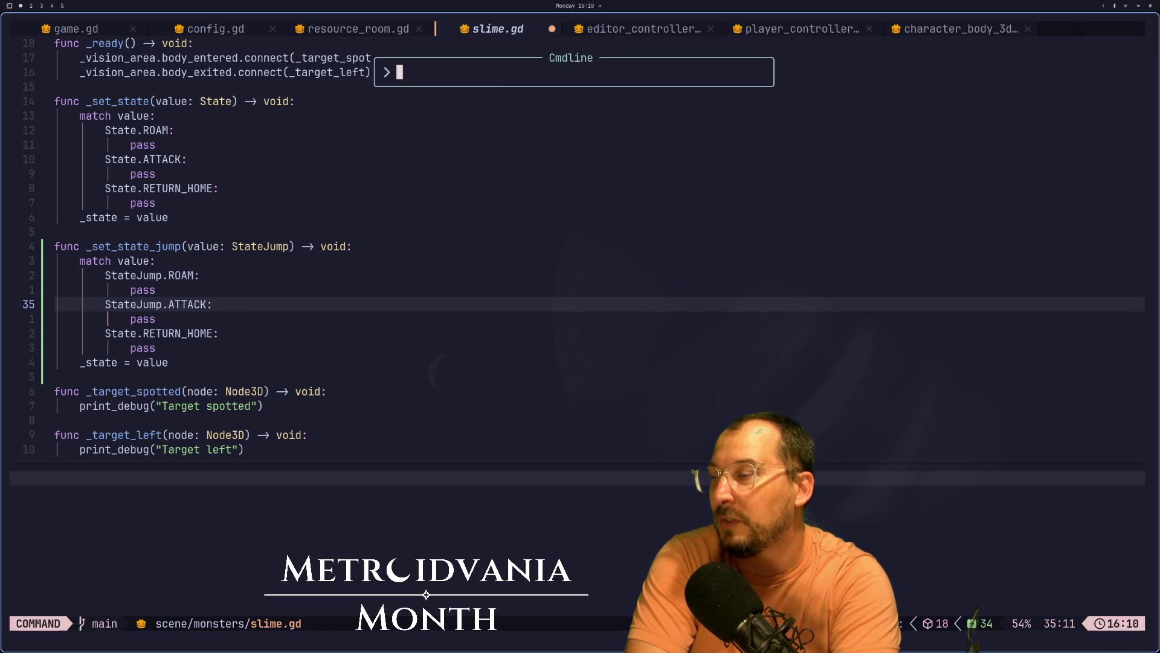
type("w")
key("Return")
key("j")
key("j")
key("h")
key("h")
type("hi")
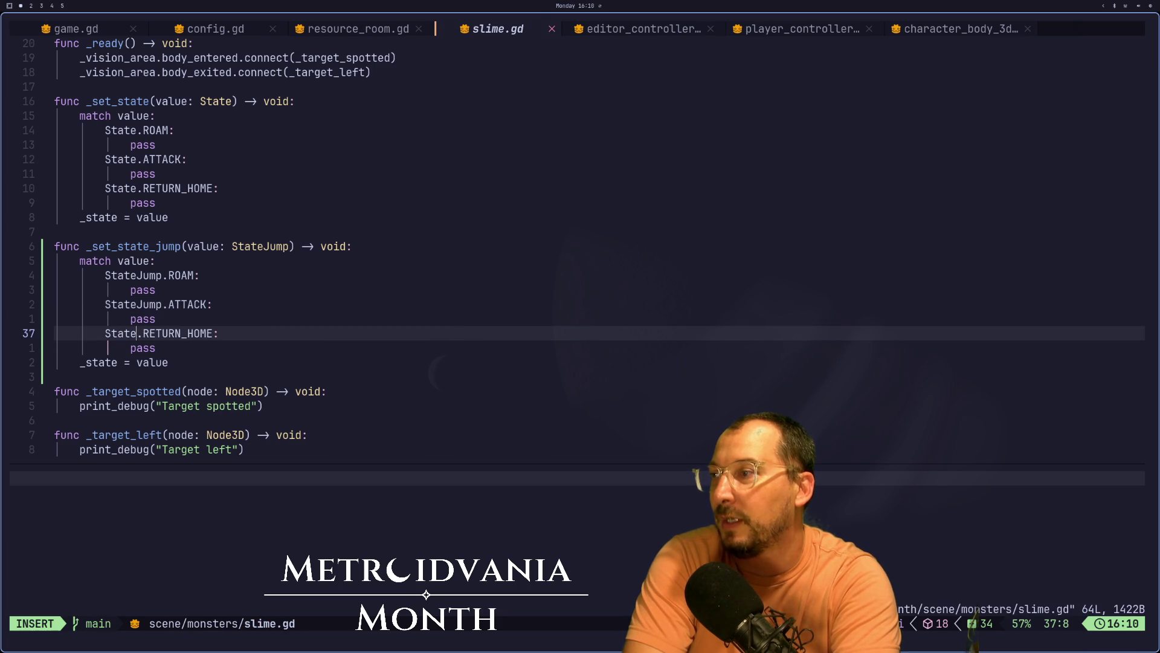
type("Jump")
key("Escape")
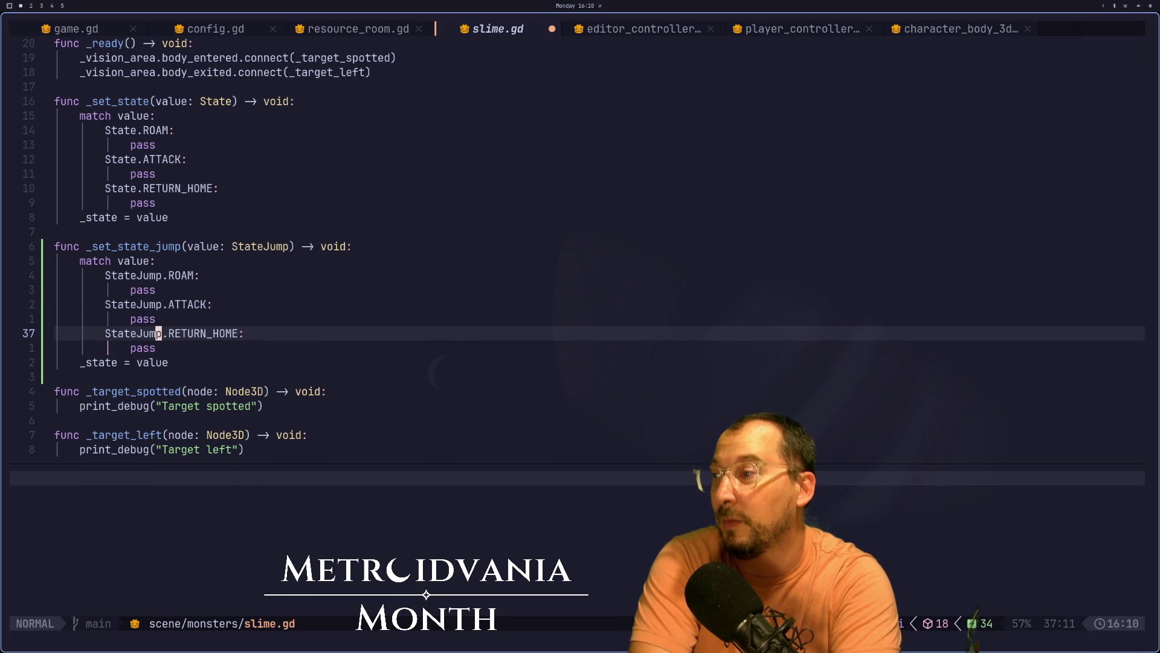
type(":w")
key("Return")
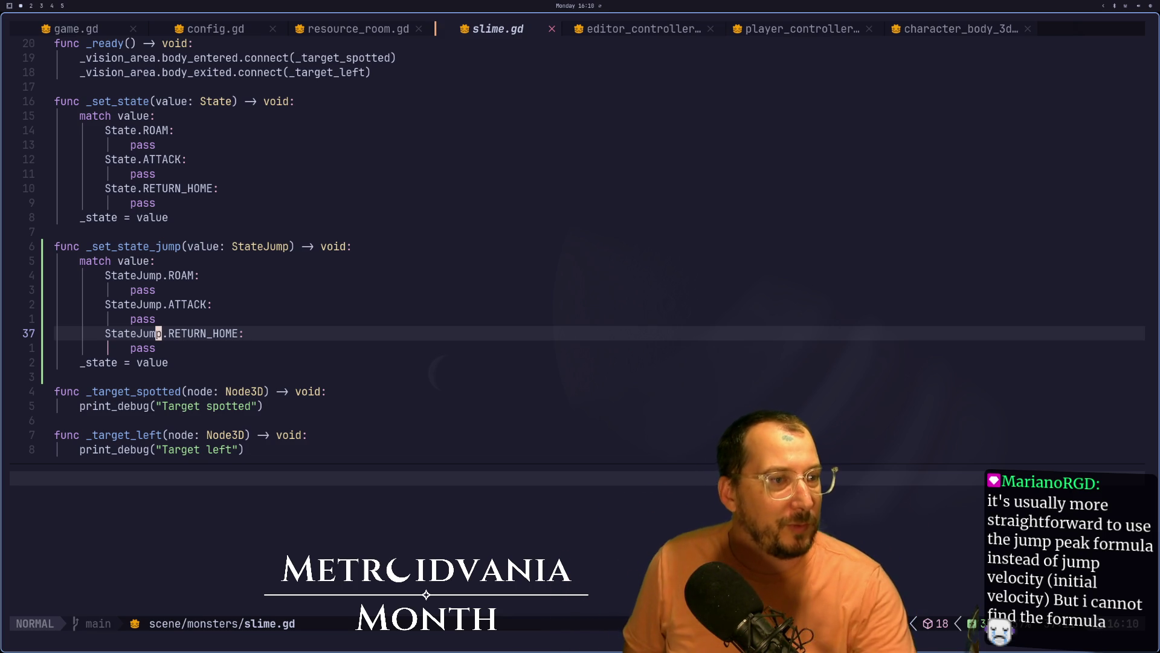
key("super+4")
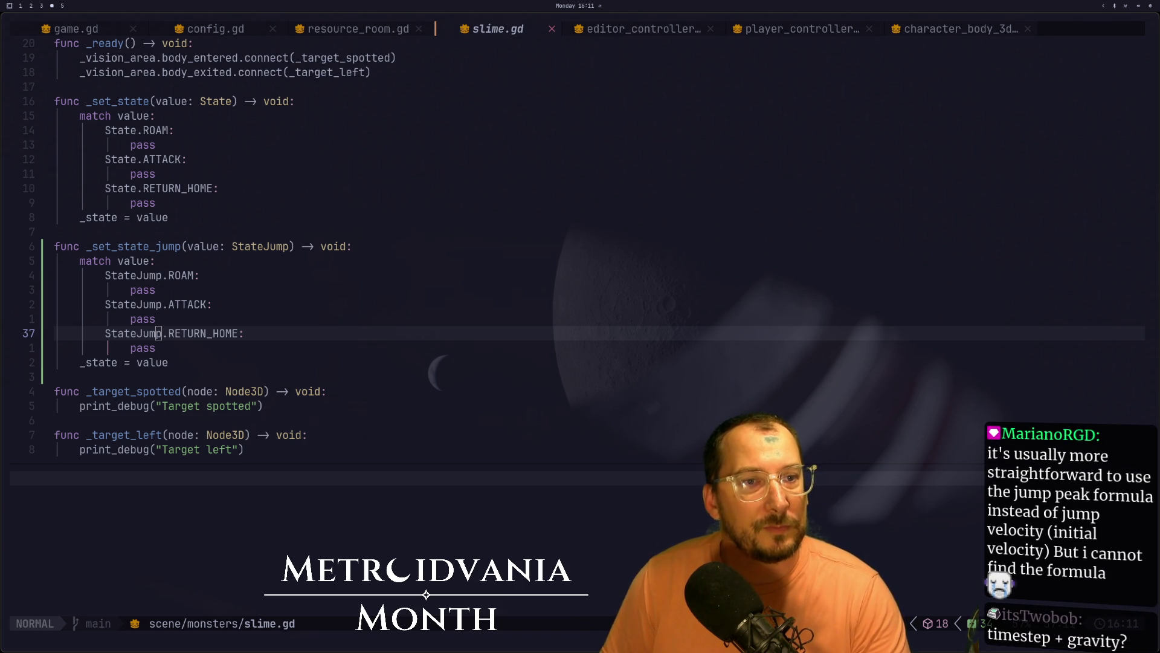
left_click(427, 213)
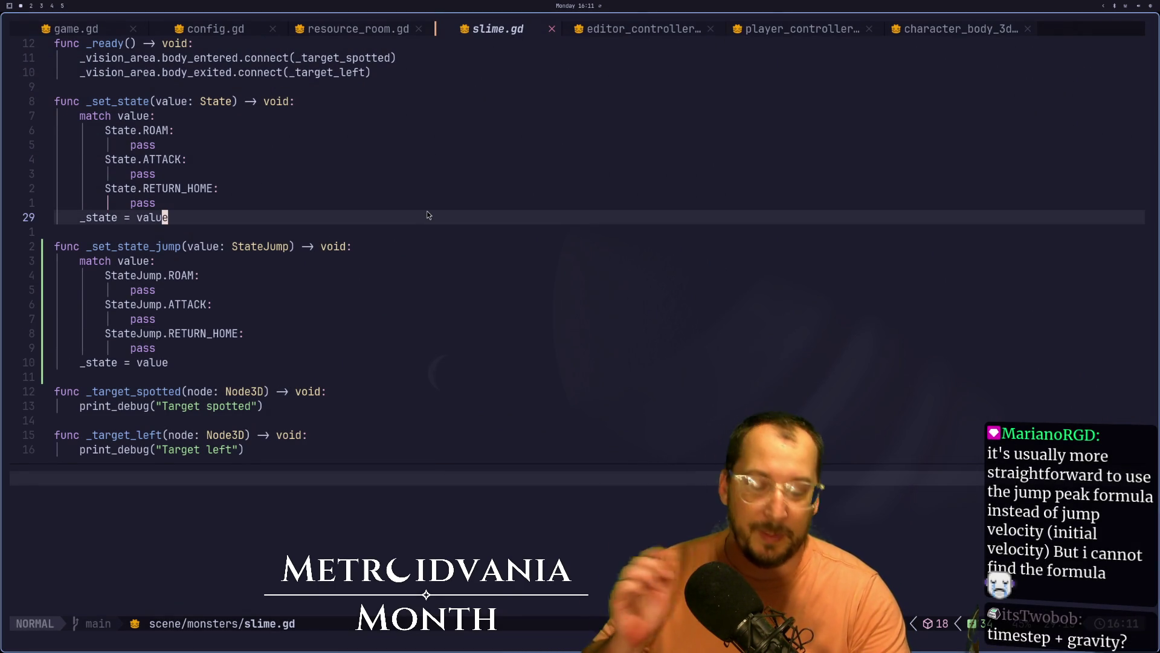
scroll(427, 214, "up", 5)
scroll(427, 215, "down", 1)
scroll(427, 215, "up", 1)
left_click_drag(132, 101, 187, 104)
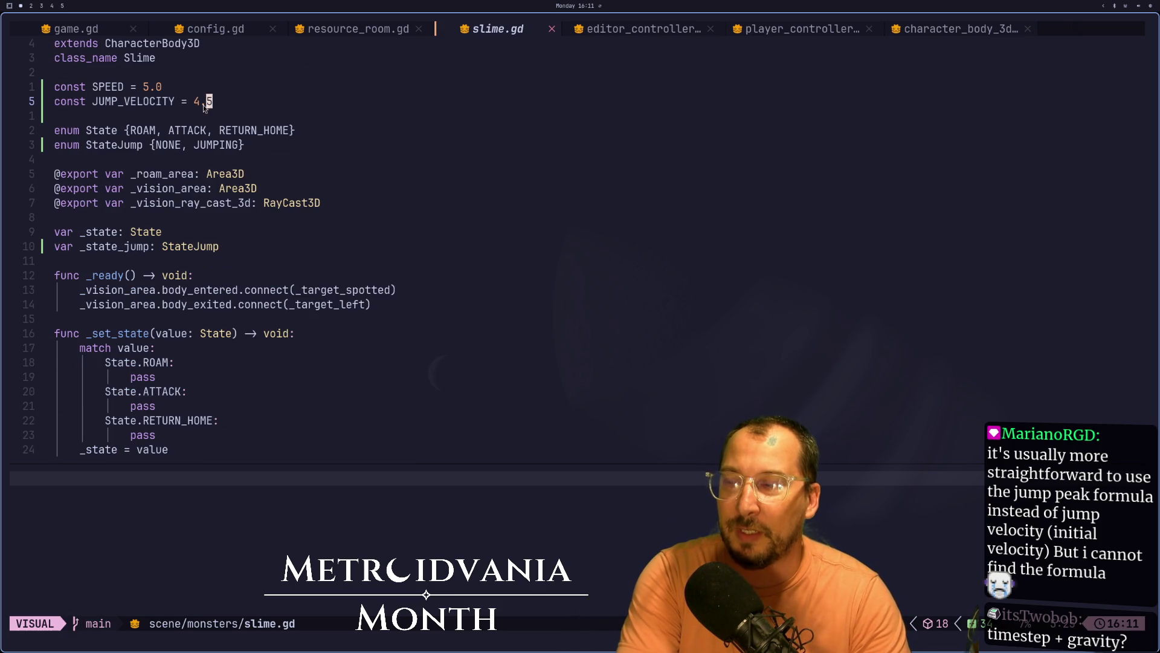
left_click(210, 105)
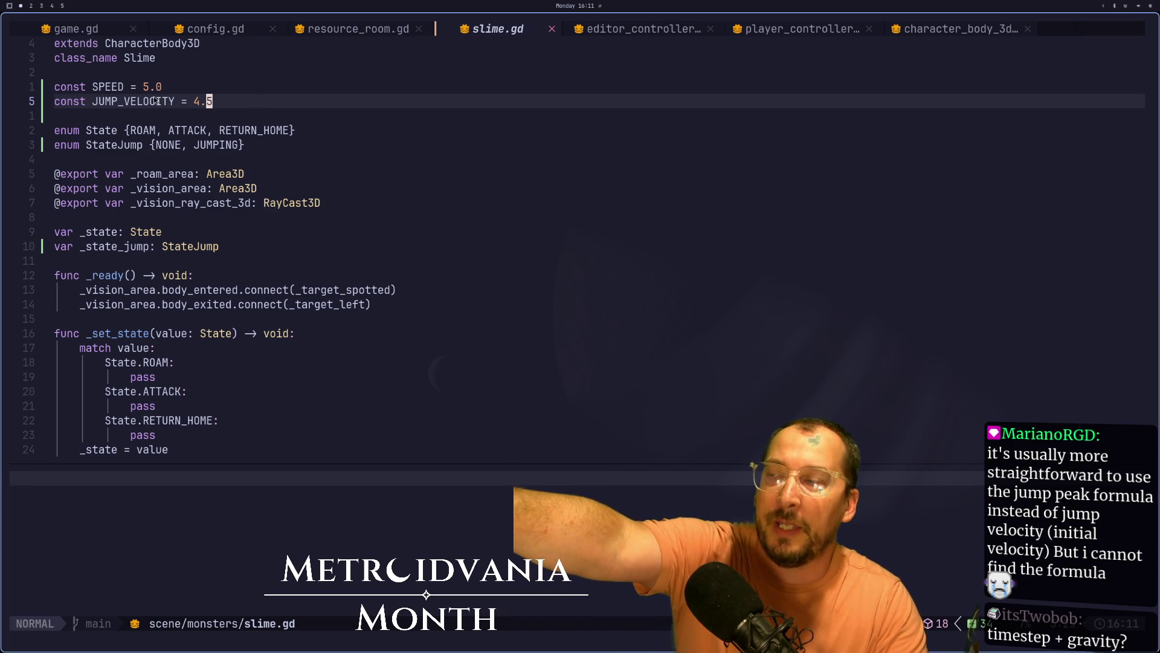
left_click(196, 103)
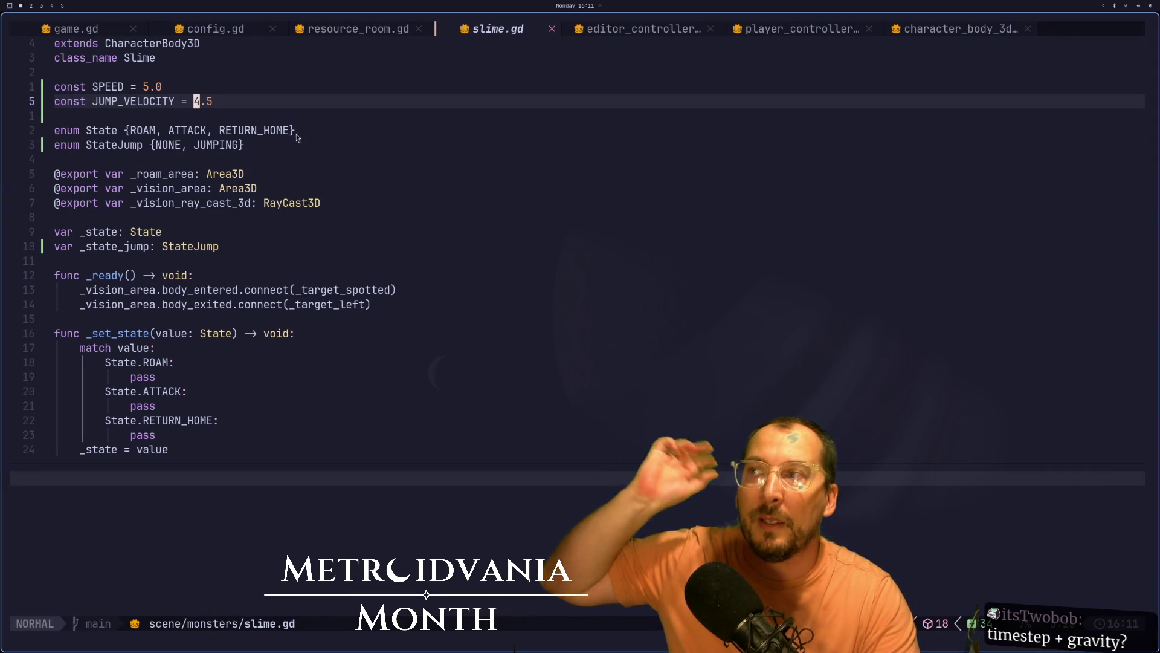
left_click(147, 102)
double_click(147, 102)
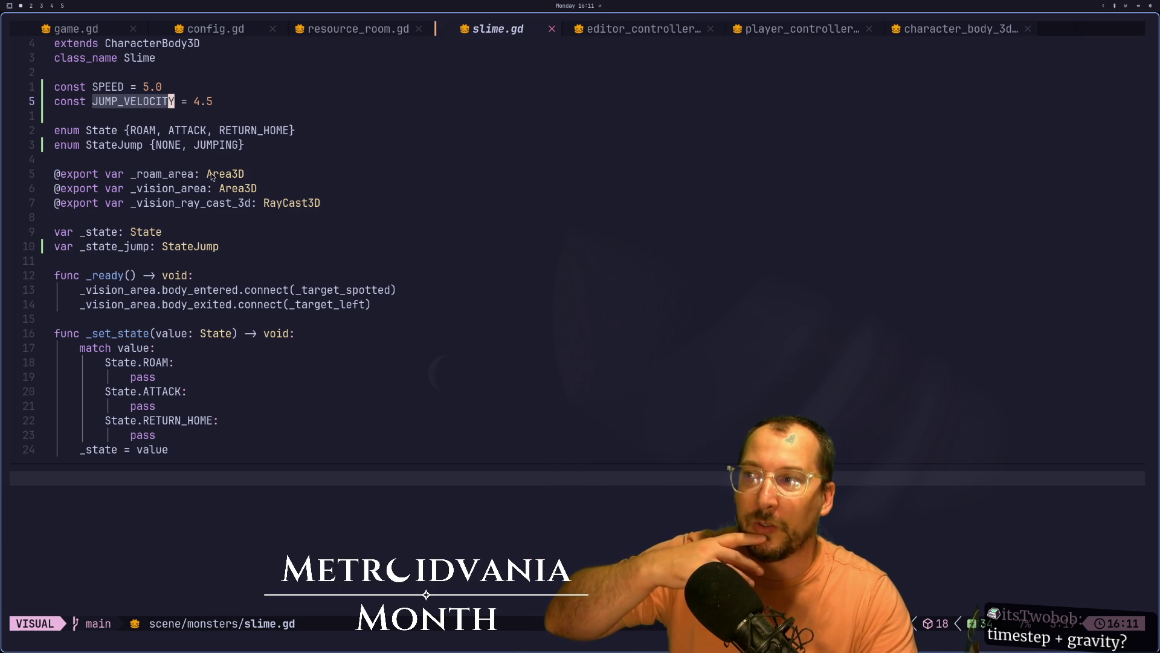
scroll(214, 179, "down", 1)
scroll(293, 429, "down", 1)
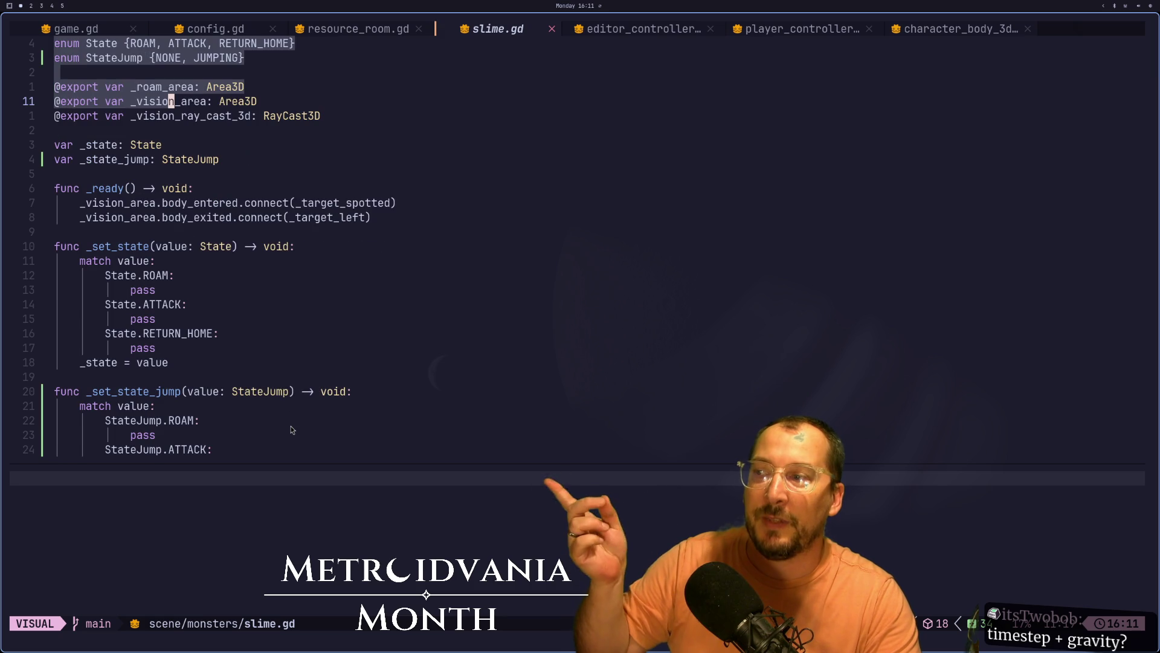
scroll(292, 429, "down", 6)
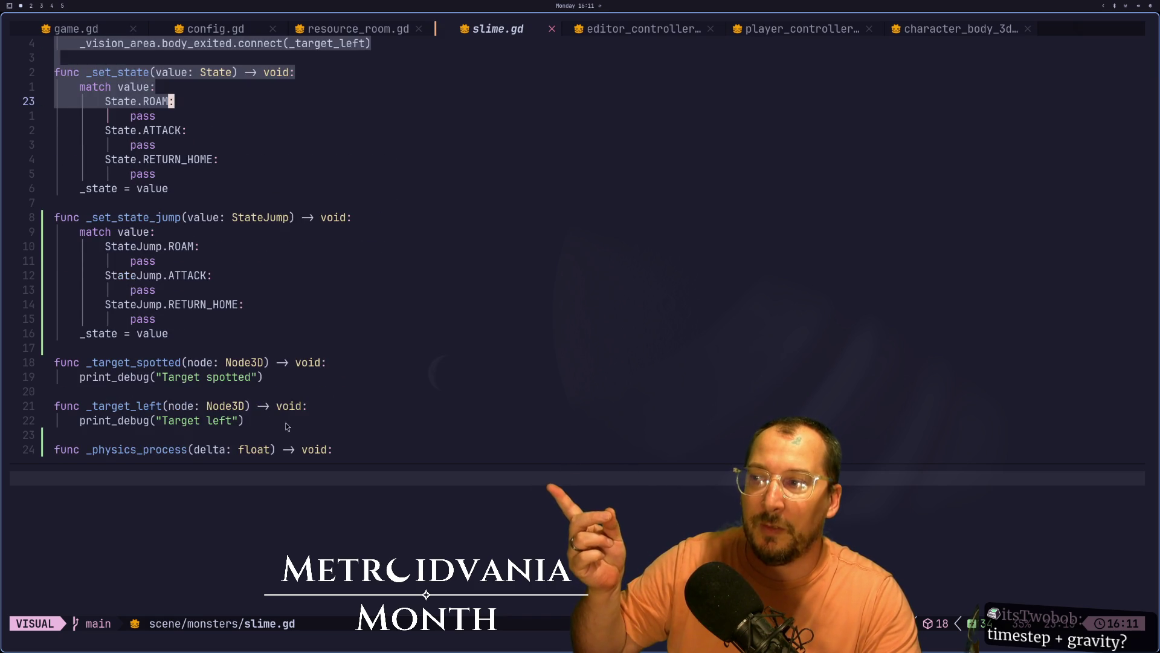
scroll(248, 389, "down", 1)
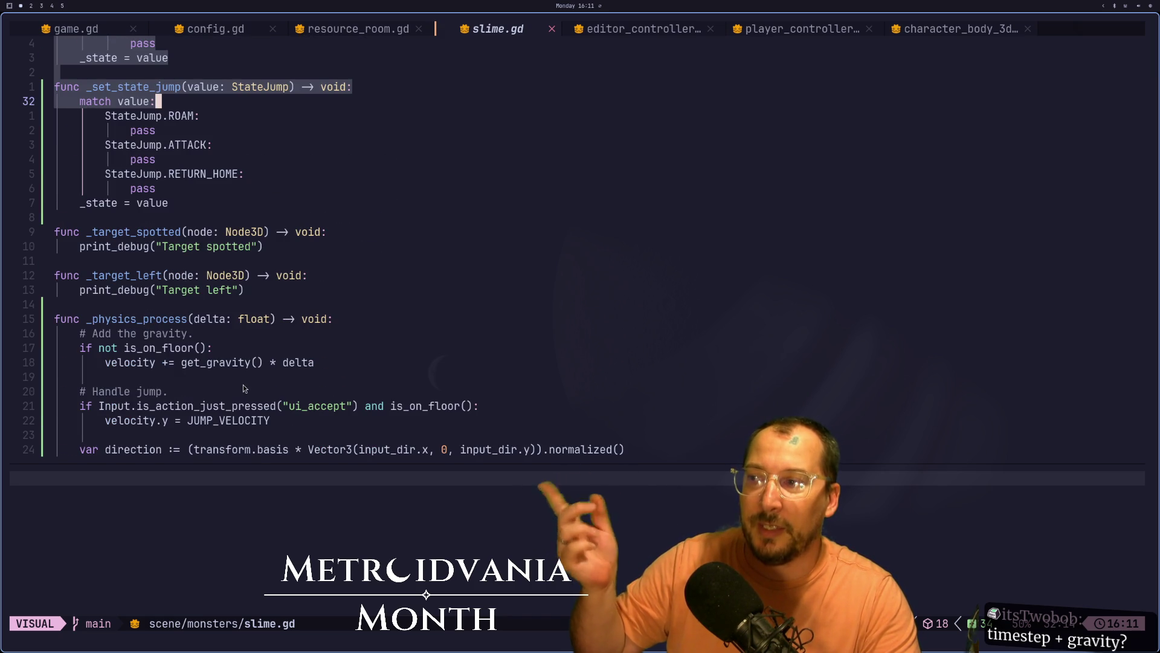
scroll(306, 403, "down", 1)
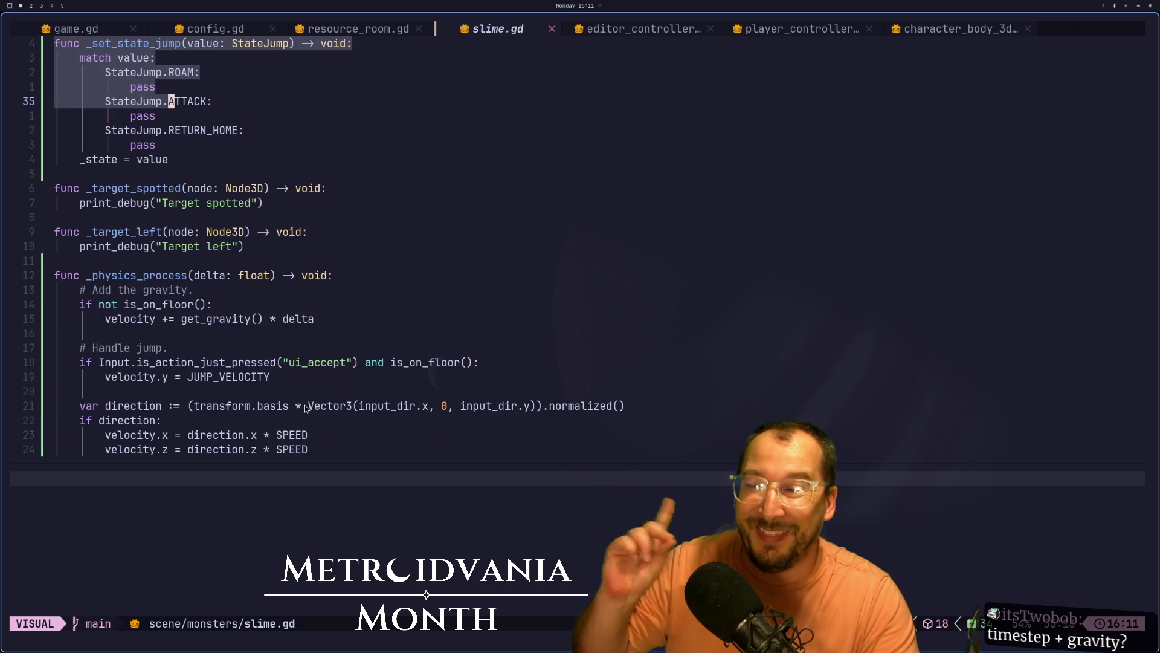
scroll(316, 295, "up", 2)
scroll(317, 295, "up", 3)
left_click(324, 285)
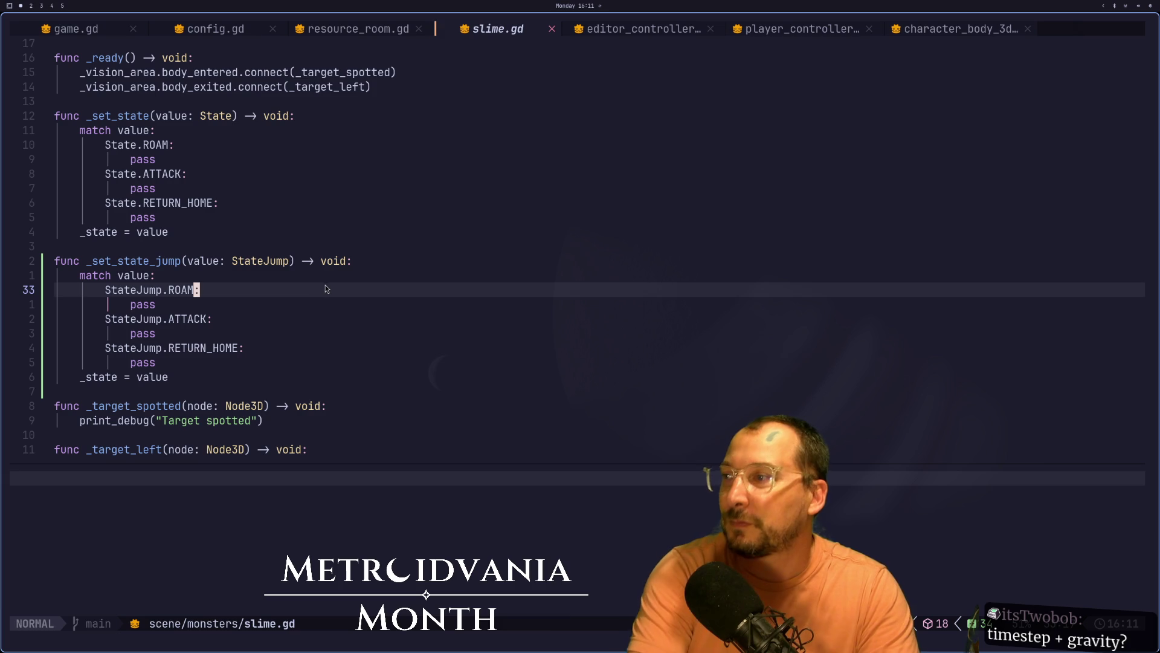
- Replace the ROAM and ATTACK cases with StateJump.NONE and StateJump.JUMPING
key("h")
key("h")
key("h")
type("dw")
type("iNon")
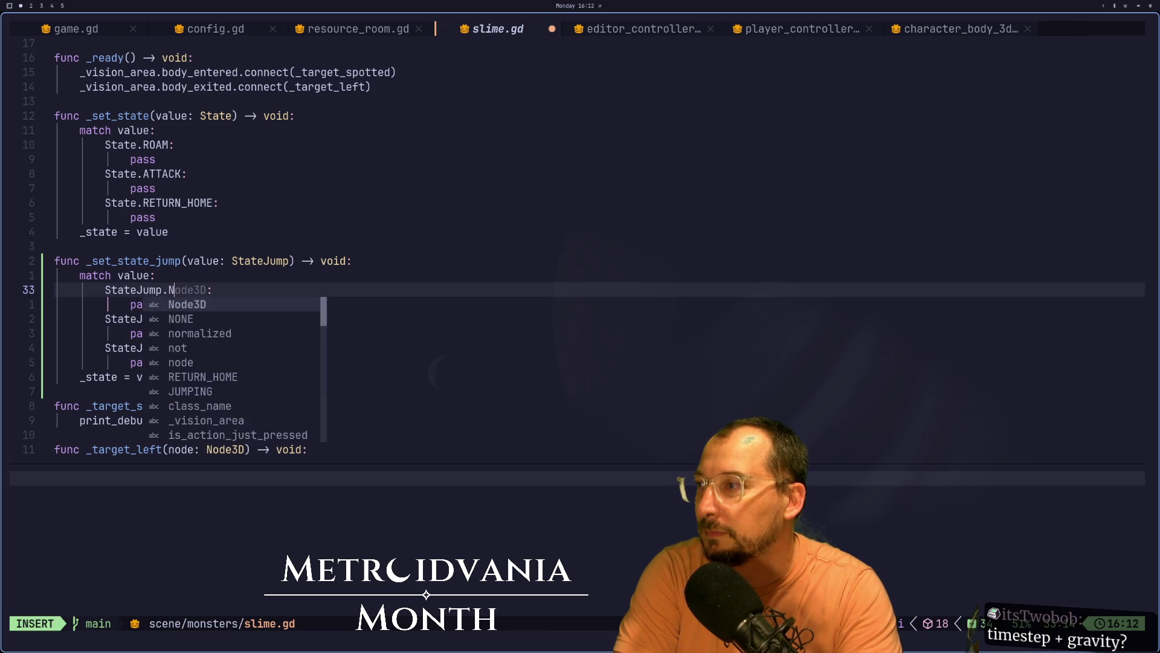
key("Tab")
key("Escape")
key("j")
key("j")
key("h")
key("h")
key("h")
key("d")
key("w")
key("shift+i")
key("Escape")
key("f")
key("colon")
type("i")
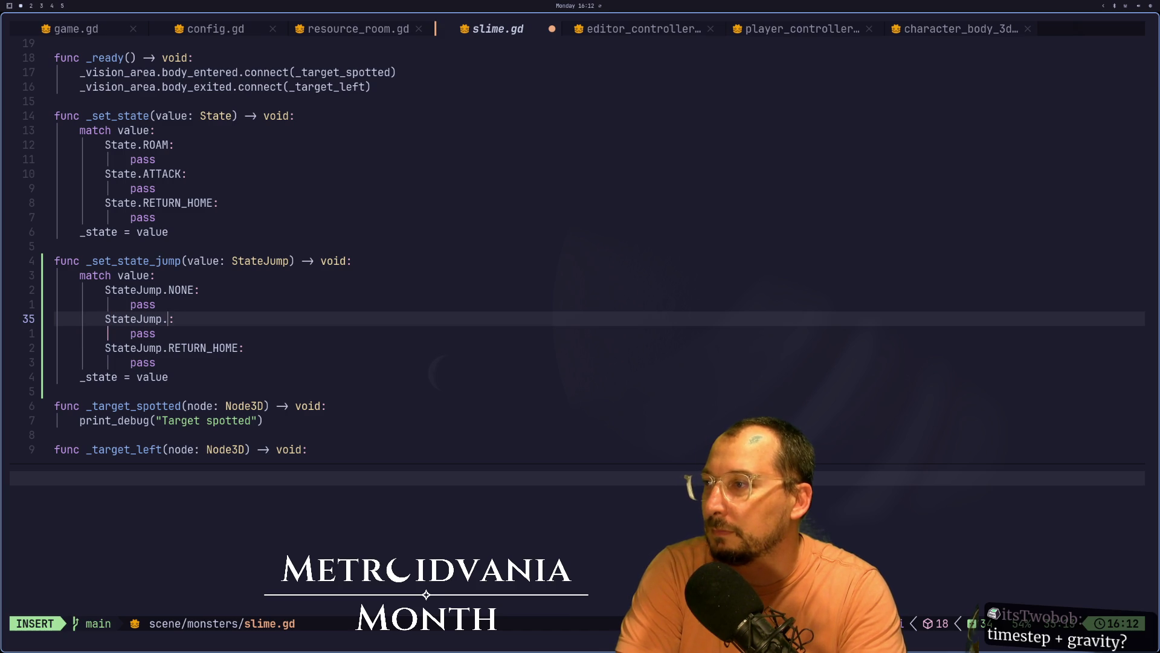
type("J")
key("Tab")
key("Escape")
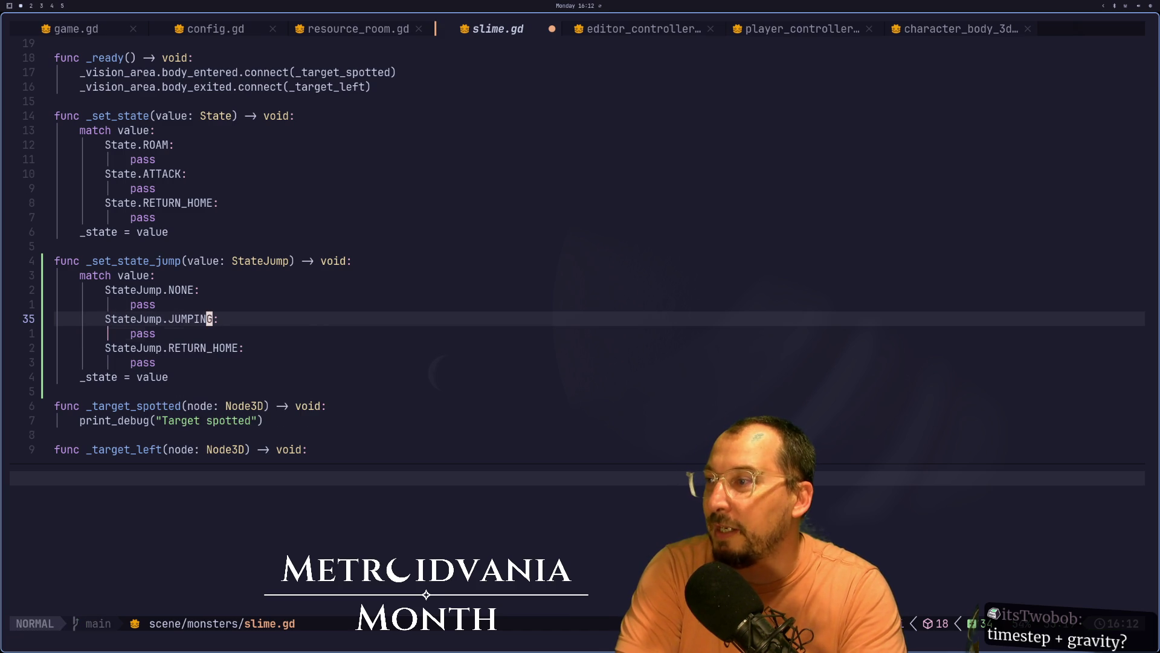
- Delete the RETURN_HOME case, change the assignment to _state_jump = value, and save
key("j")
key("j")
type("dj")
type(":w")
key("Return")
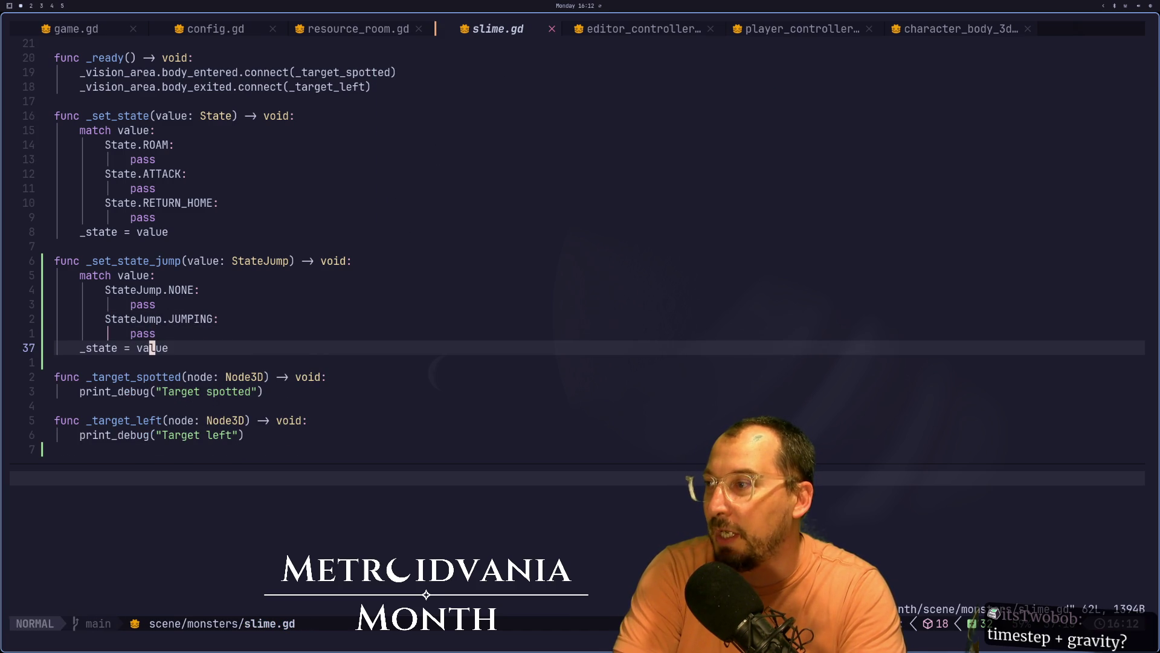
key("b")
key("b")
key("h")
key("h")
type("ate_")
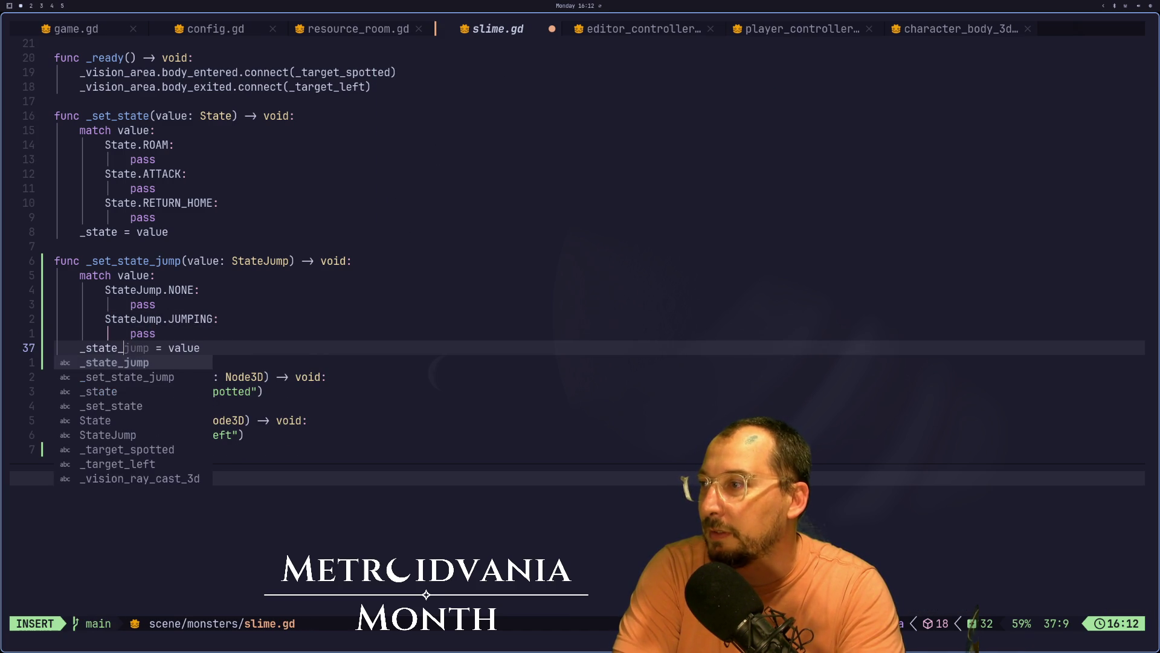
type("ju")
key("Escape")
type(":w")
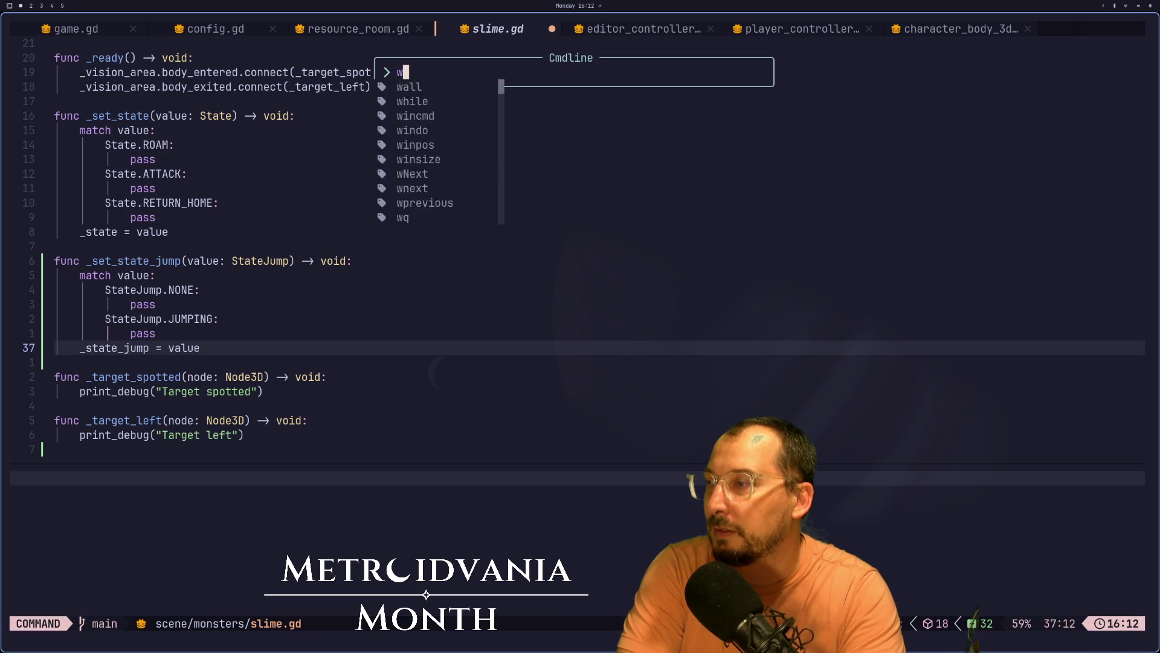
key("Return")
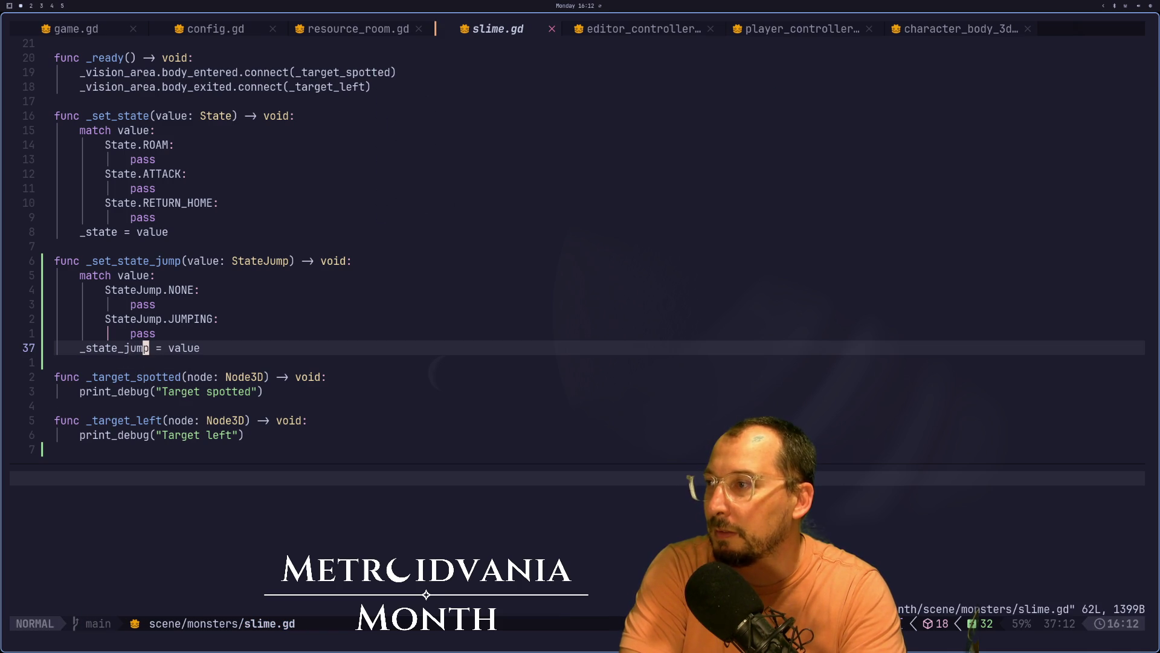
- Read through slime.gd from the match blocks down to _physics_process and back up
key("k")
key("k")
key("k")
key("k")
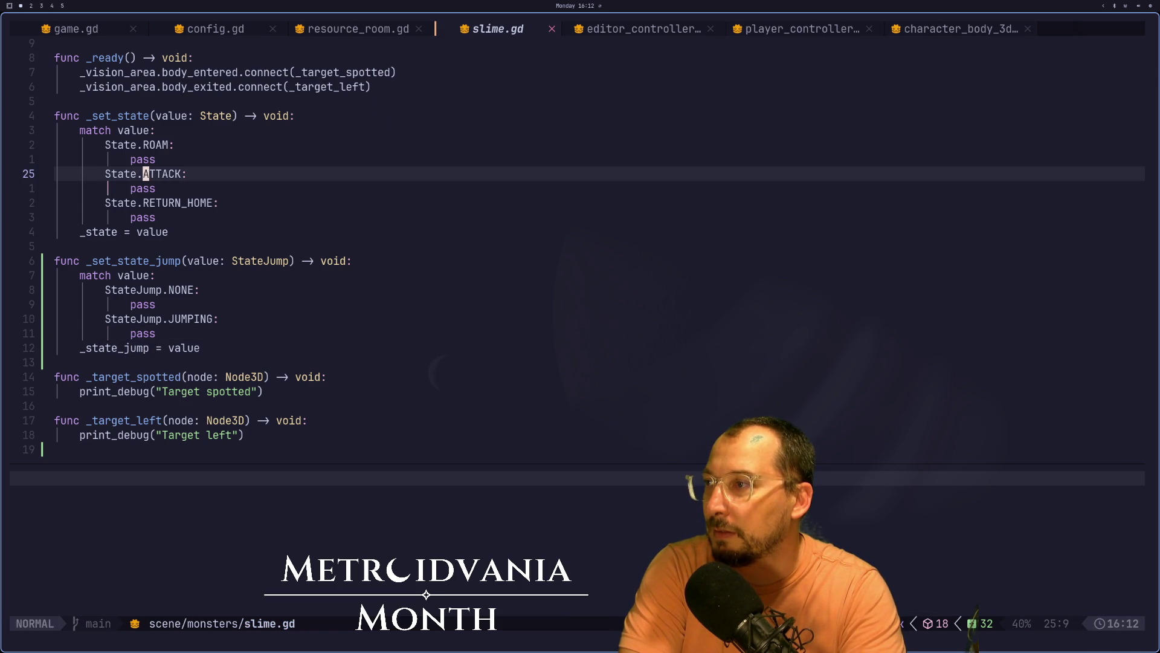
key("k")
key("k")
key("k")
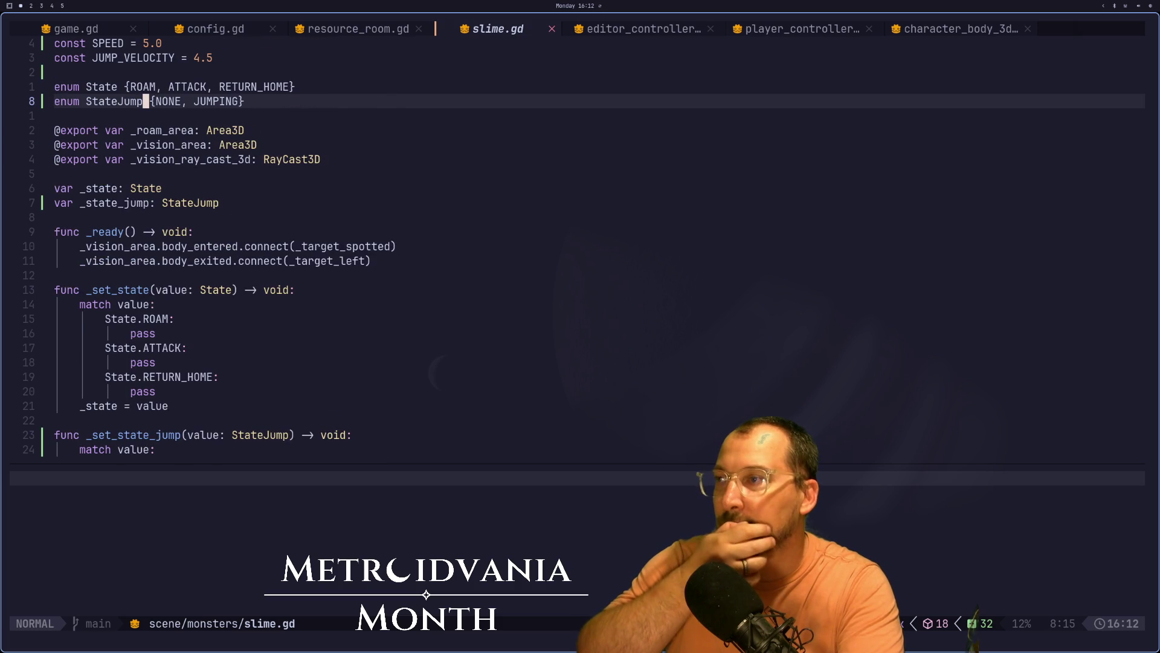
key("j")
key("j")
key("j")
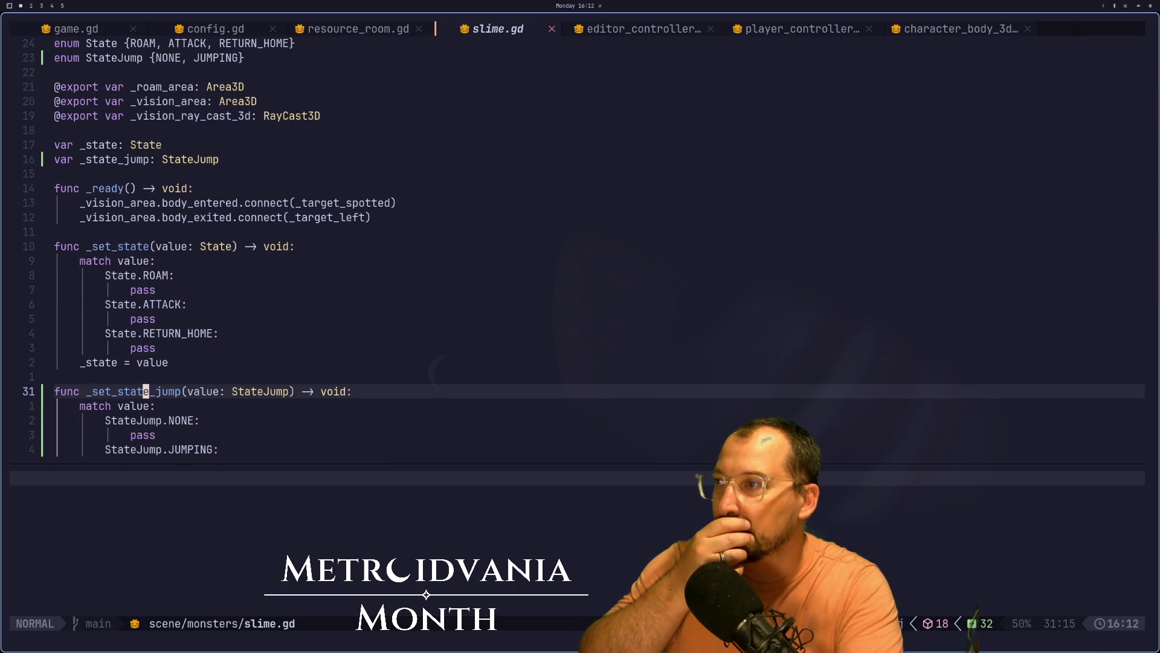
key("j")
key("j")
key("j")
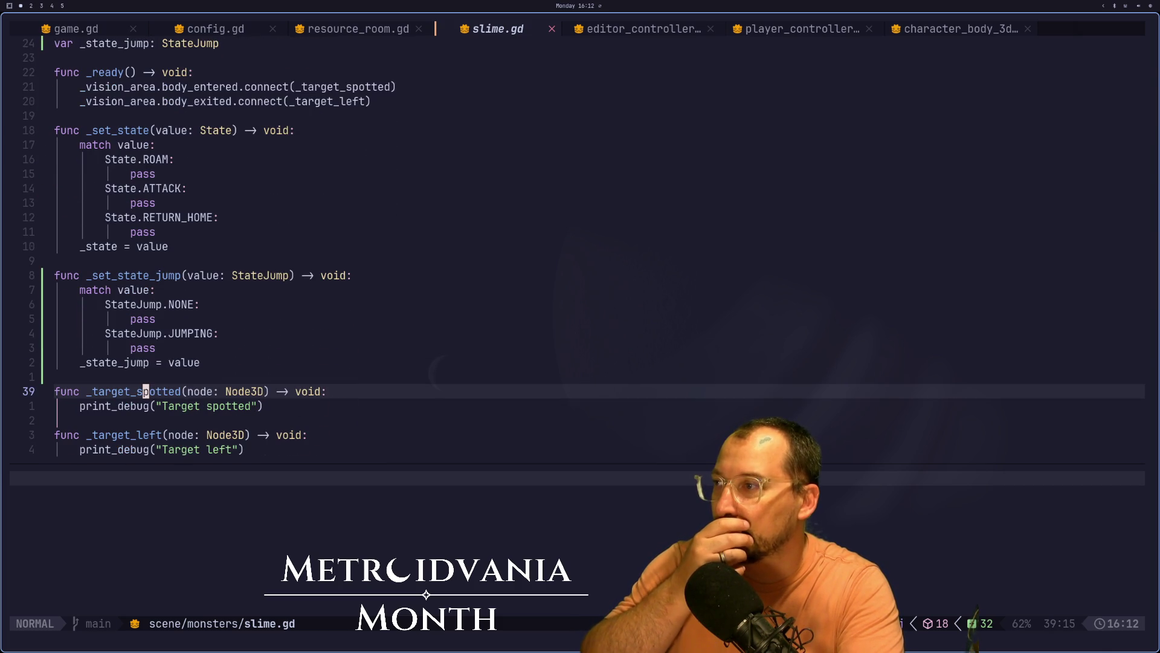
key("j")
key("j")
key("j")
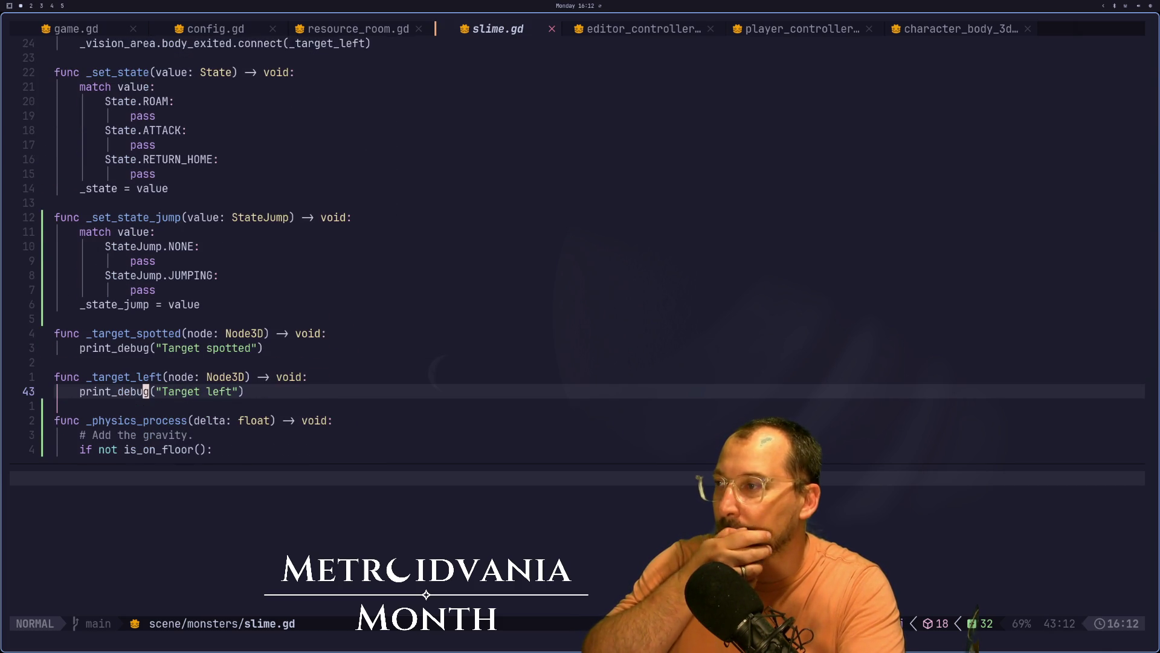
key("j")
key("j")
key("j")
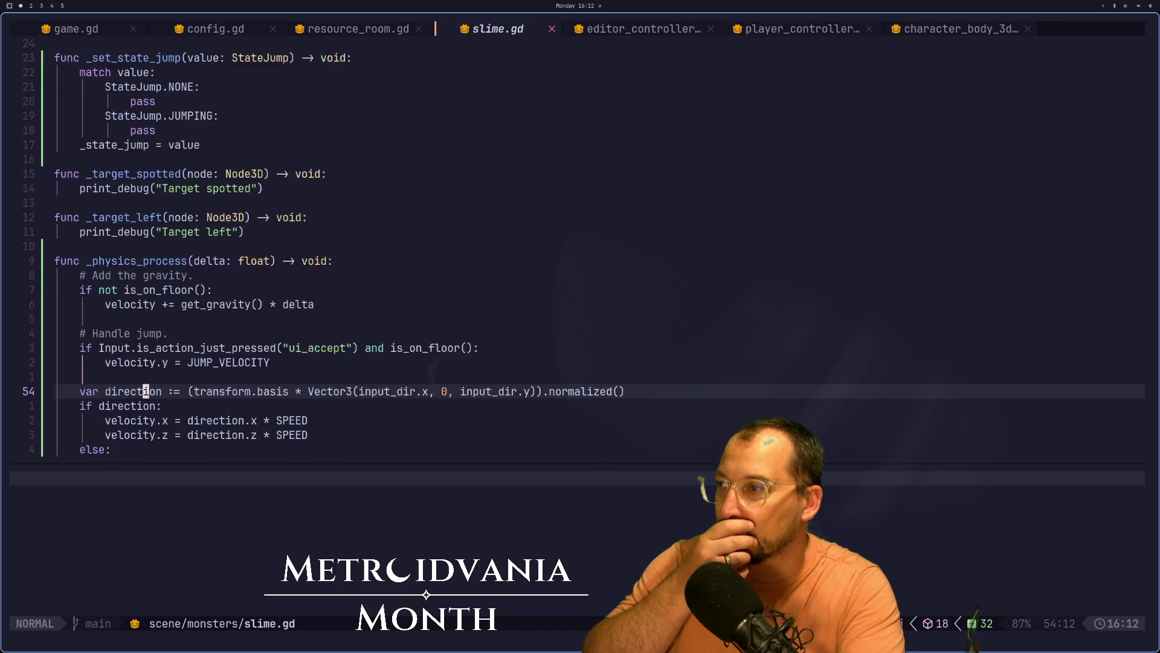
key("j")
key("j")
key("j")
key("k")
key("k")
key("k")
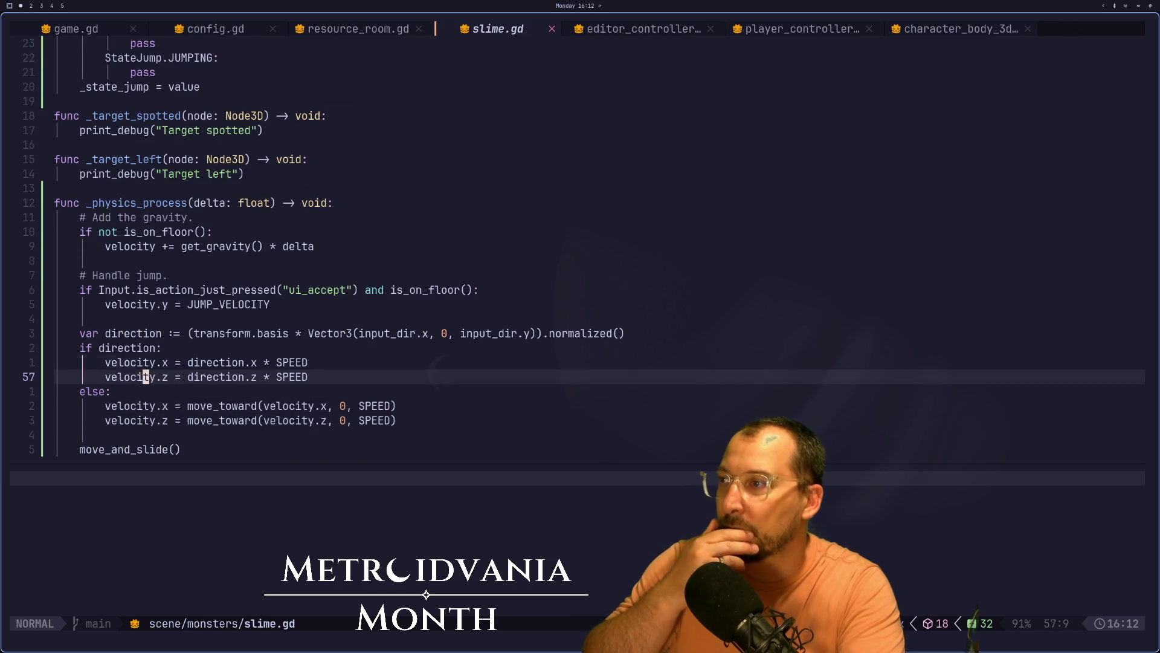
key("k")
key("k")
key("k")
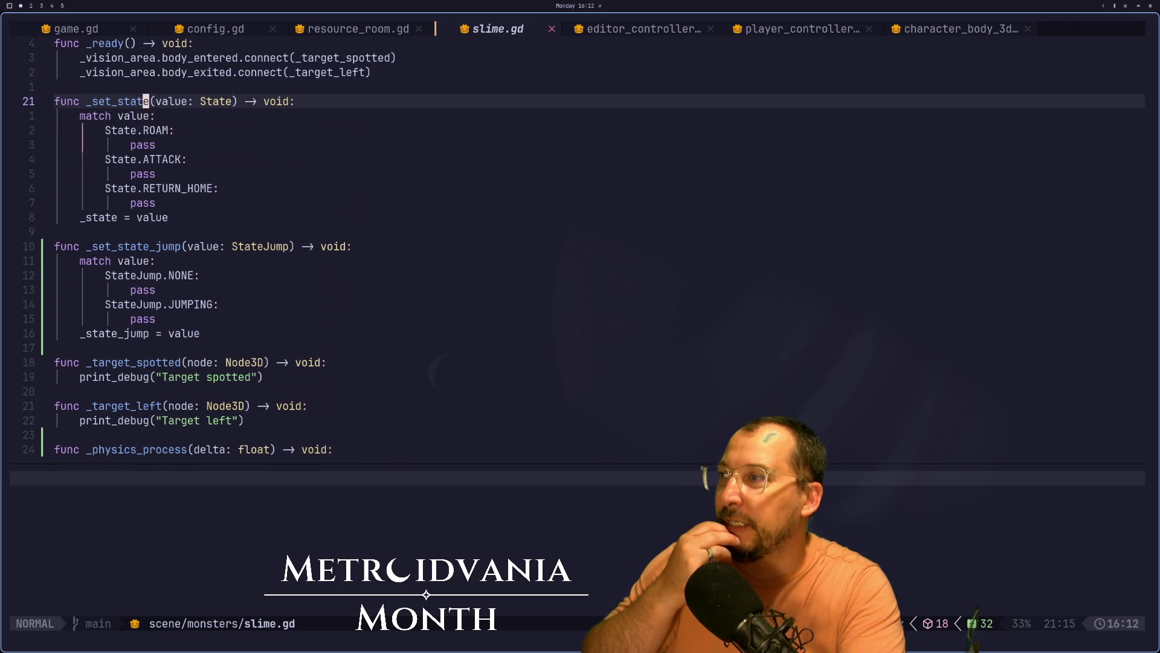
key("j")
key("j")
key("j")
key("k")
key("k")
key("k")
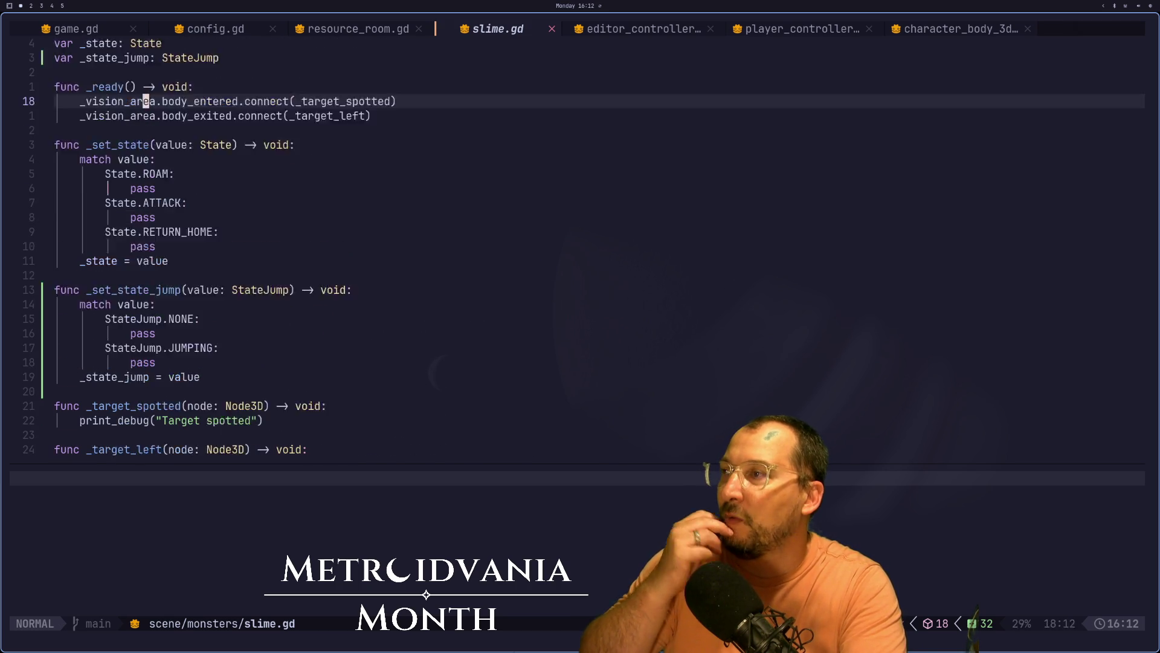
key("j")
key("j")
key("j")
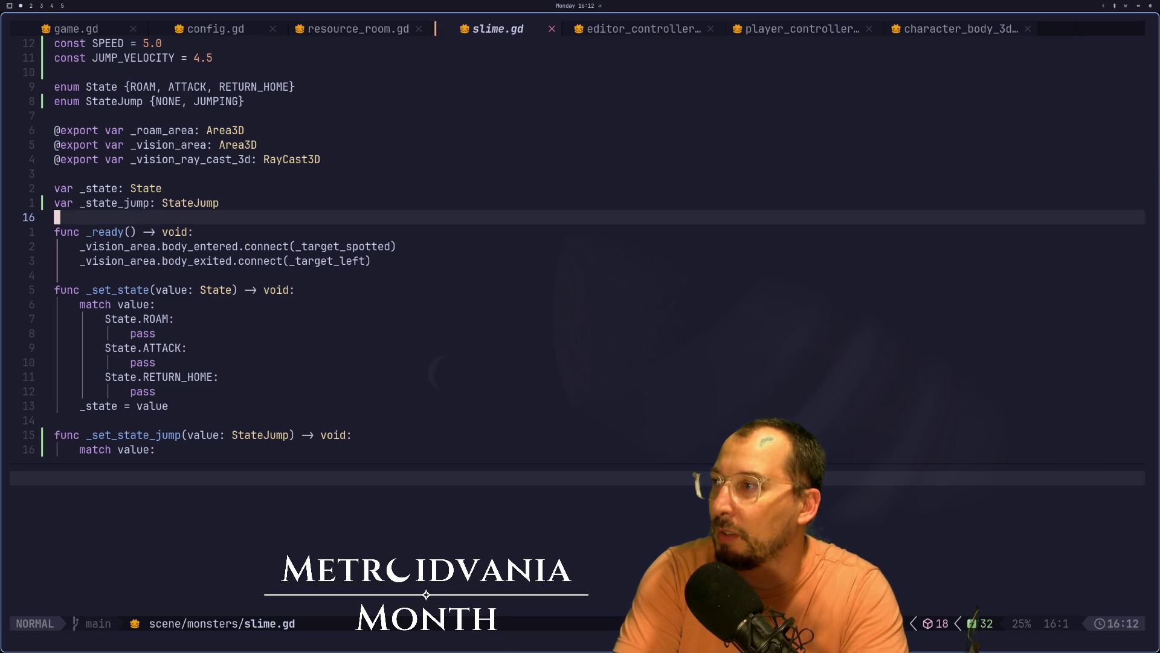
- Undo the stray blank line below var _state_jump and switch to the Godot editor
type("kov")
key("BackSpace")
key("Escape")
key("colon")
key("Escape")
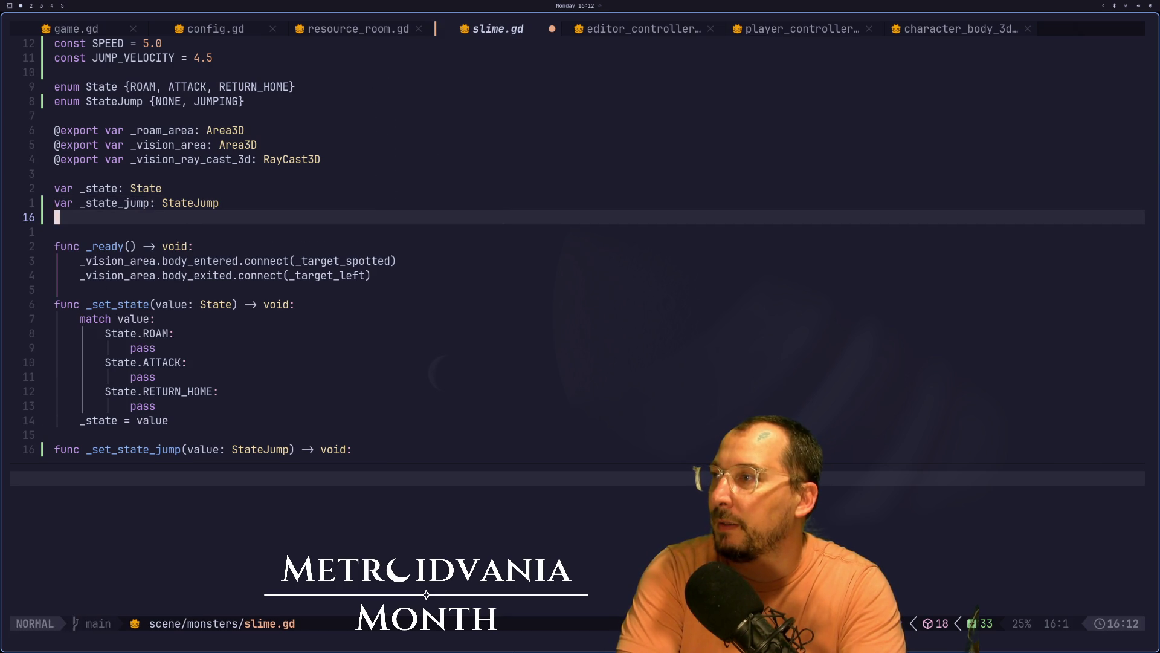
key("d")
key("d")
key("quotedbl")
key("Escape")
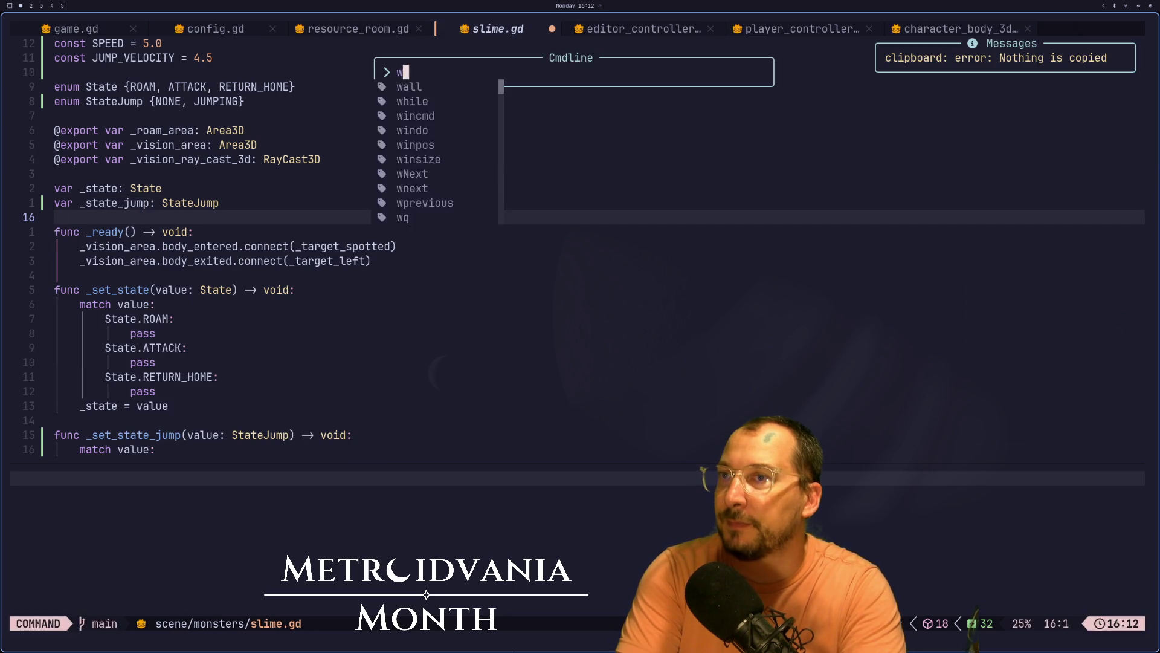
key("alt+Tab")
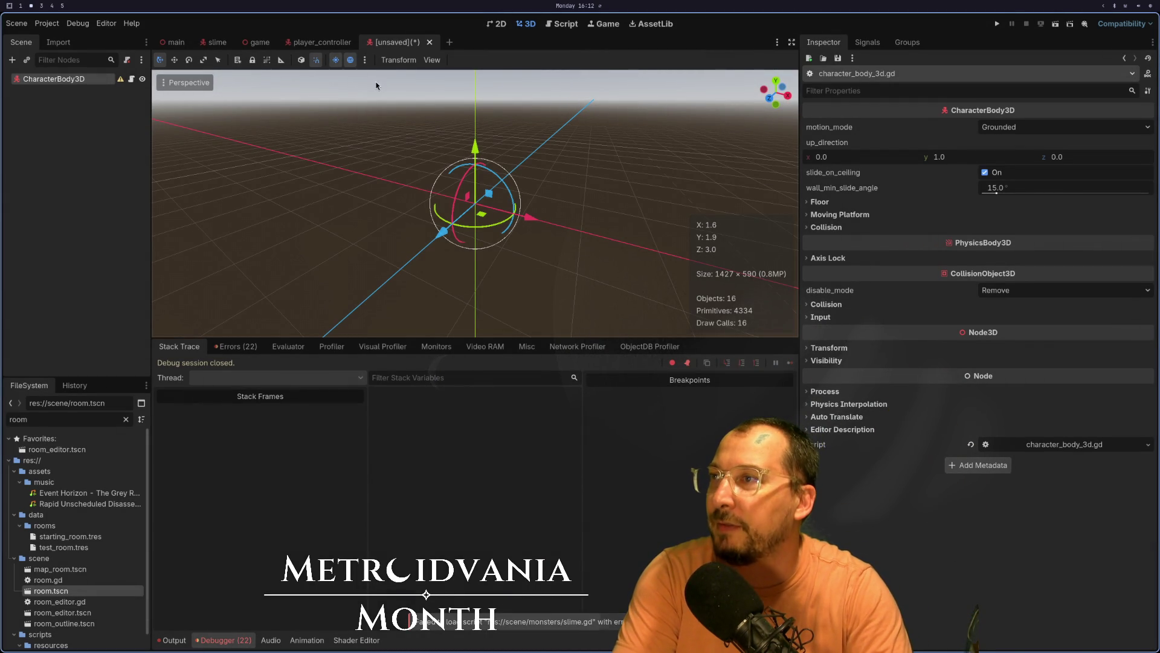
- In the slime scene, add a Timer child node under SlimeMesh
key("ctrl+s")
left_click(492, 480)
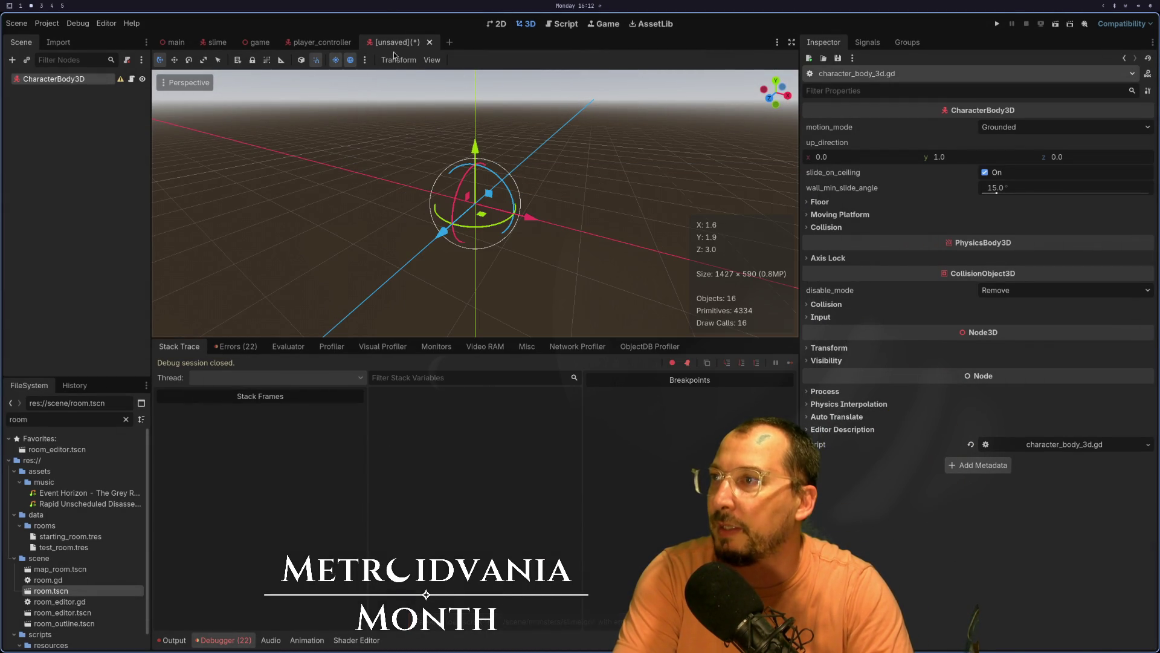
left_click(216, 42)
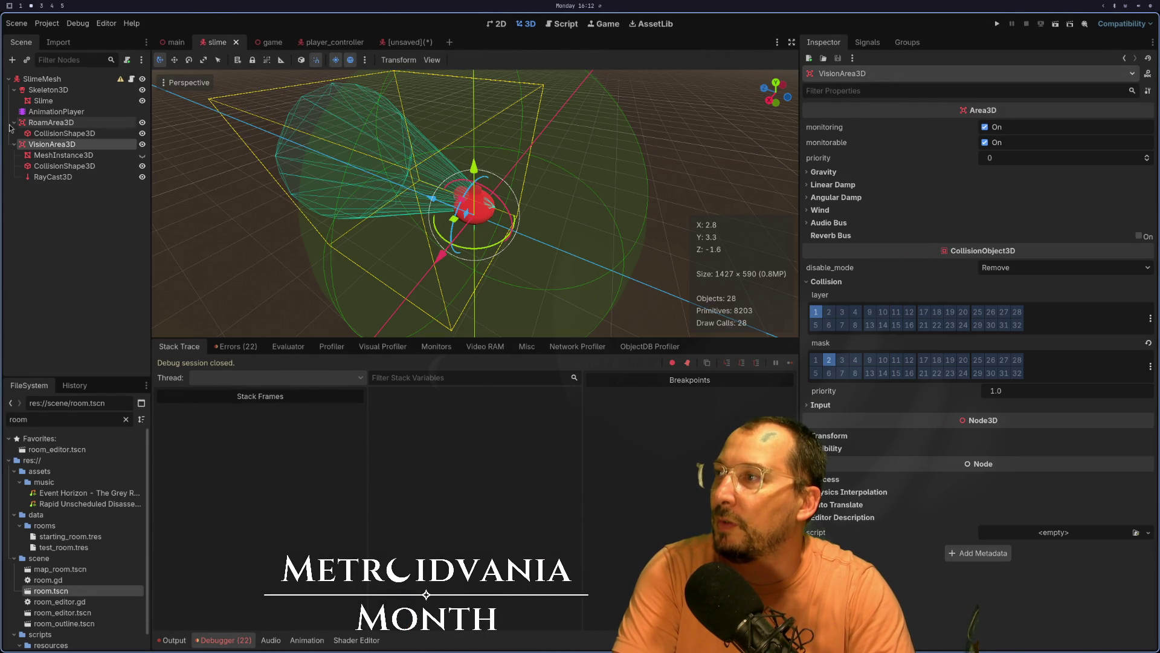
right_click(51, 78)
left_click(87, 98)
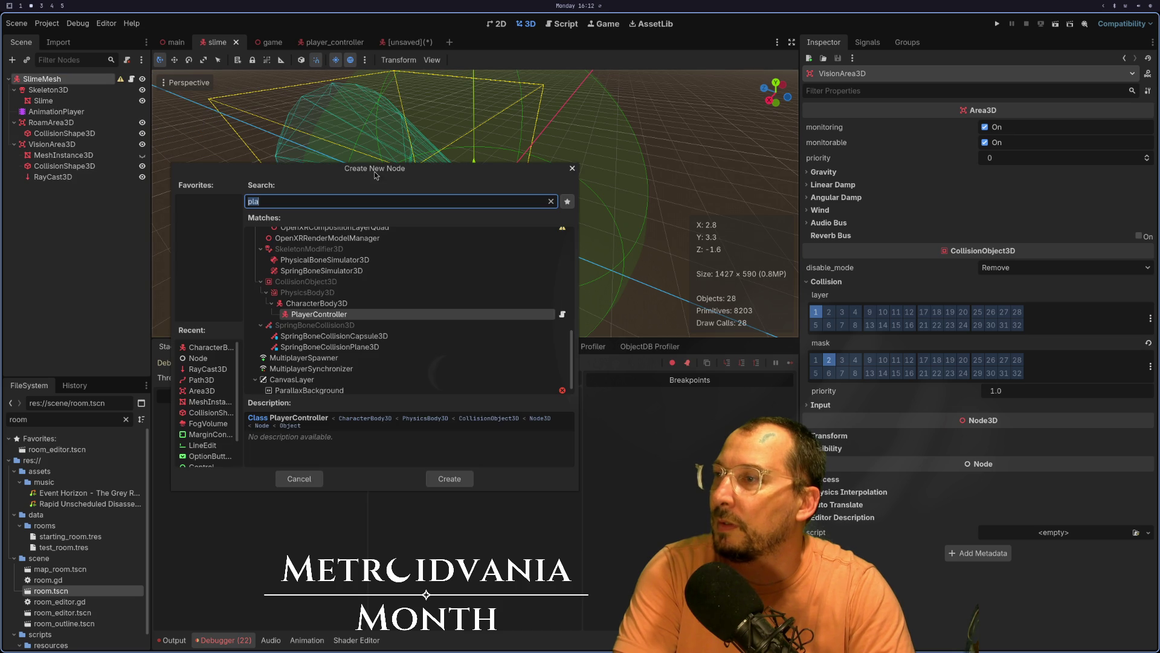
type("Timer")
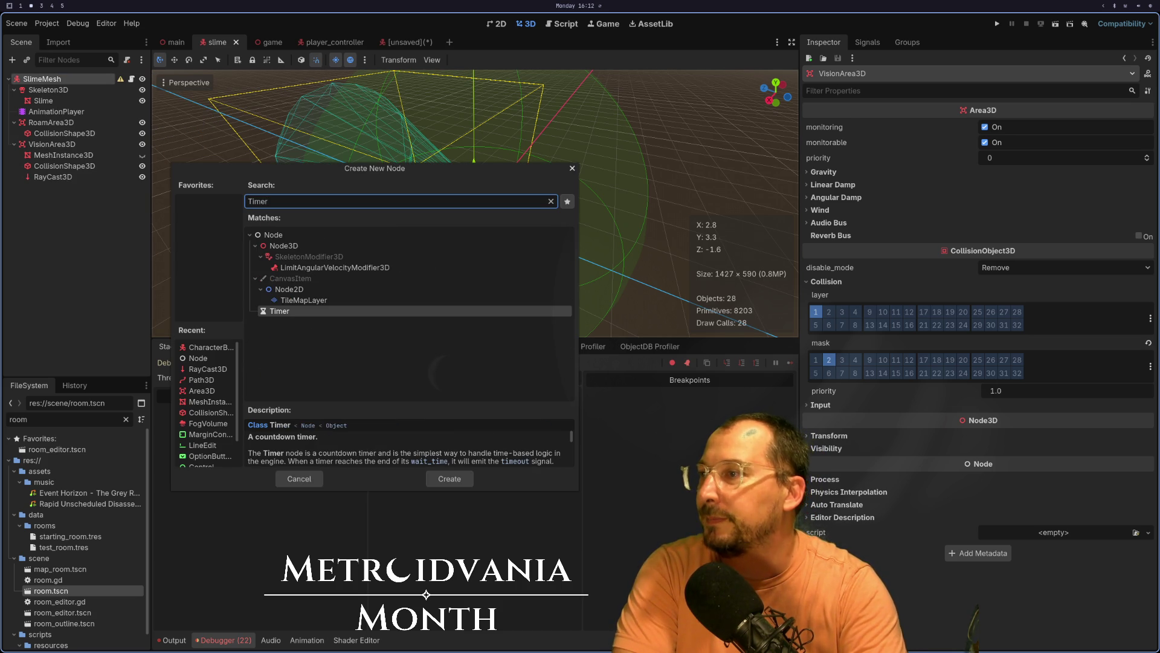
key("Return")
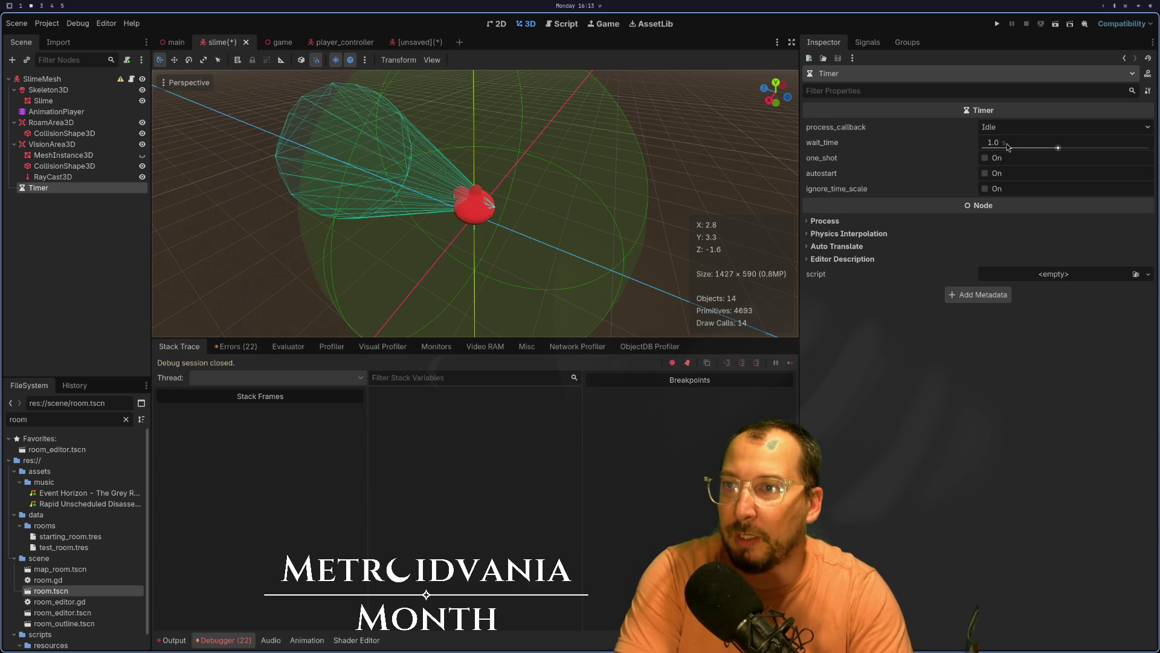
- Rename the new Timer node to JumpDelayTimer
double_click(71, 190)
key("Home")
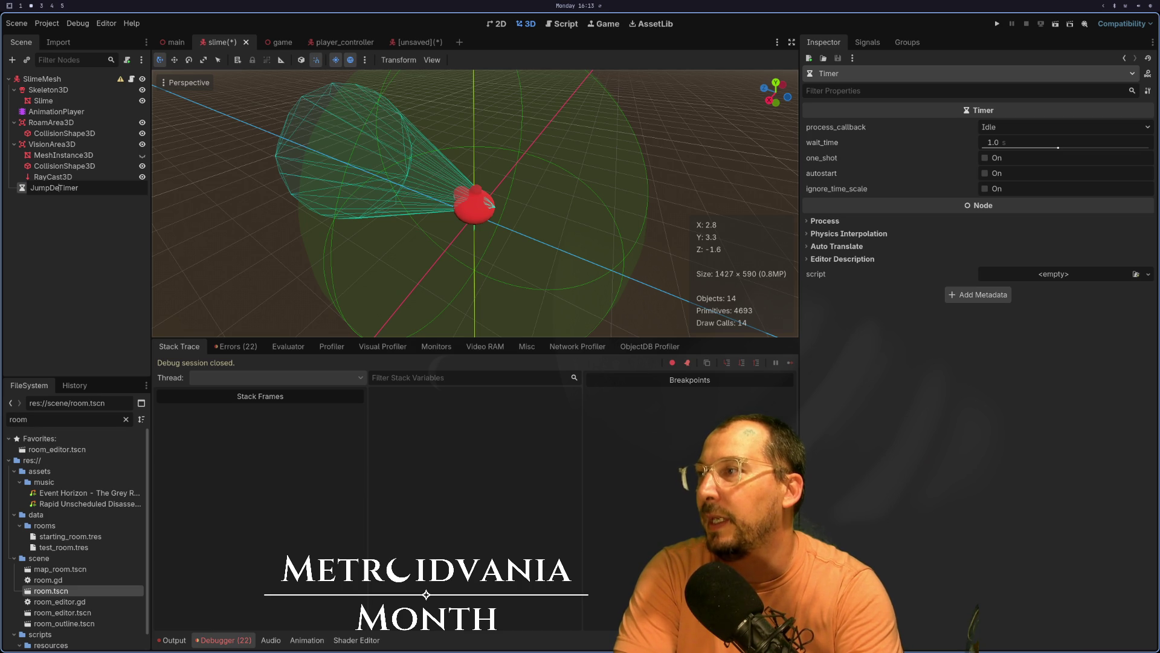
key("Return")
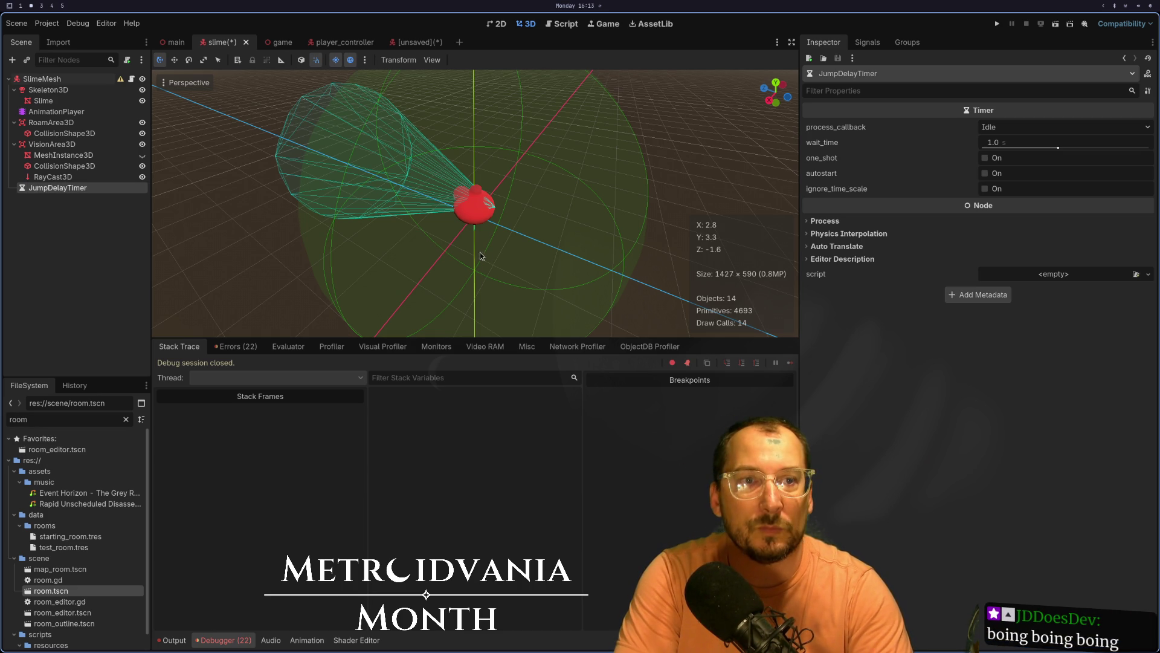
key("super+1")
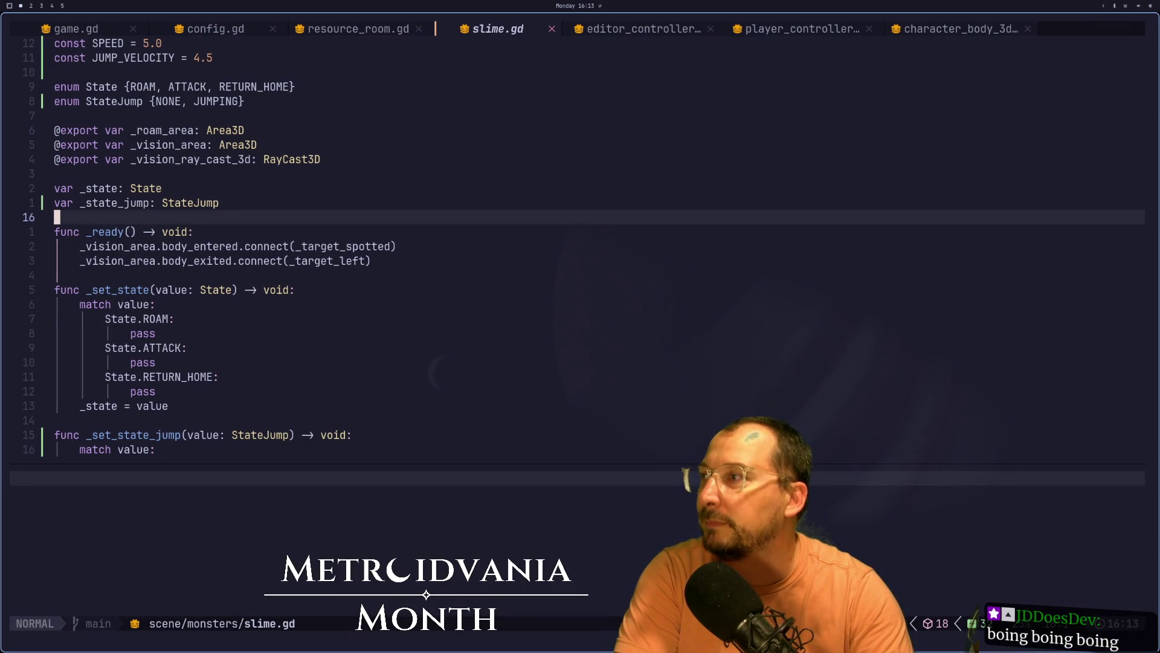
key("g")
key("g")
key("j")
type("6j3jjo@export var")
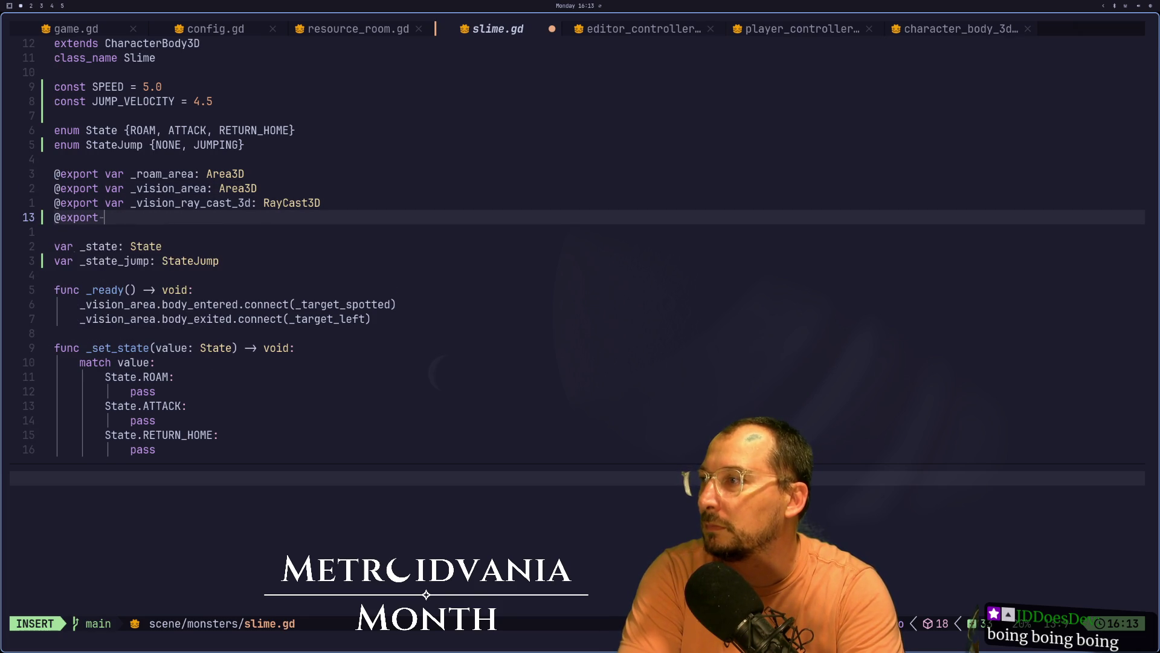
type("jump_delay")
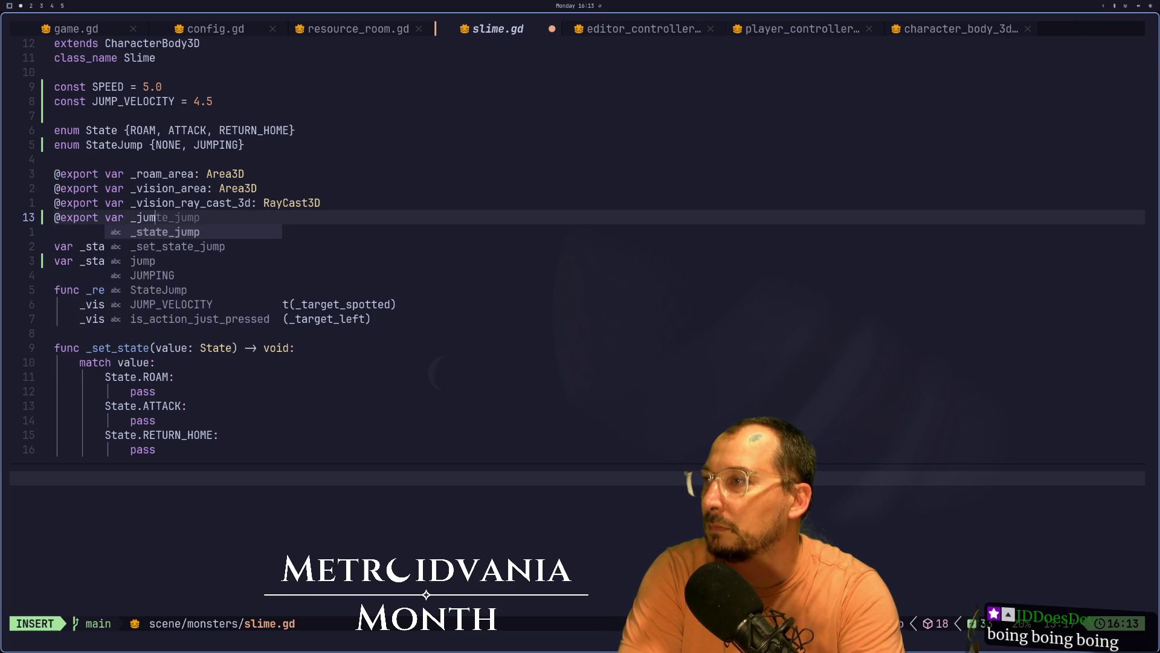
type("_timer: ")
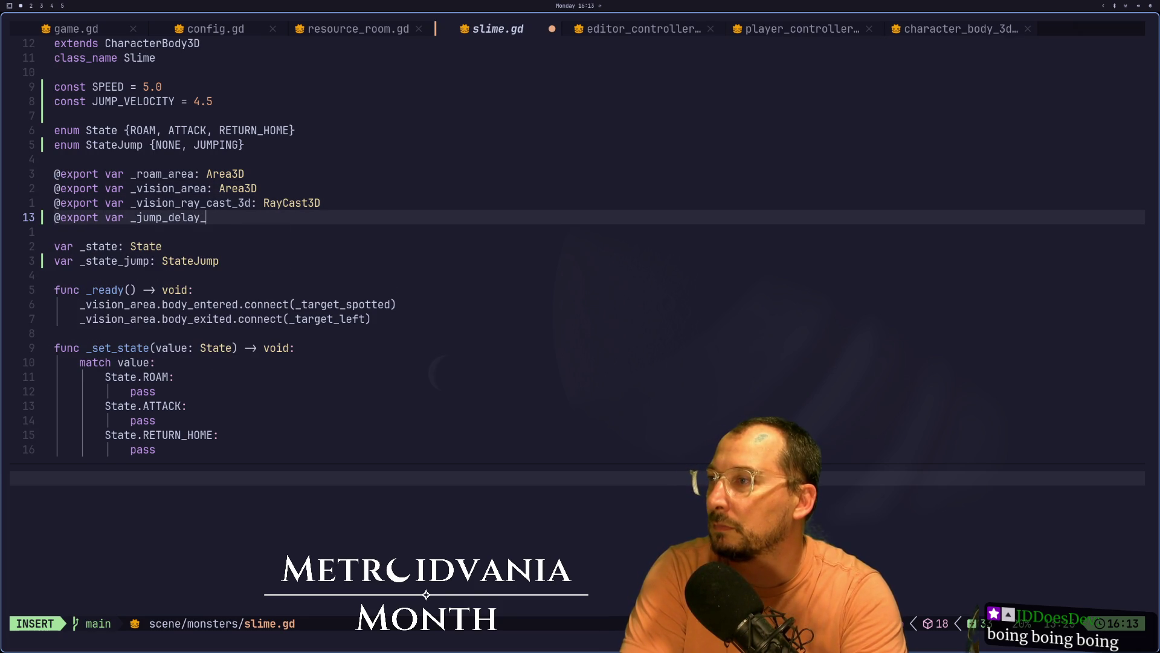
type("Timer")
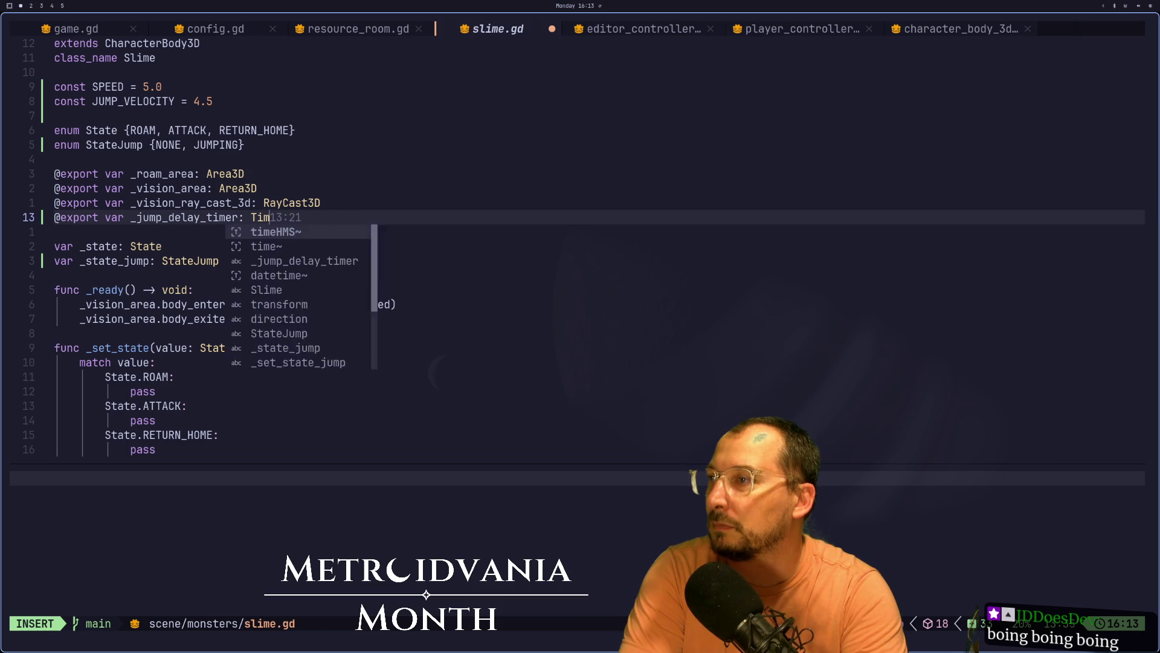
key("Escape")
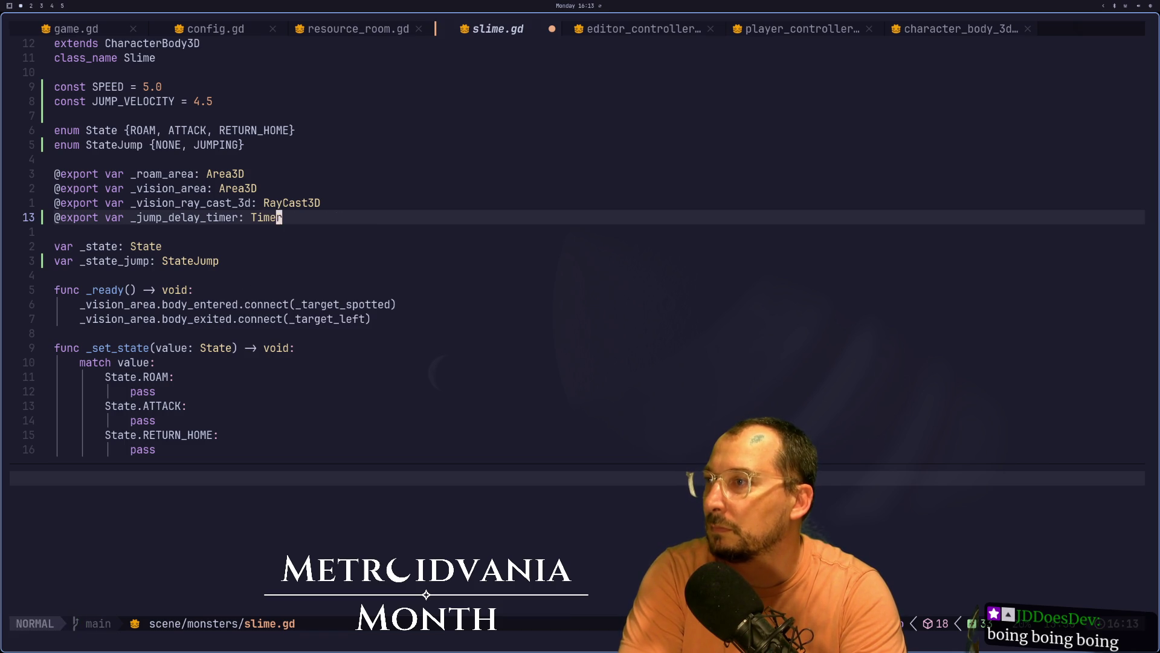
key("super+2")
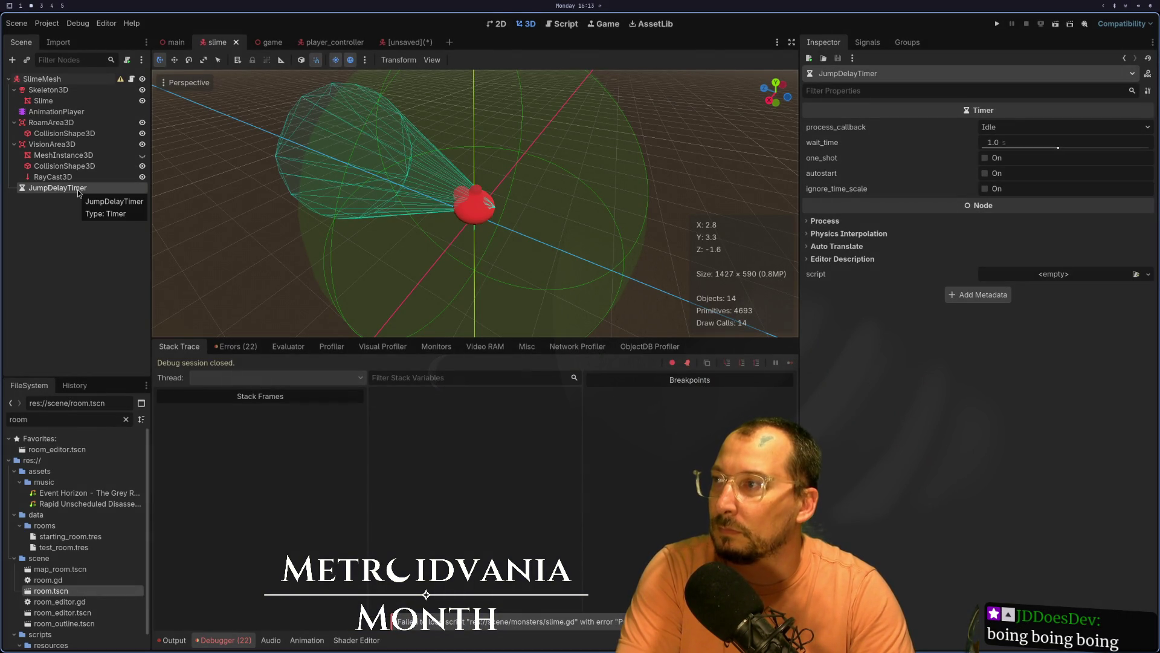
- Select SlimeMesh in the Scene dock and look over its exported node properties
key("super+1")
key("super+2")
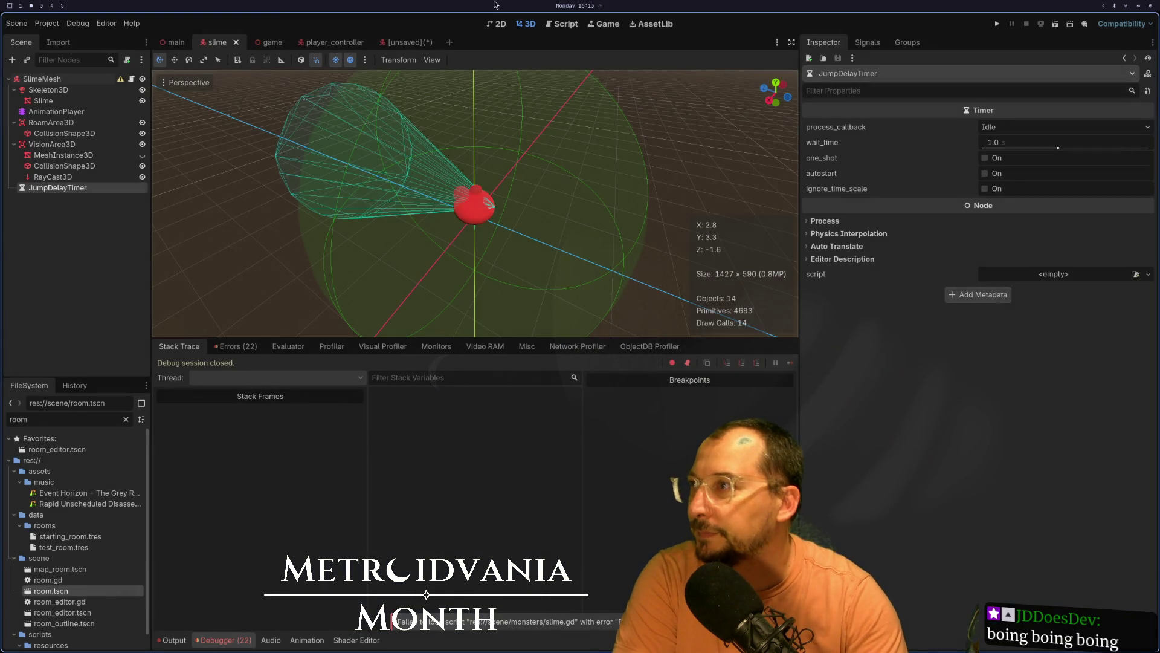
left_click(42, 78)
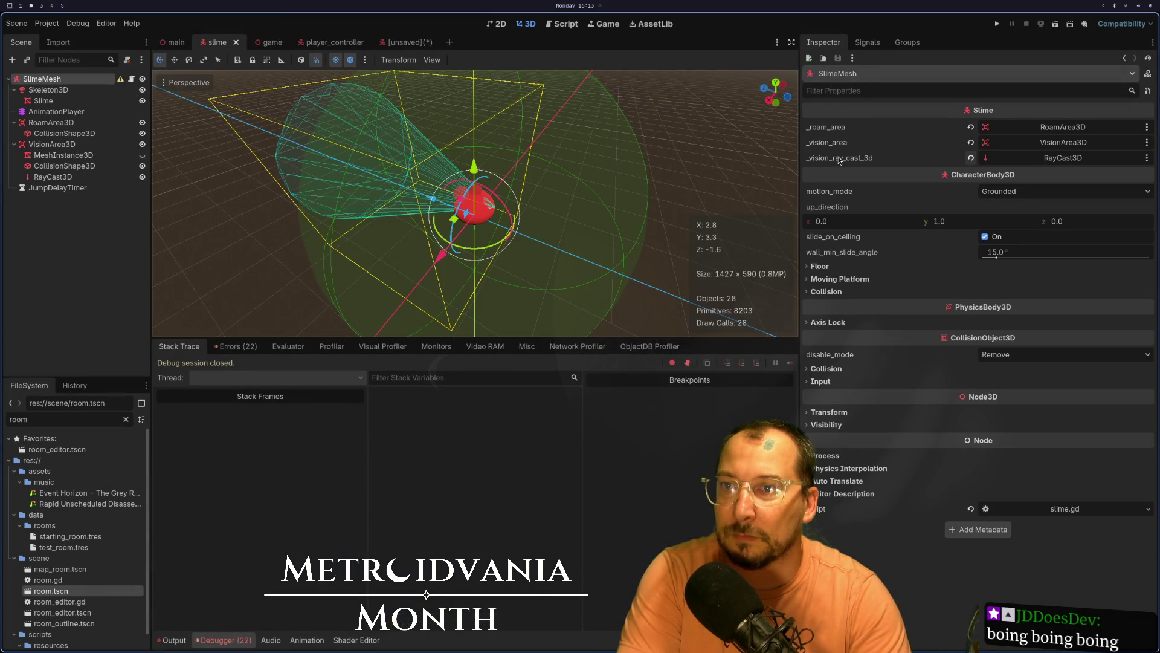
left_click(51, 123)
left_click(60, 80)
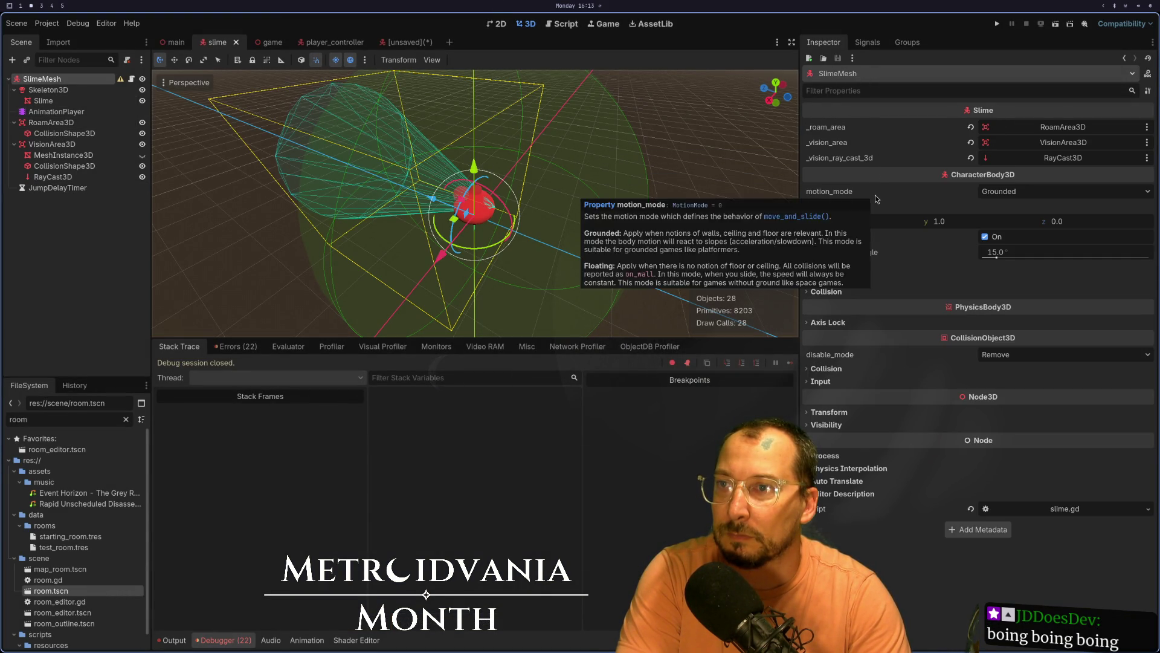
- Read the Output log showing slime.gd's parse error about undeclared input_dir
key("super+1")
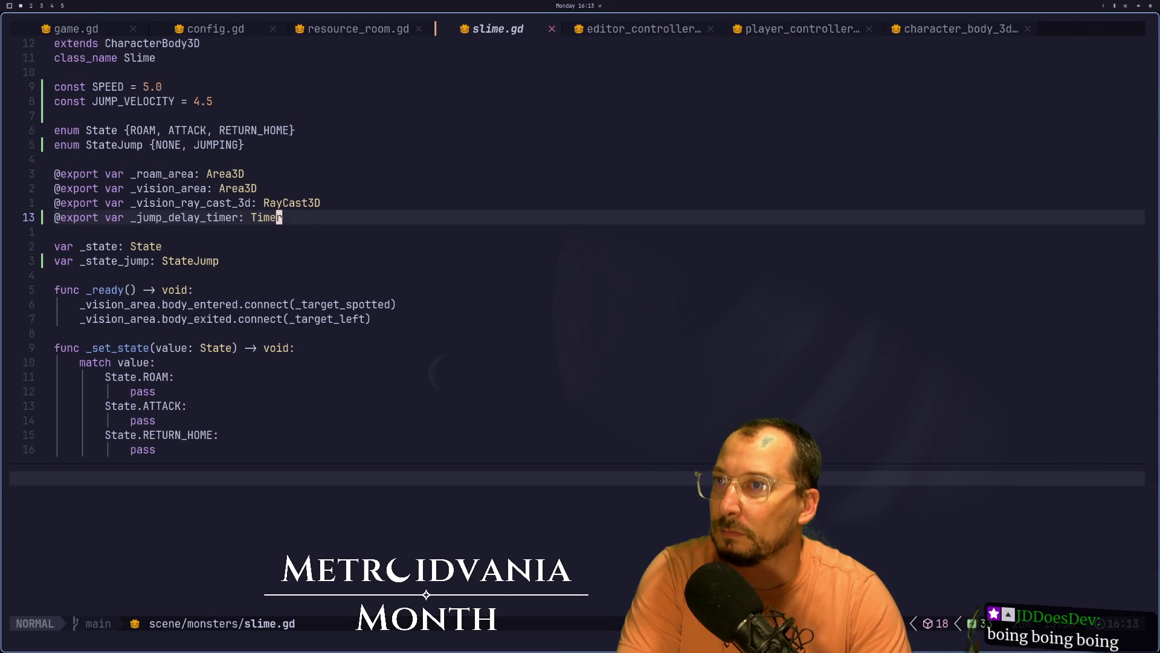
key("super+2")
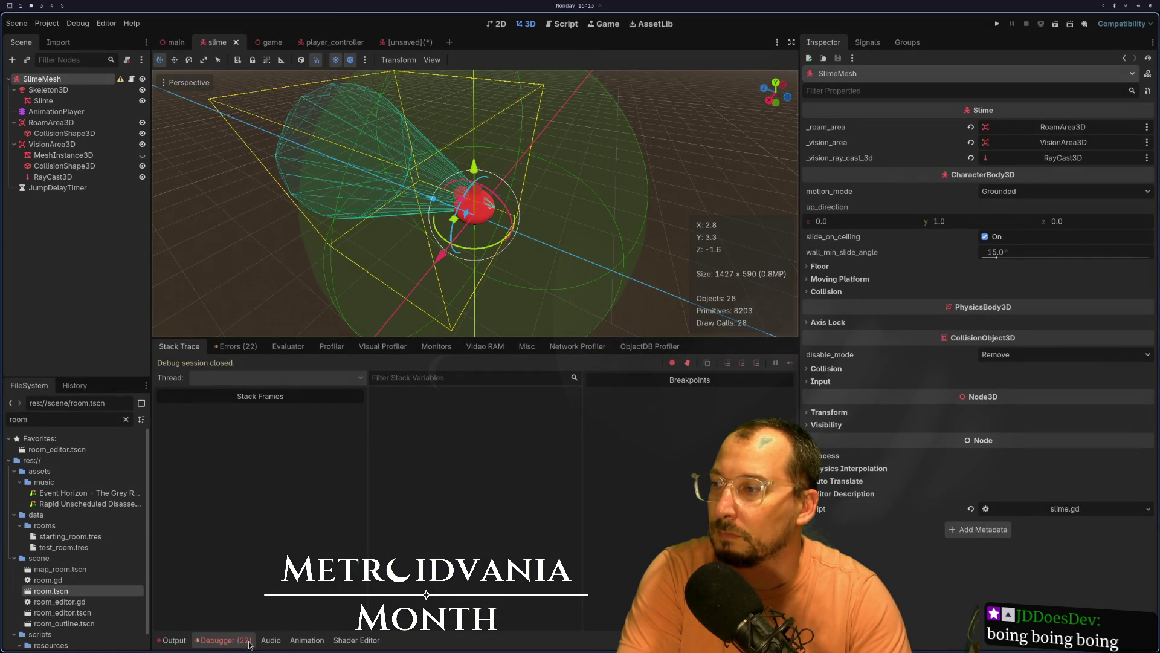
left_click(170, 639)
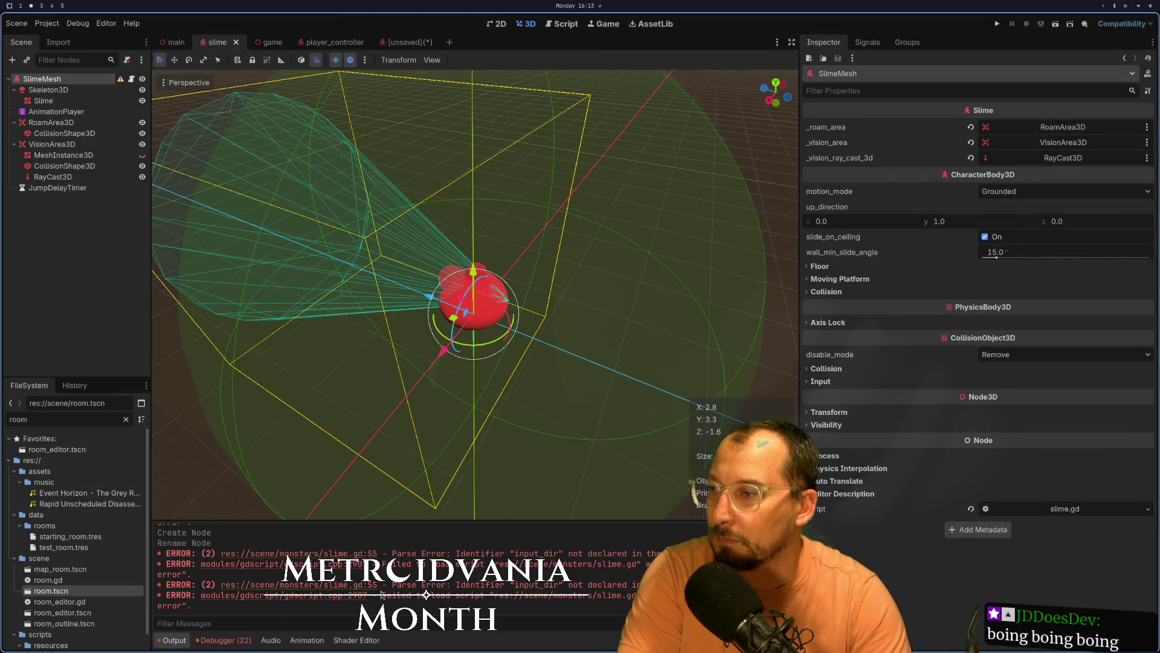
key("super+1")
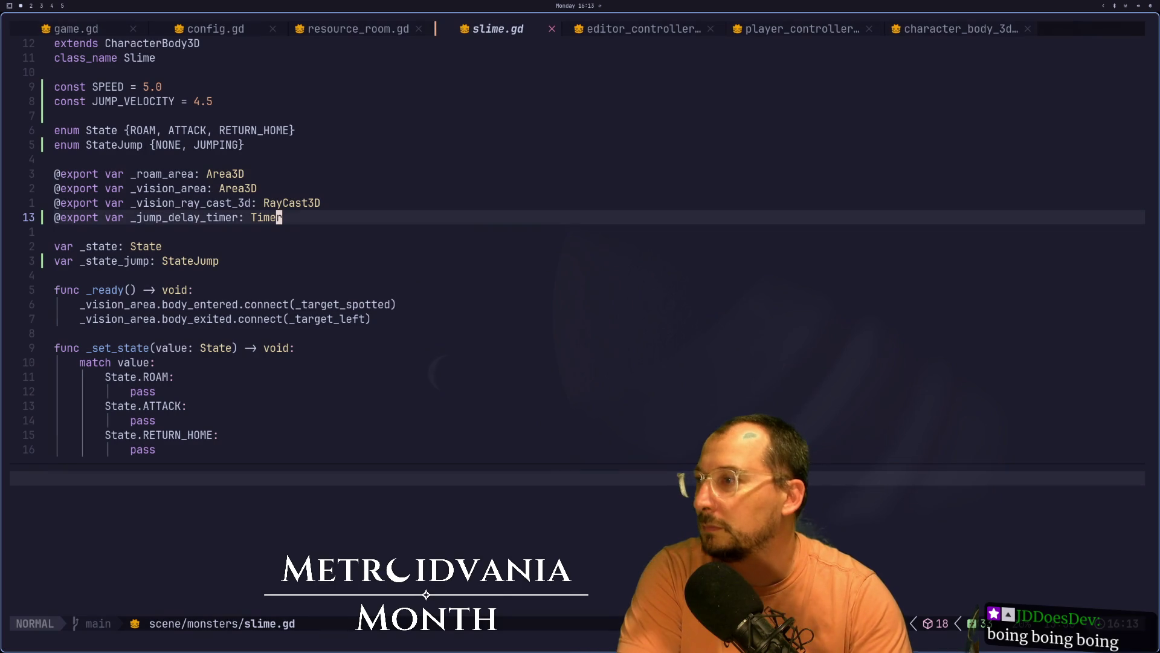
- Remove the input check so the jump if tests only is_on_floor(), and save
key("j")
key("ctrl+d")
key("ctrl+d")
key("ctrl+d")
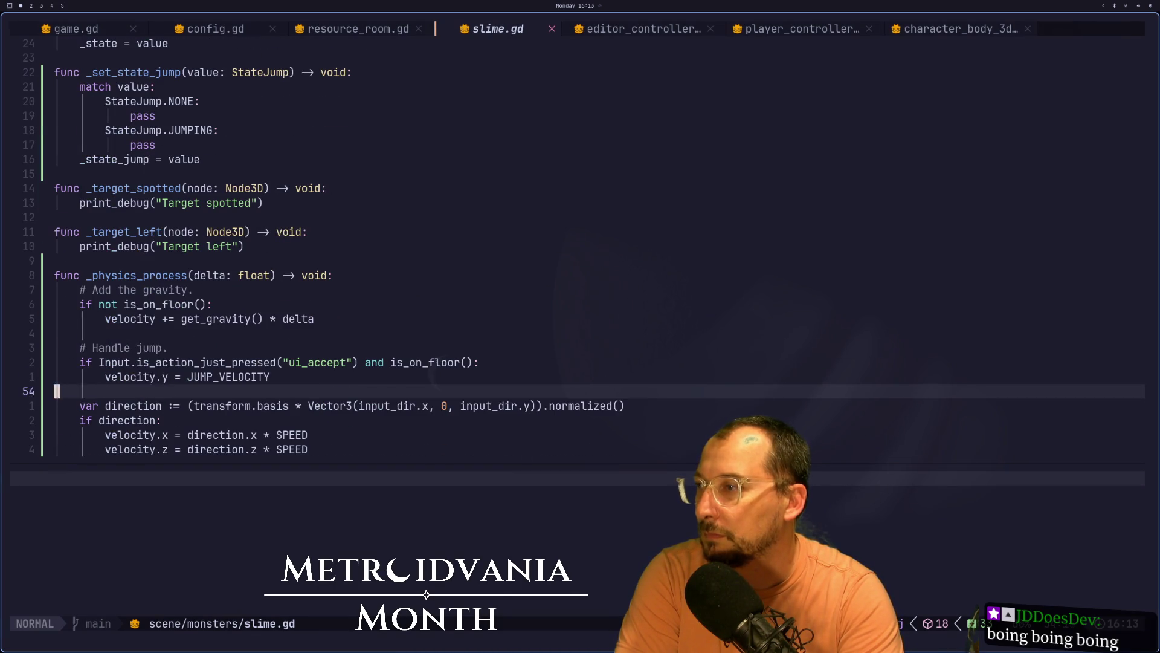
key("k")
key("k")
key("k")
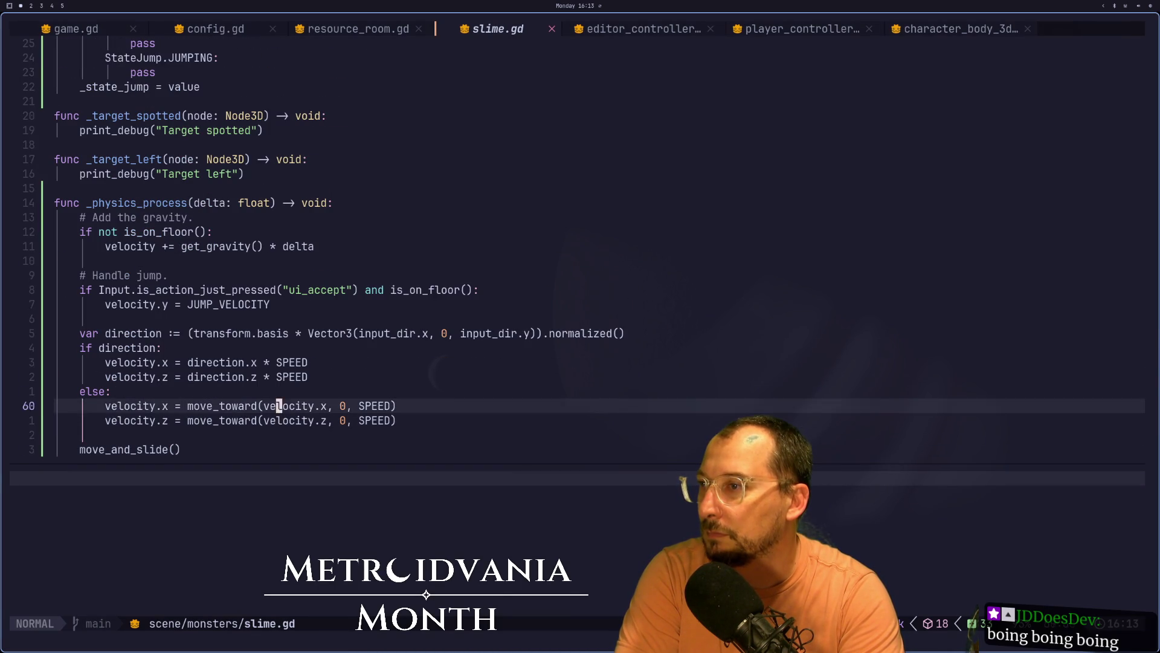
key("k")
key("k")
key("k")
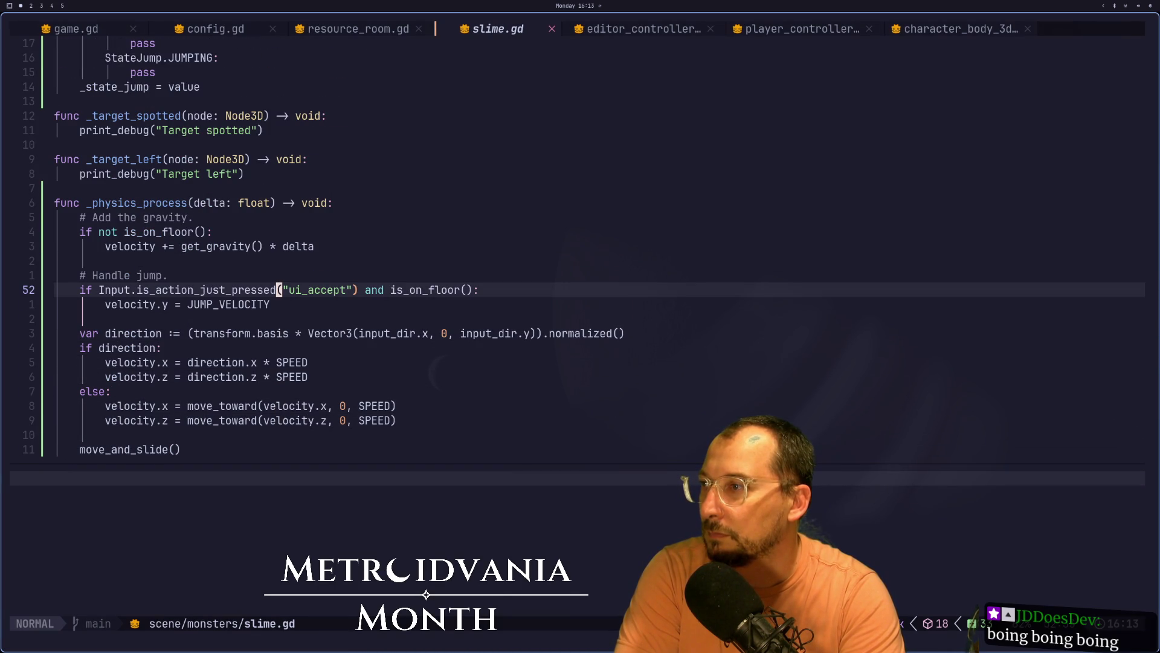
key("0")
key("k")
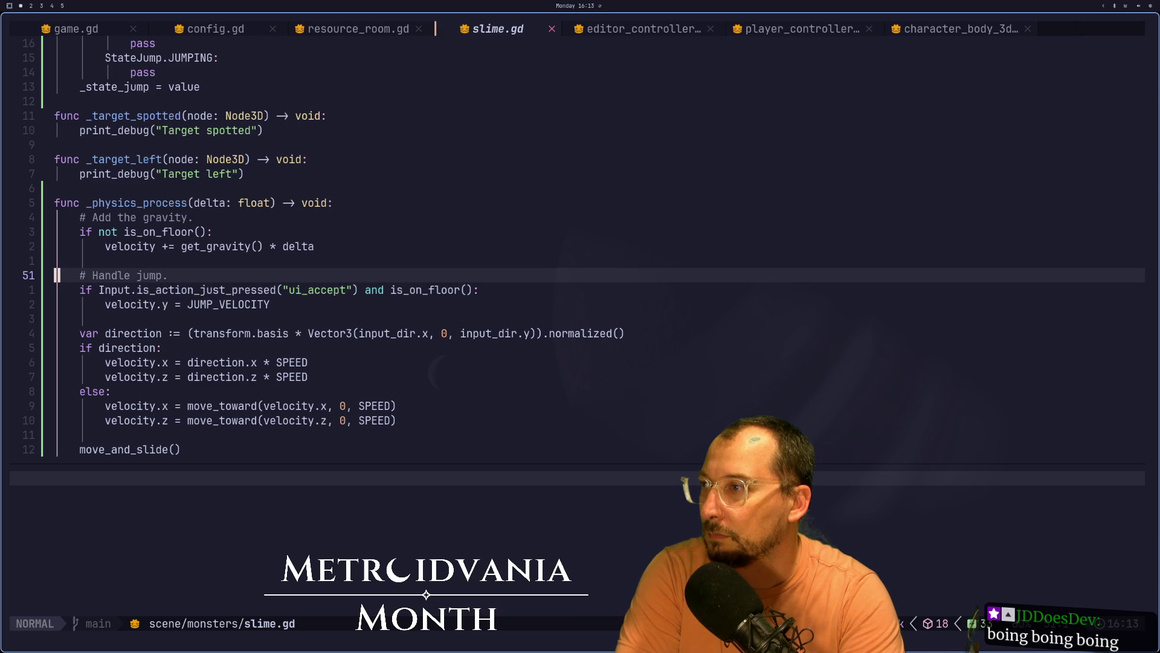
key("j")
key("w")
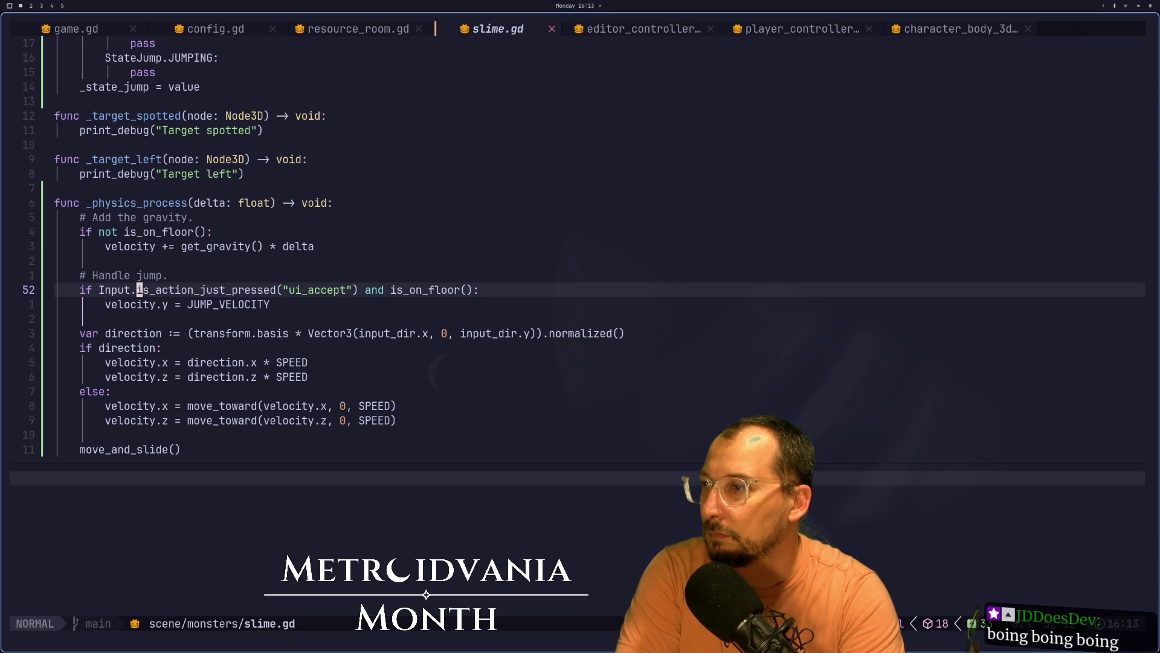
key("a")
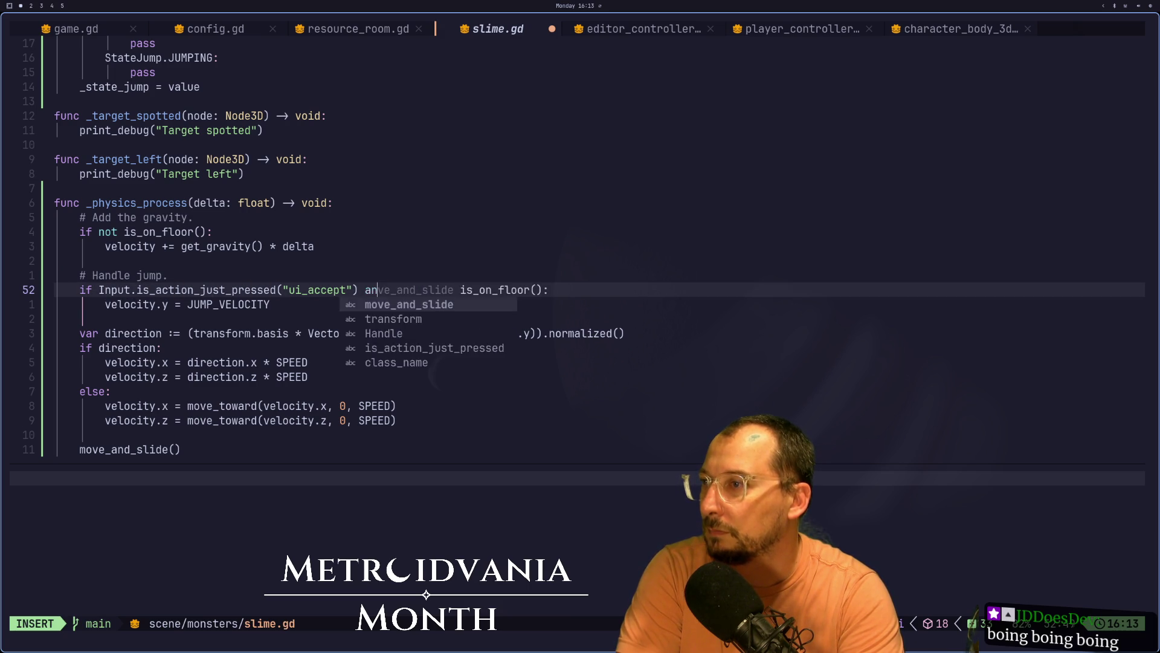
key("BackSpace")
key("BackSpace")
key("BackSpace")
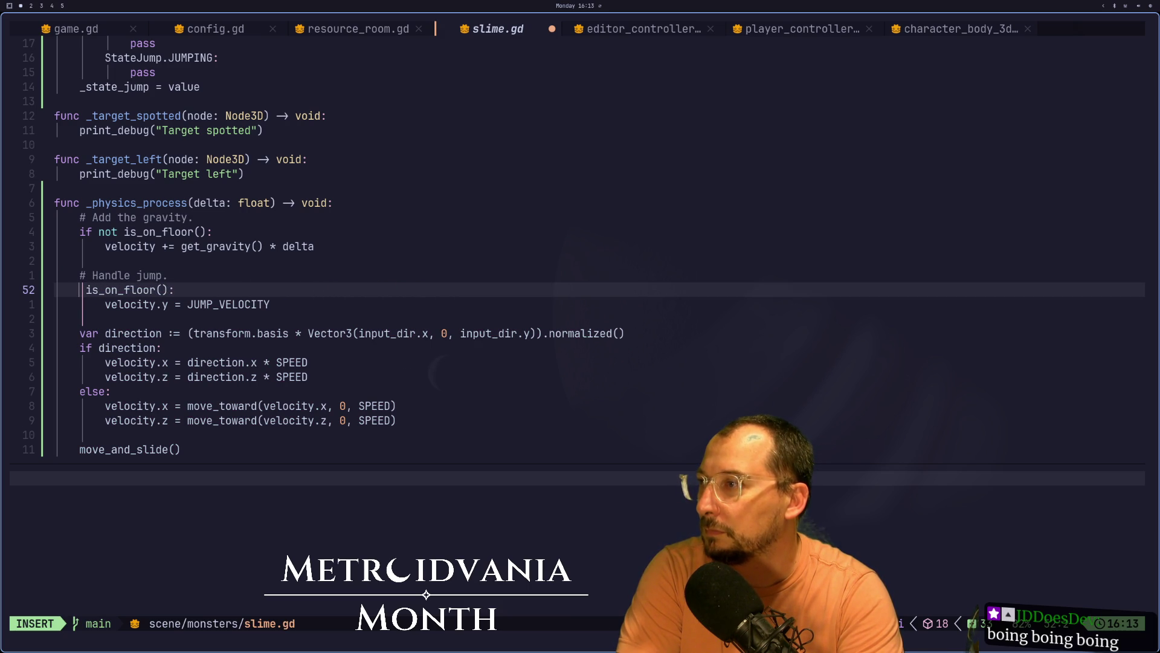
type("if")
key("Escape")
type(":w")
key("Return")
- Add _set_state_jump(StateJump.NONE) below the jump velocity assignment and save
left_click(95, 290)
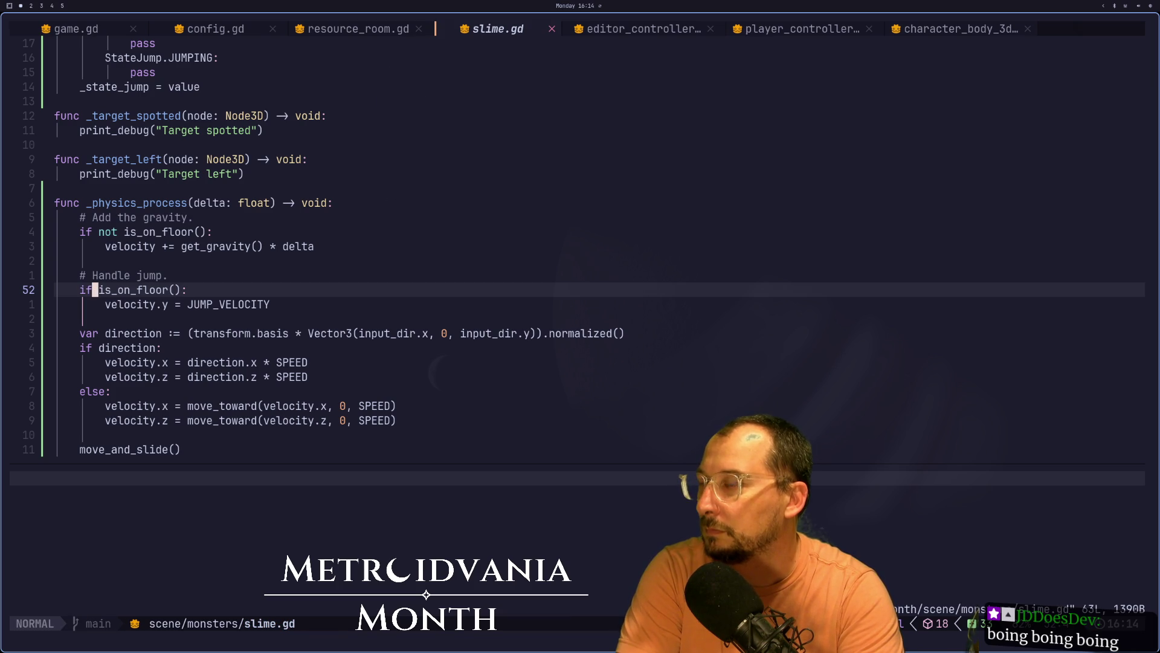
key("w")
key("w")
type("joset")
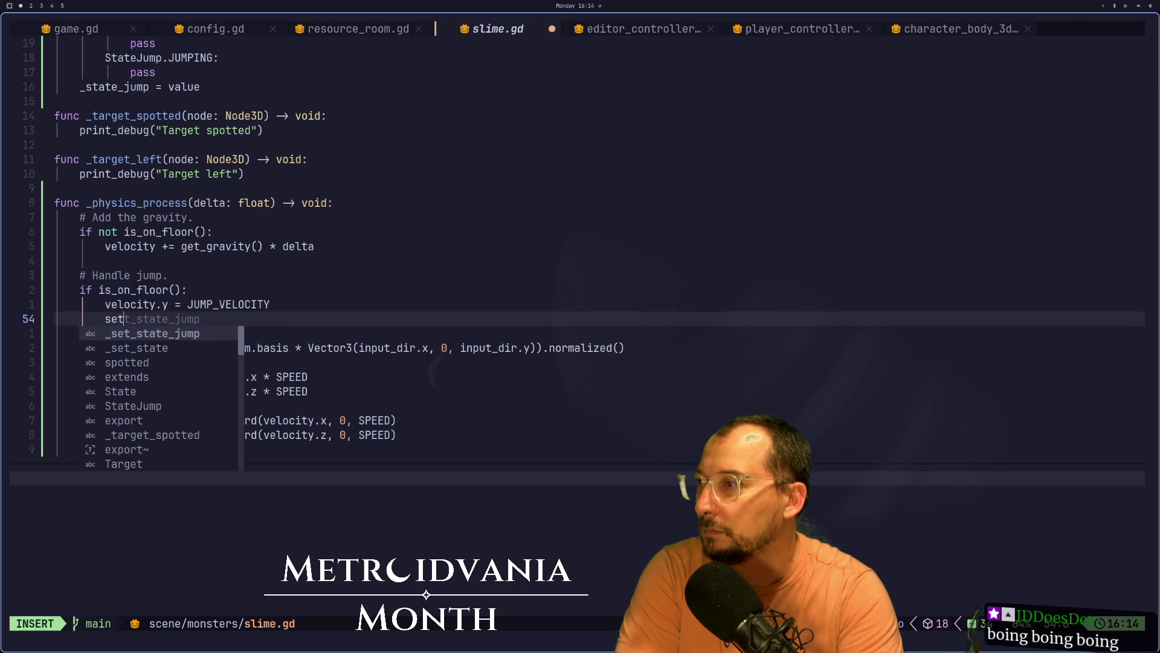
key("Return")
type("(")
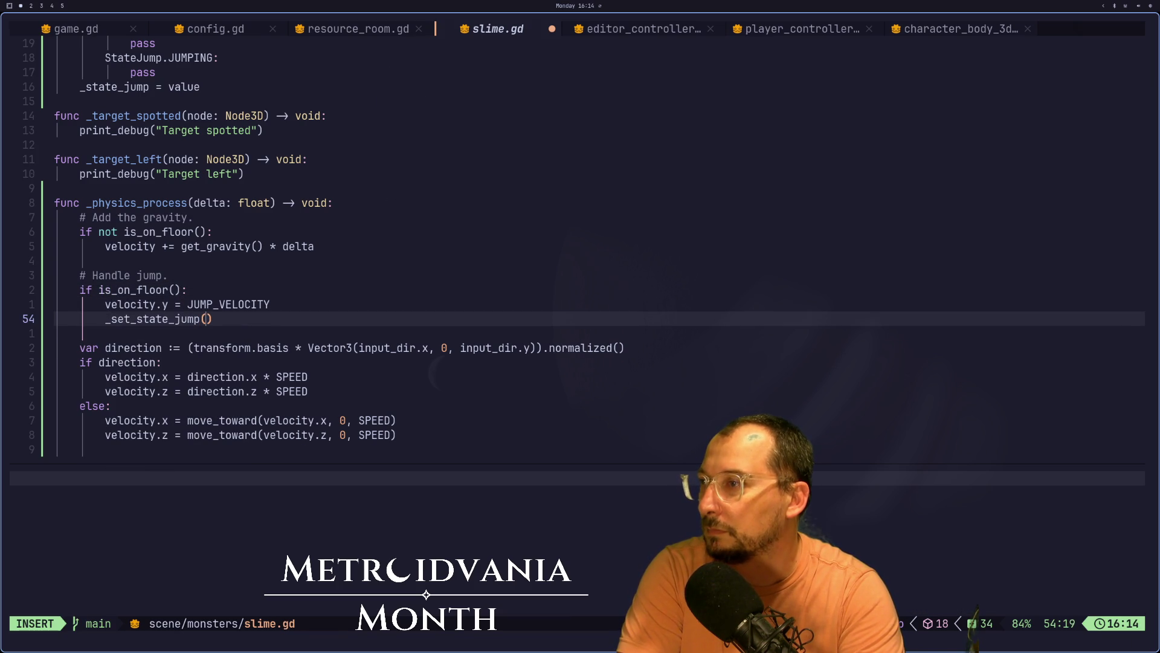
type("J")
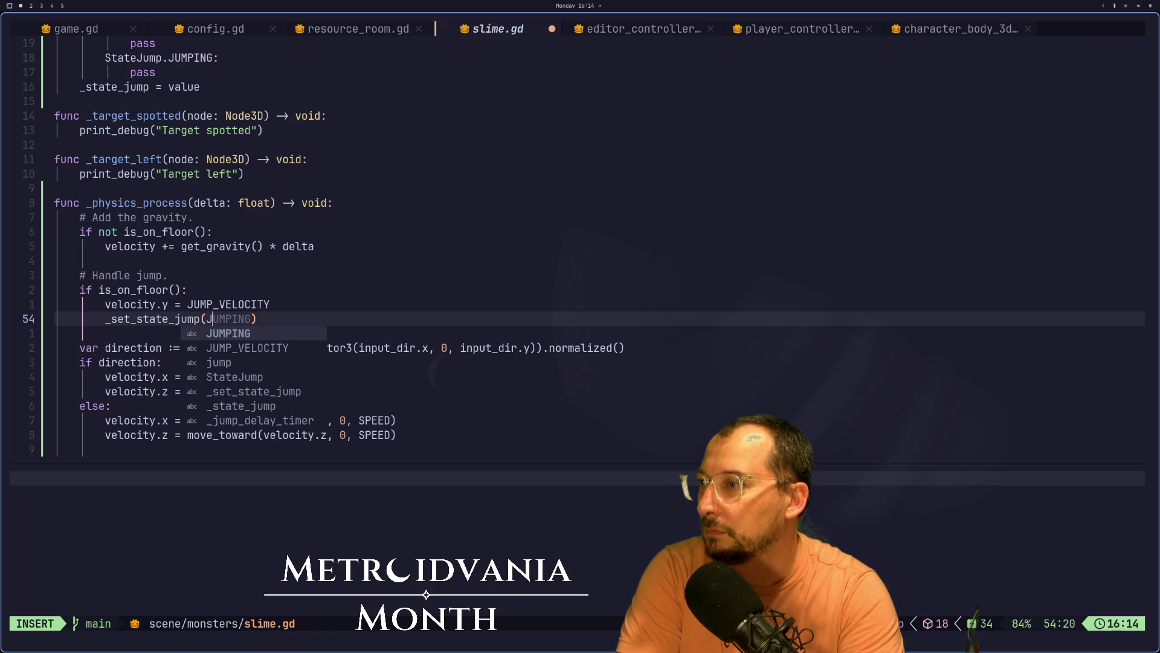
key("BackSpace")
type("State.")
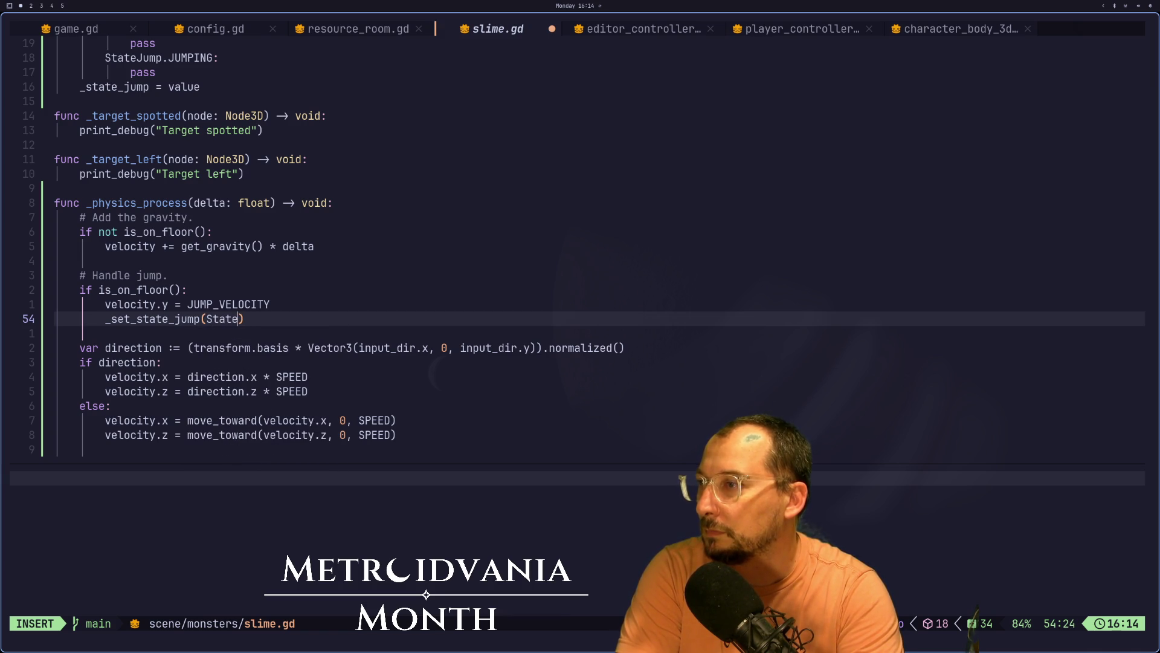
type("J")
key("BackSpace")
type("um")
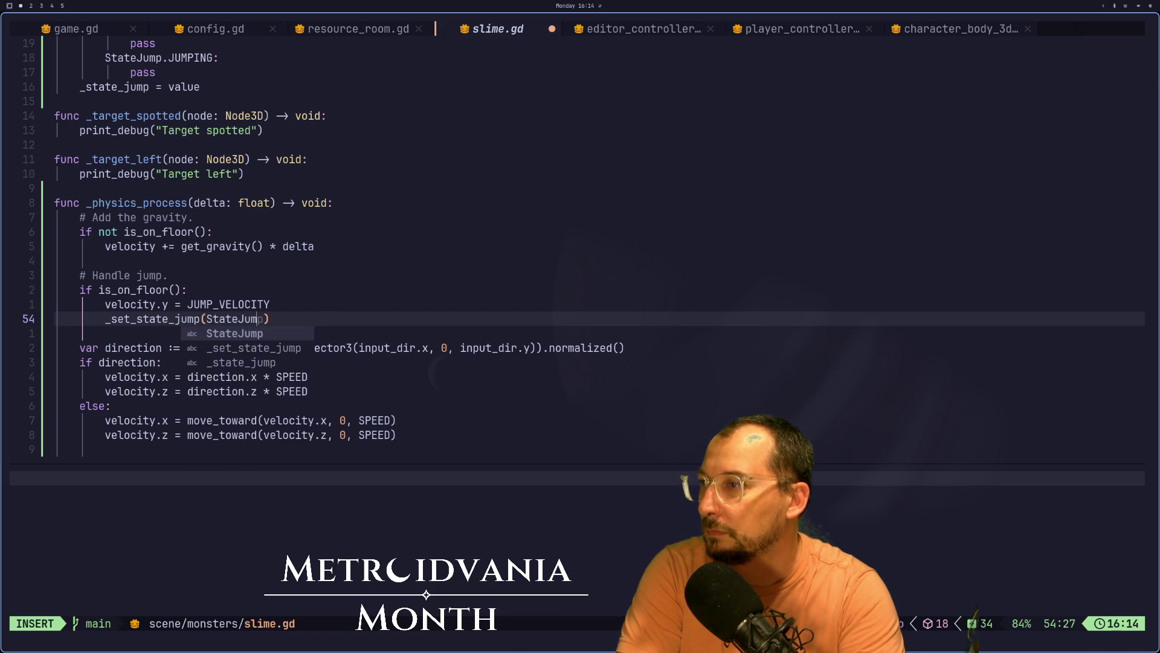
type("p.")
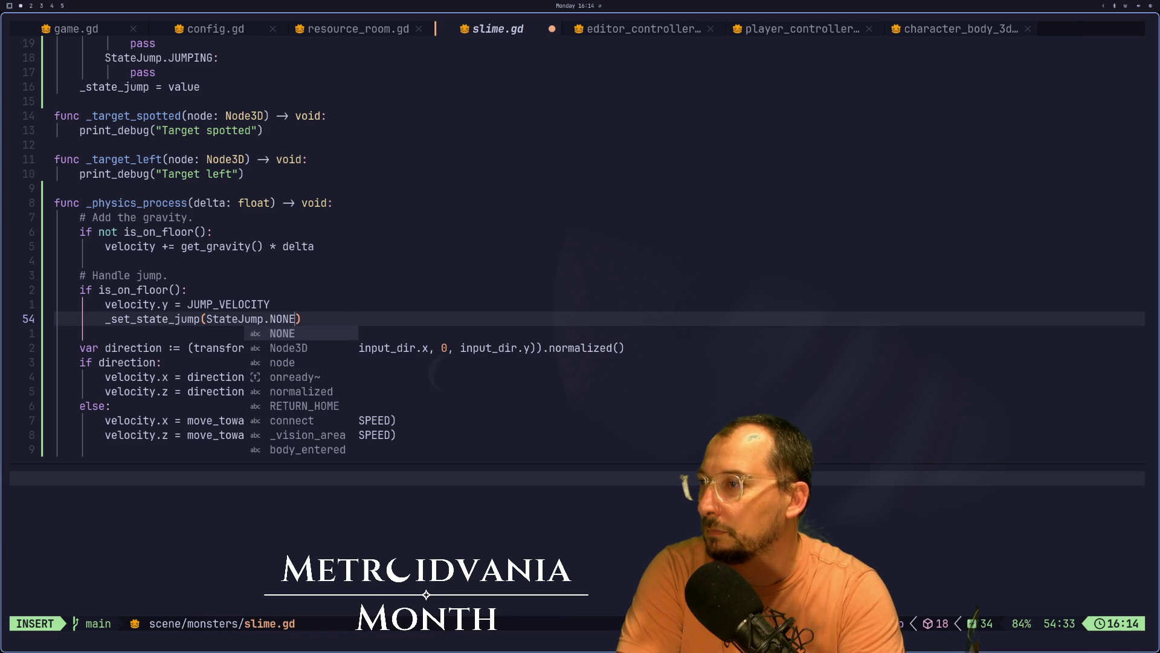
key("Escape")
type(":w")
key("Return")
- Start a 'const JUMP_DELAY_TIME: float =' line under JUMP_VELOCITY
key("k")
key("k")
key("k")
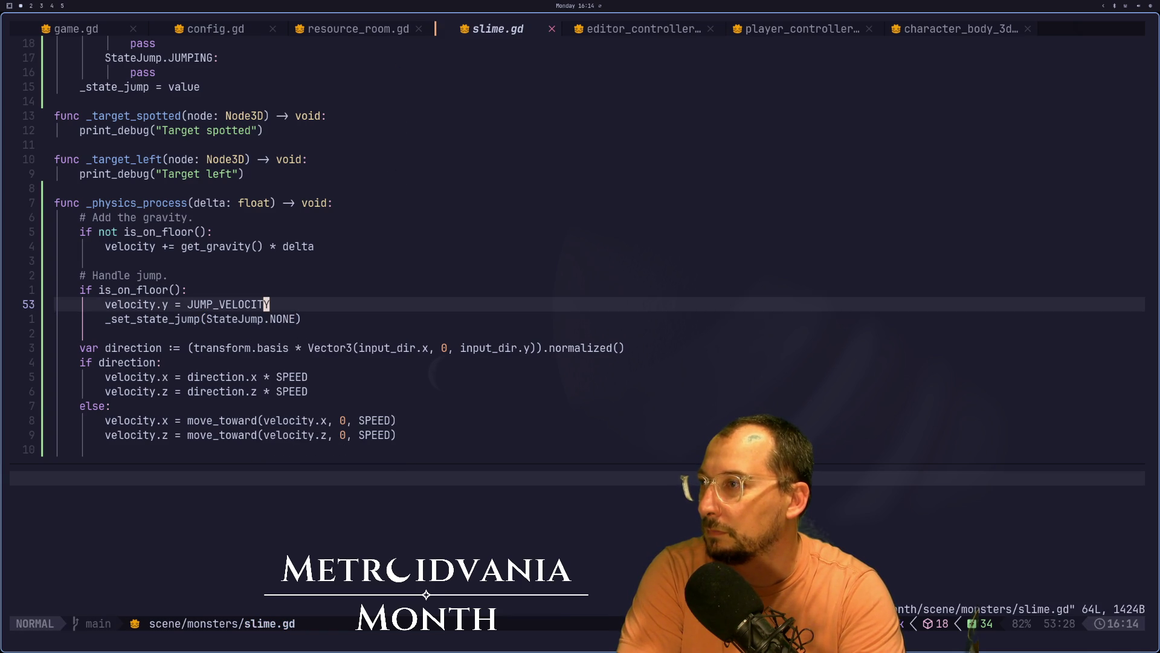
key("k")
key("k")
key("k")
key("k")
key("k")
key("k")
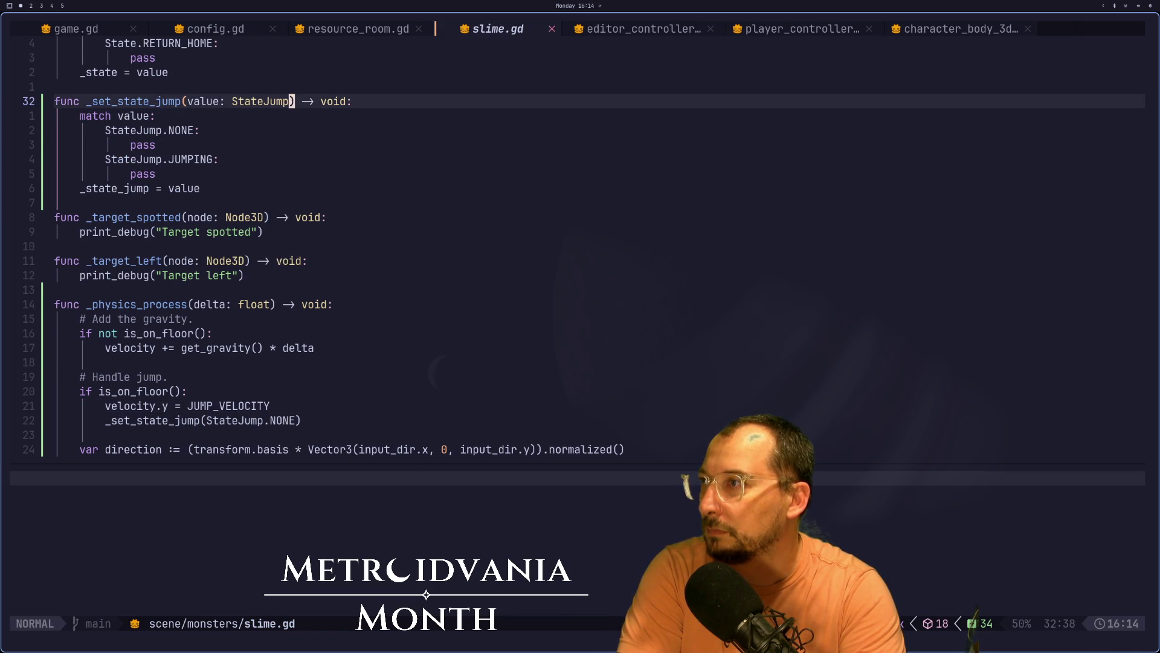
key("j")
key("j")
type("oconst JUMP_DELAY_")
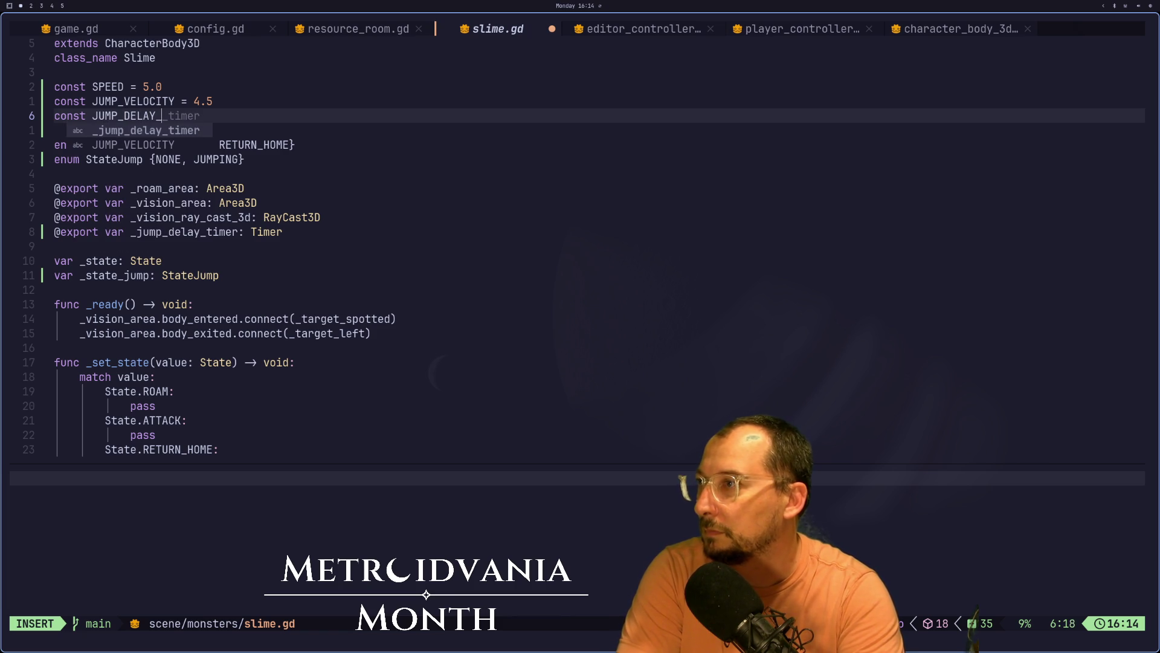
type("TIME: F")
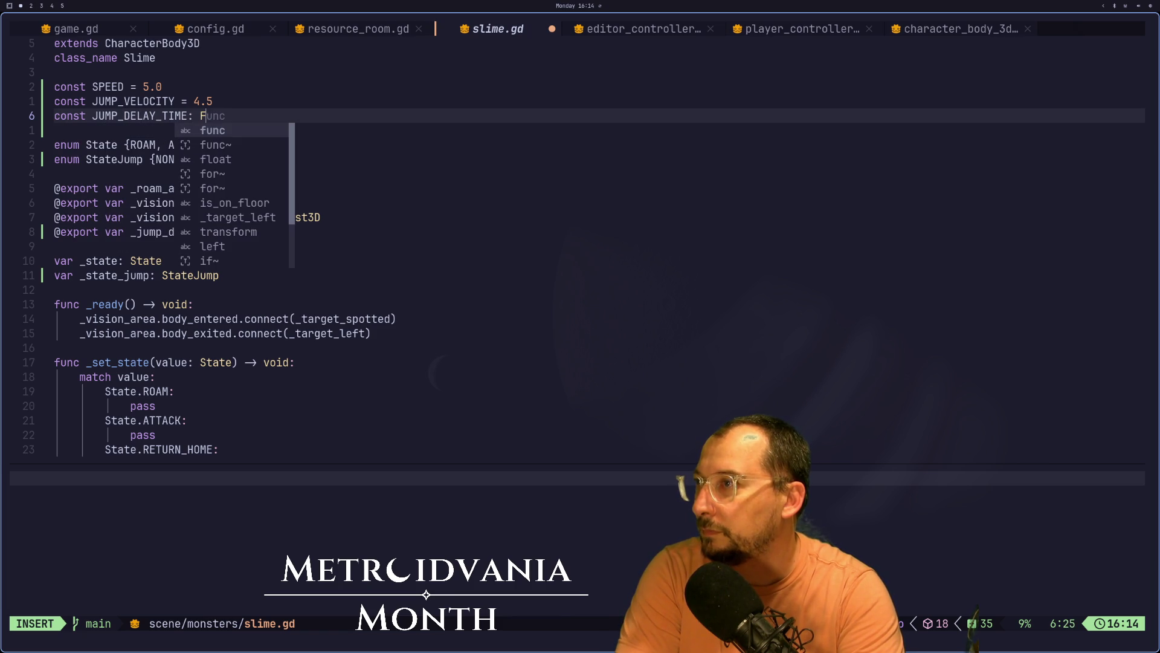
type("l")
key("Tab")
type("=")
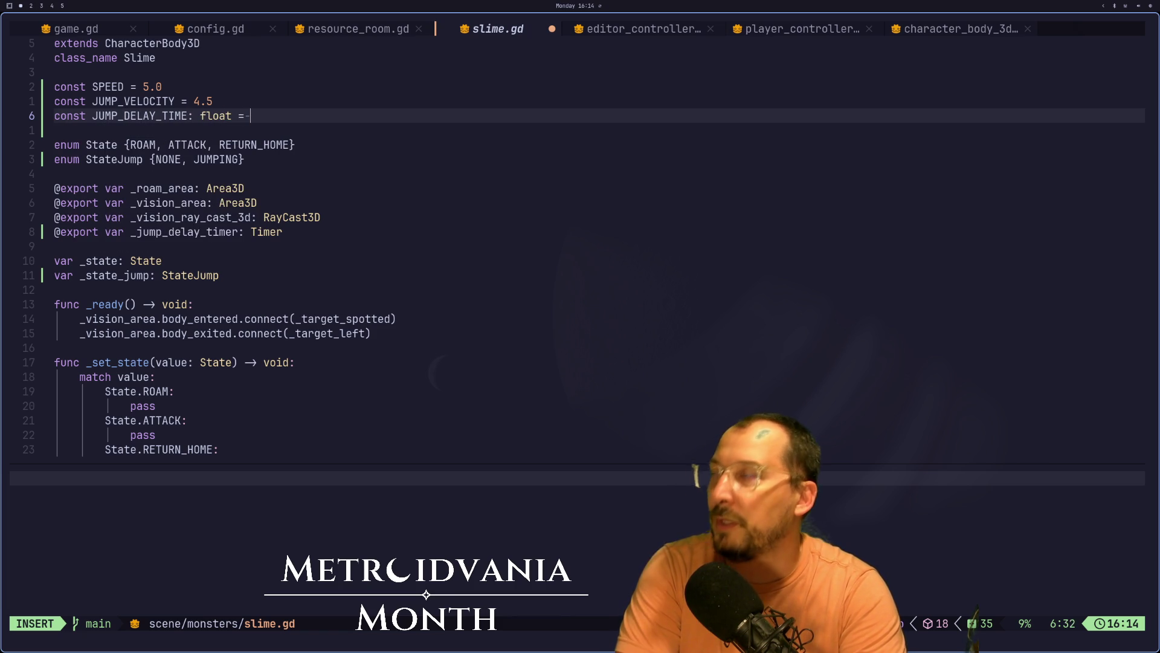
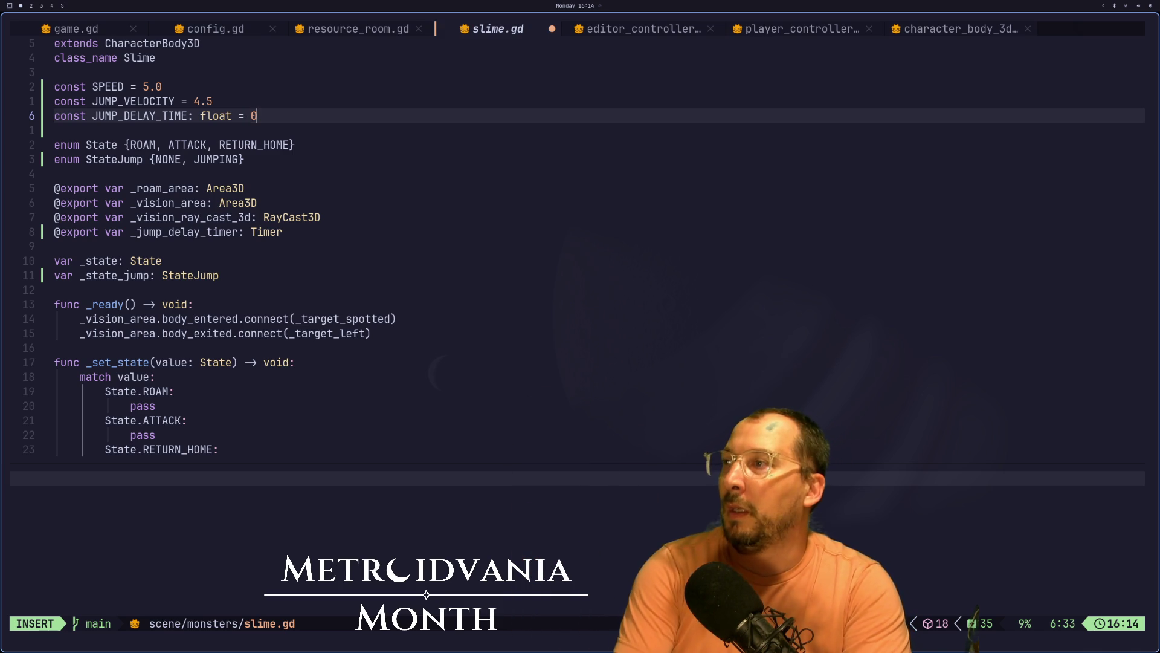
- Save slime.gd with JUMP_DELAY_TIME now set to 0.5
key("Escape")
type(":w")
key("Return")
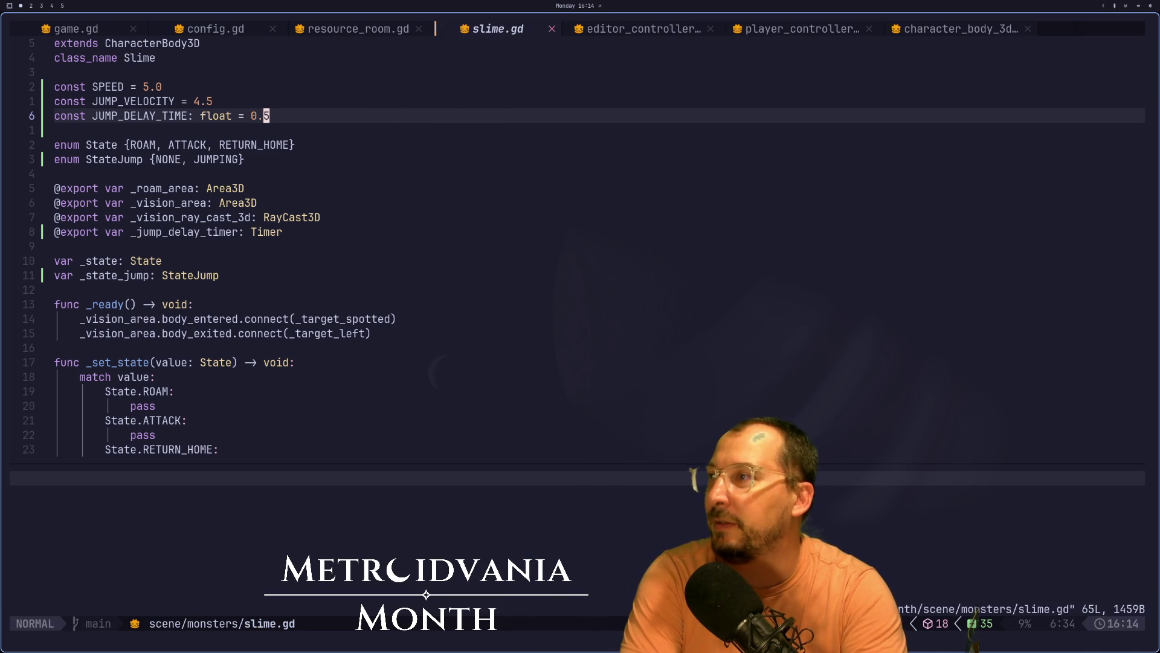
- Start a new _jump_delay_timer line in the _ready function, using completion for the name
key("6")
key("j")
key("j")
key("j")
key("j")
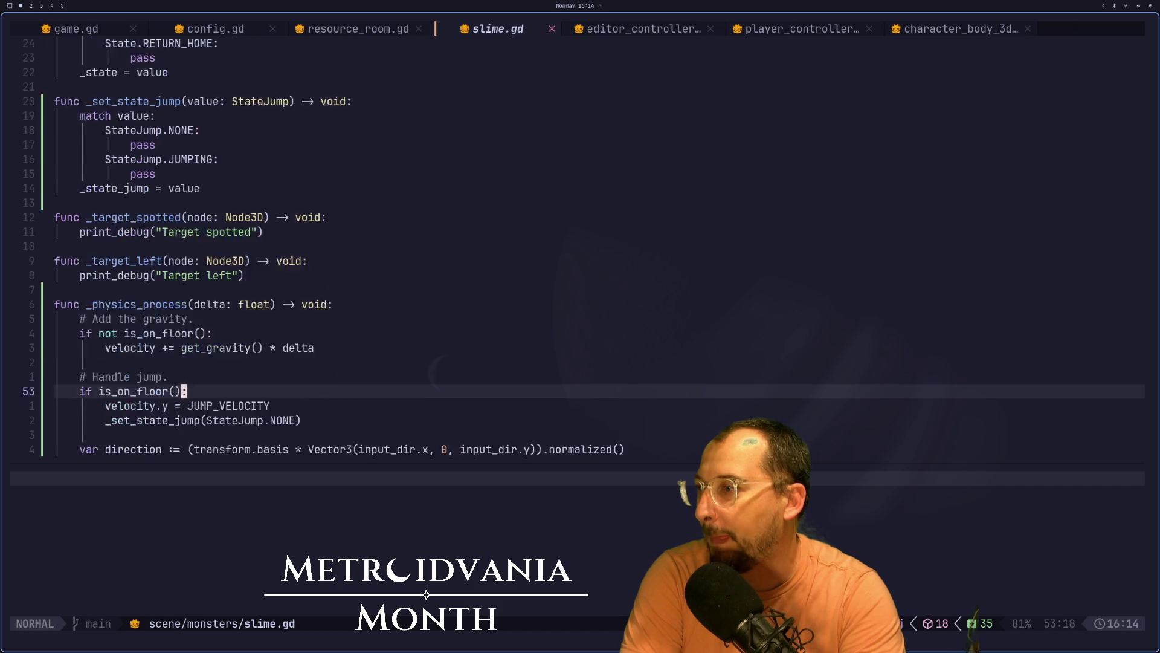
key("k")
key("k")
key("k")
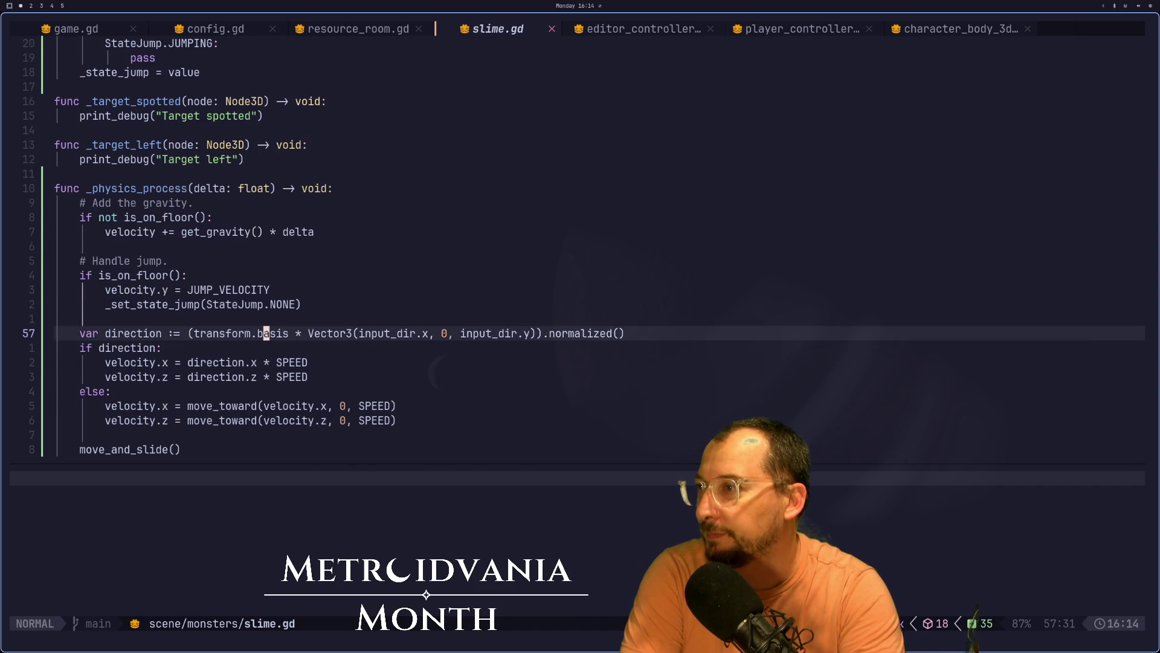
key("k")
key("k")
key("k")
key("j")
key("j")
key("j")
type("o_jump")
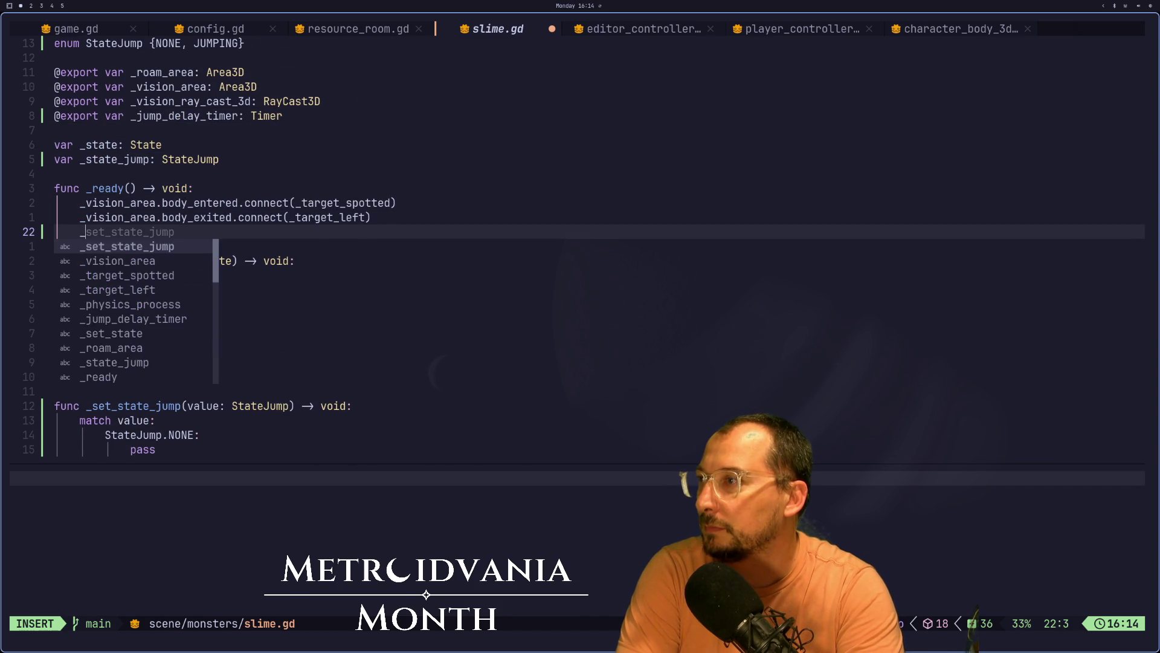
key("Tab")
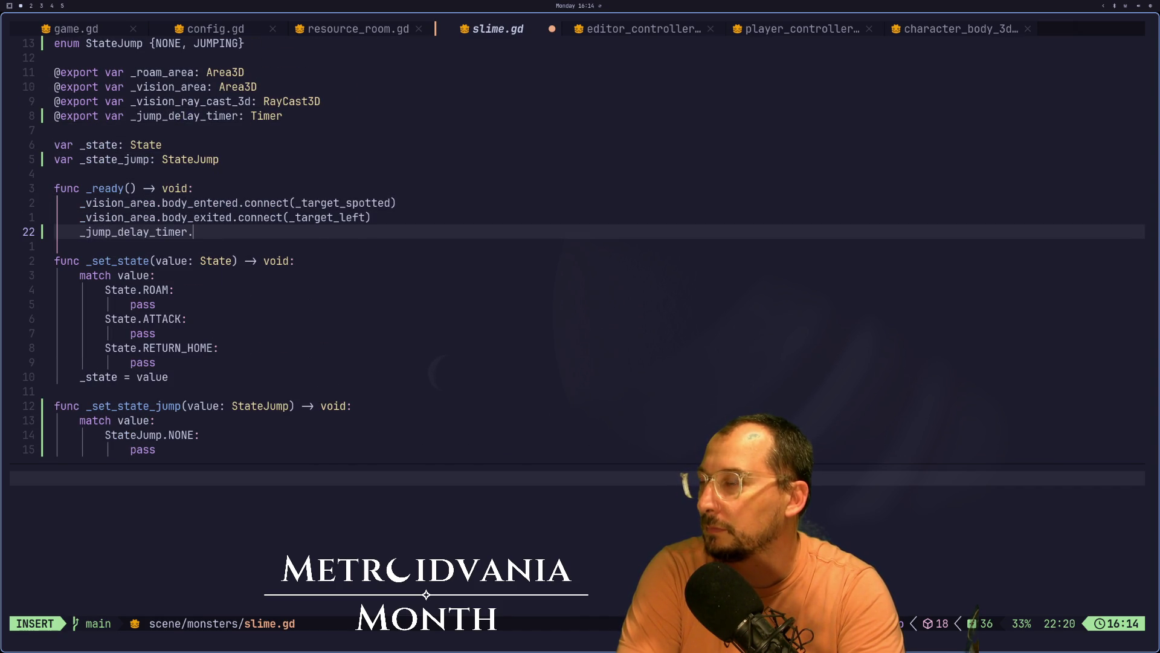
key("Escape")
- Save slime.gd with the new timer line in place
key("braceright")
key("braceright")
key("braceright")
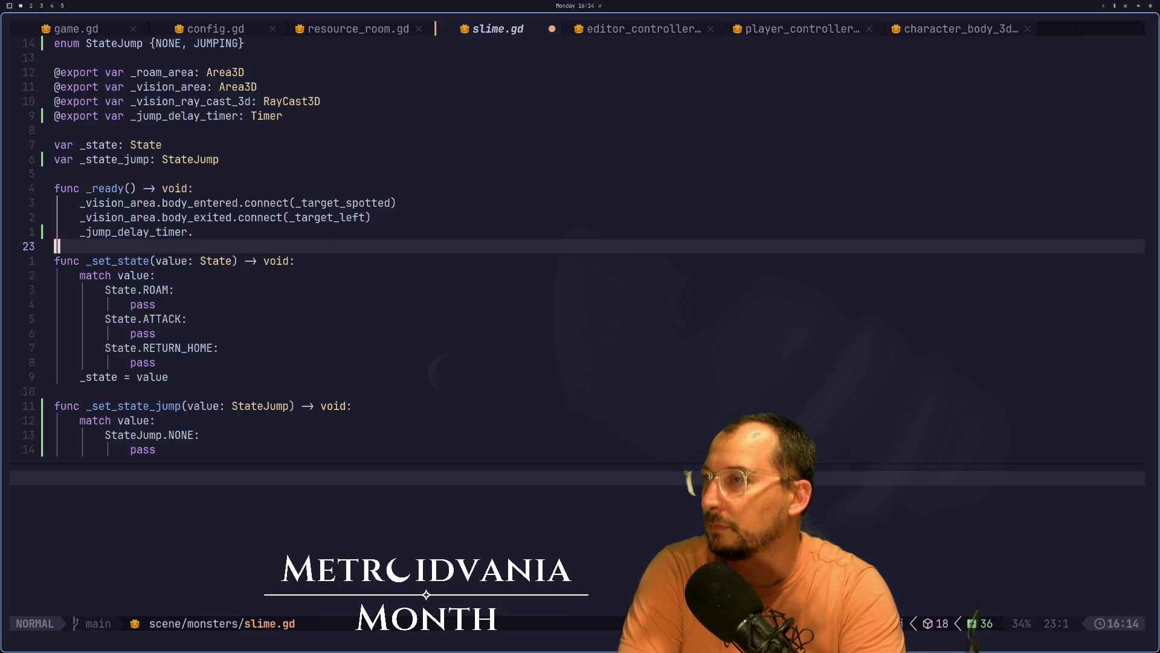
key("j")
key("dollar")
key("braceright")
key("braceright")
key("braceright")
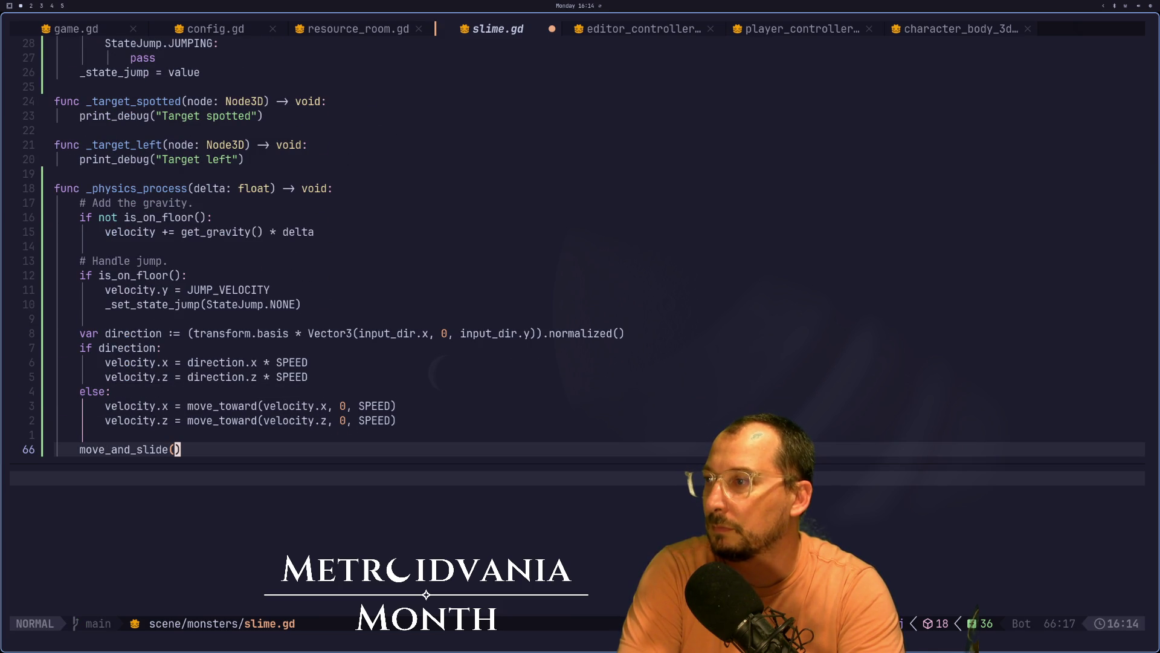
left_click(236, 420)
key("colon")
key("Escape")
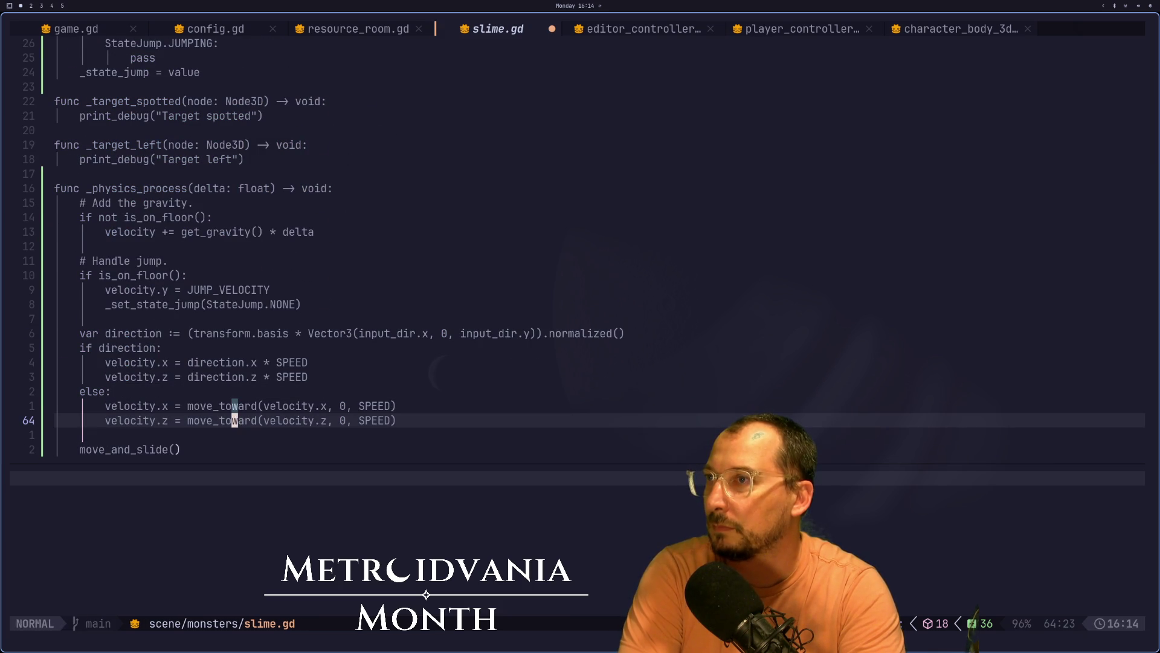
key("colon")
type("w")
key("Return")
- Close the slime.gd buffer with Space b d
key("space")
key("b")
key("d")
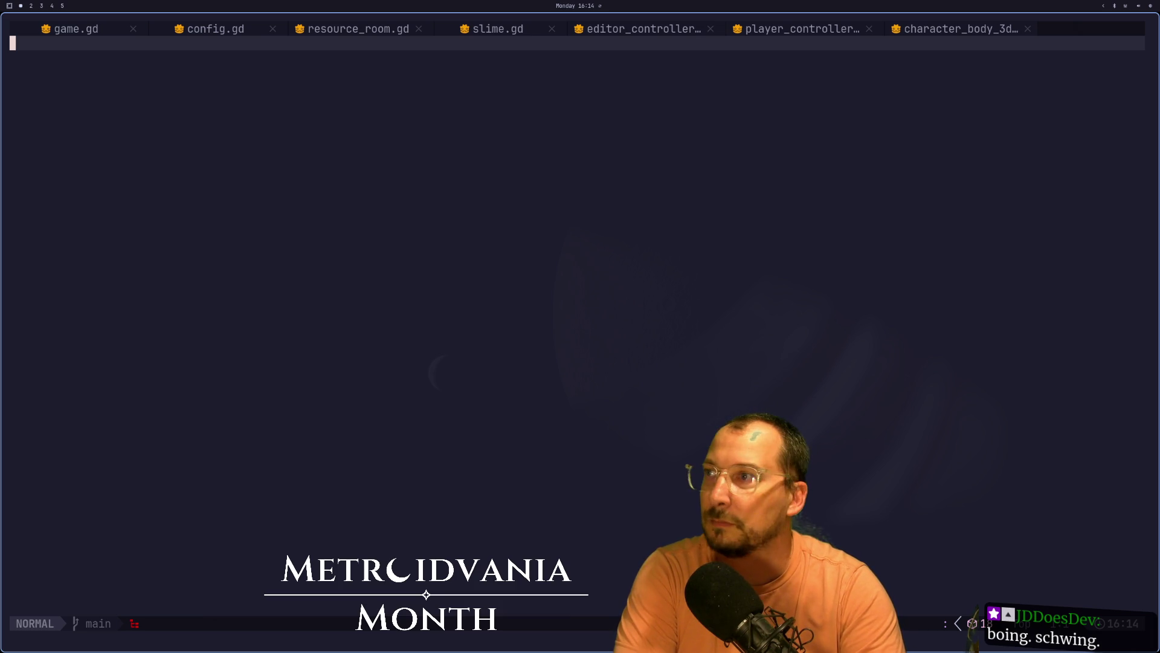
- Restart Neovim, reopen the metroidvania-month project and open slime.gd
type(":q")
key("Return")
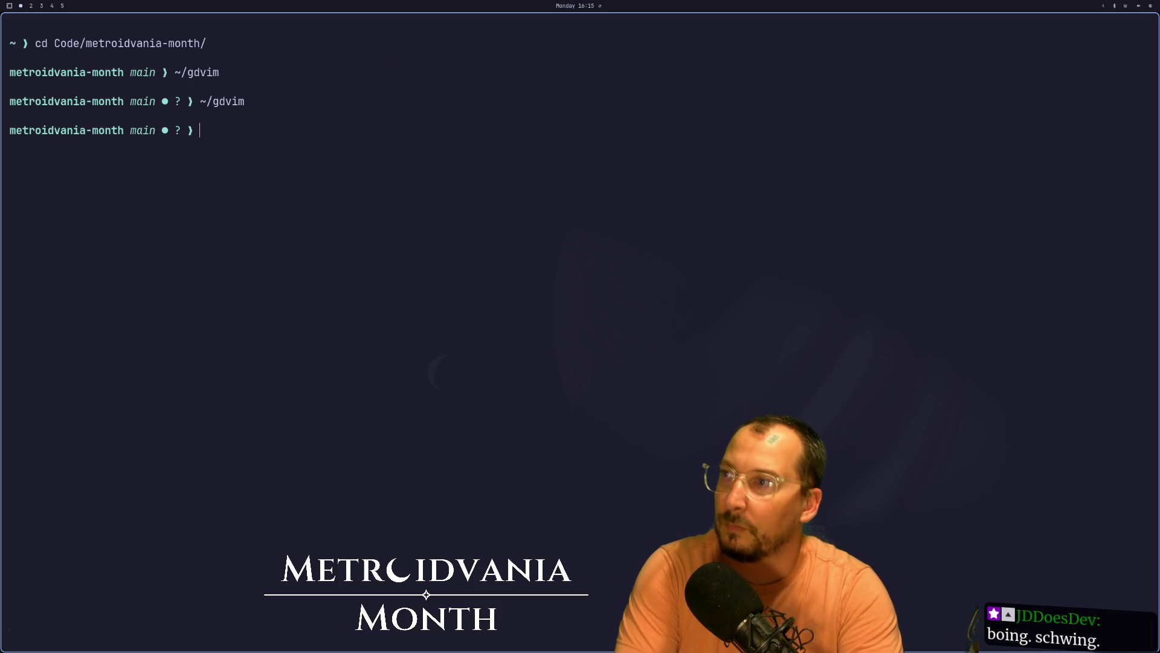
key("Up")
key("Return")
key("space")
key("f")
key("p")
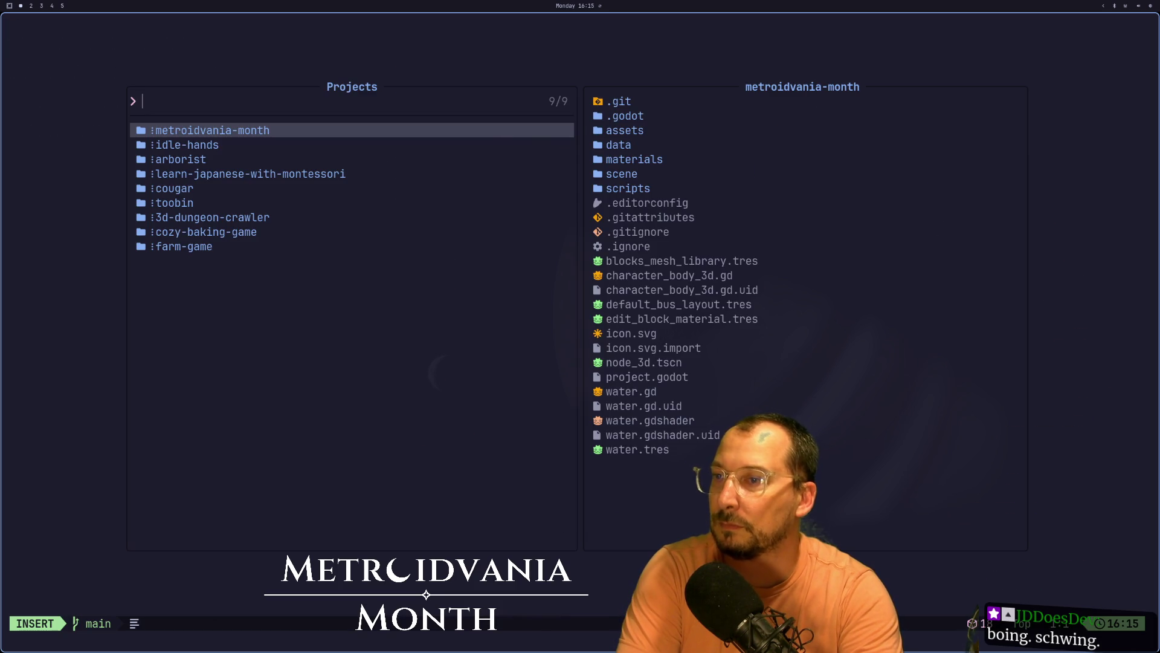
key("Return")
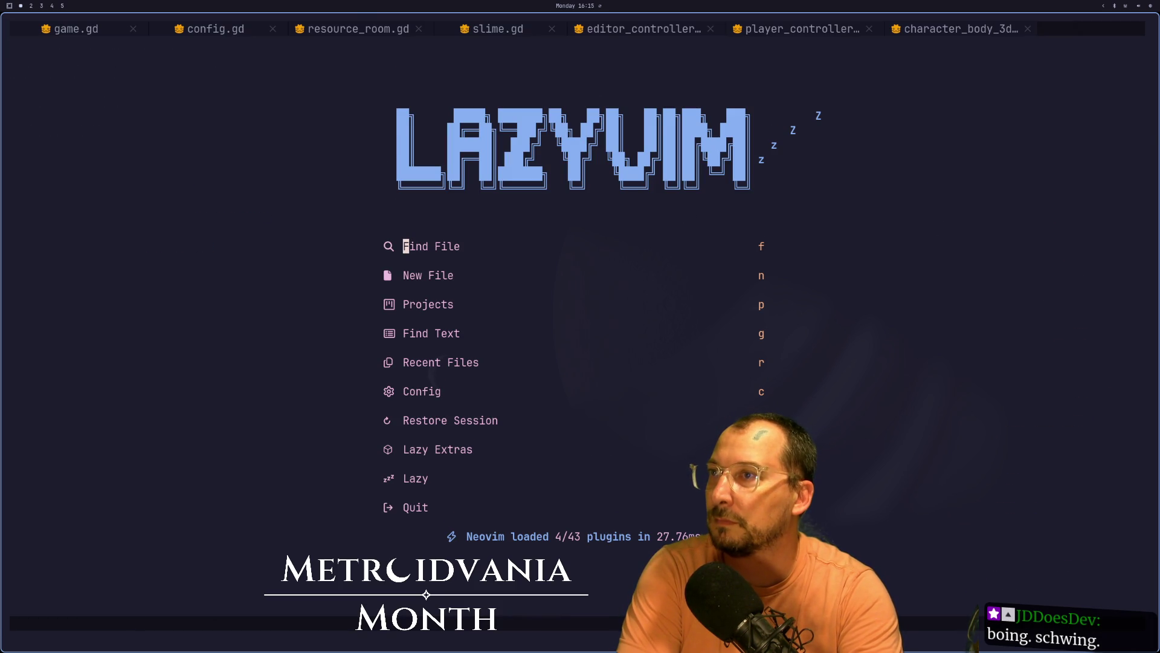
left_click(475, 32)
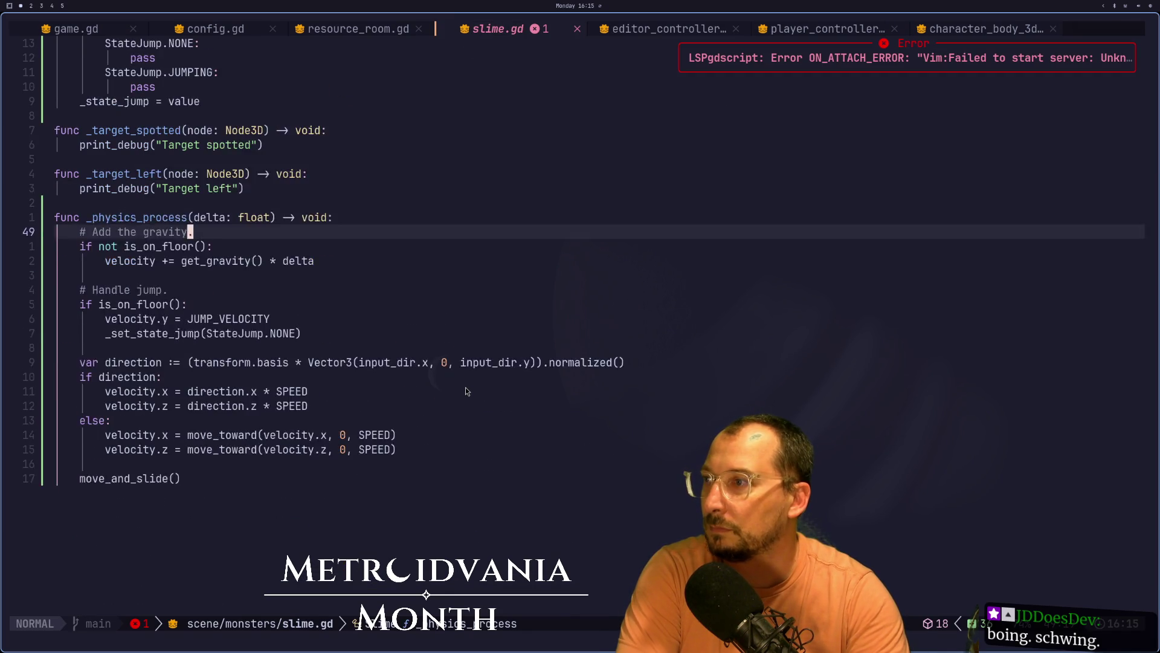
- Finish the _ready line connecting _jump_delay_timer.timeout to _jump_delay_timeout
scroll(465, 391, "up", 9)
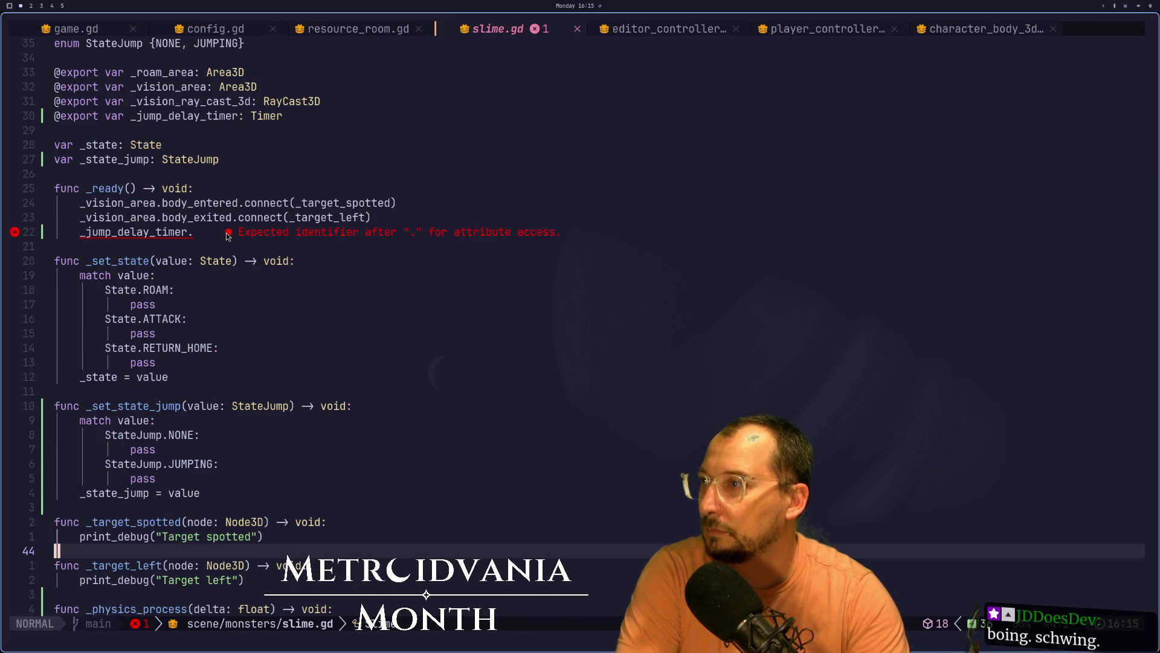
left_click(229, 234)
key("shift+a")
type("timeout")
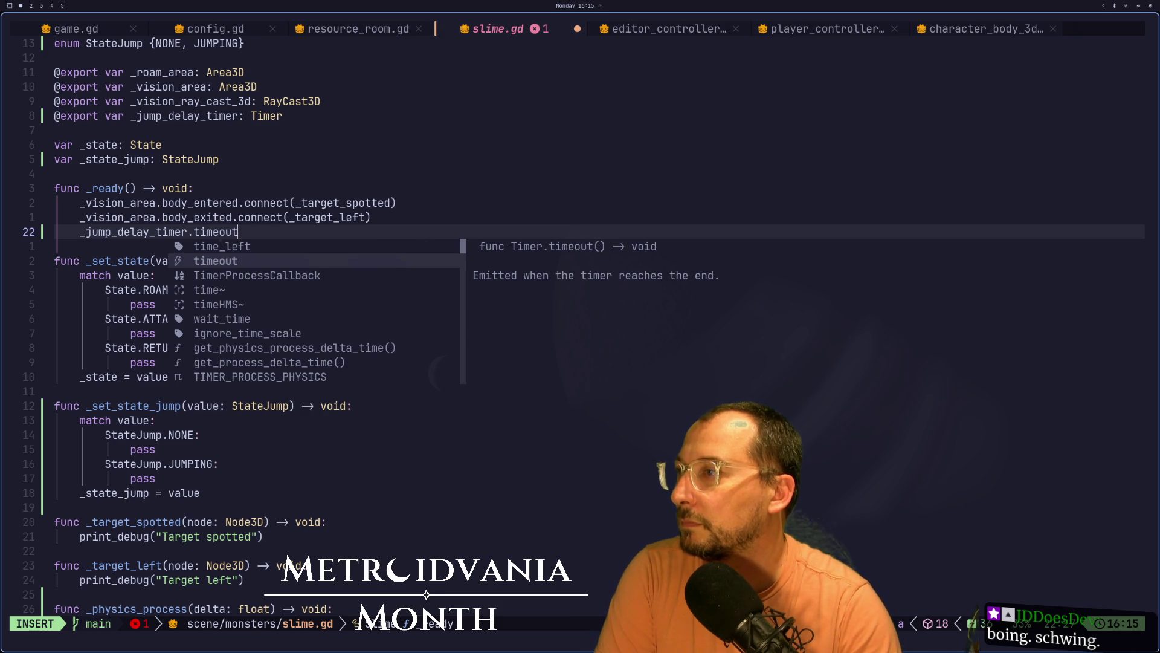
type(".connect")
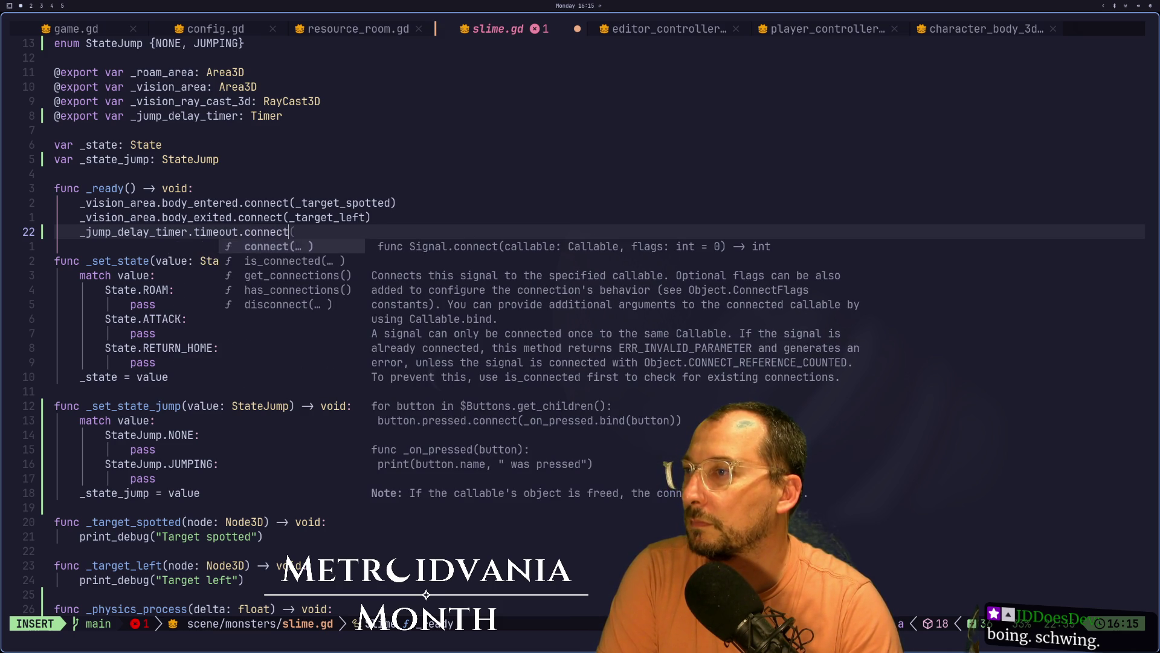
key("Return")
type("_jump")
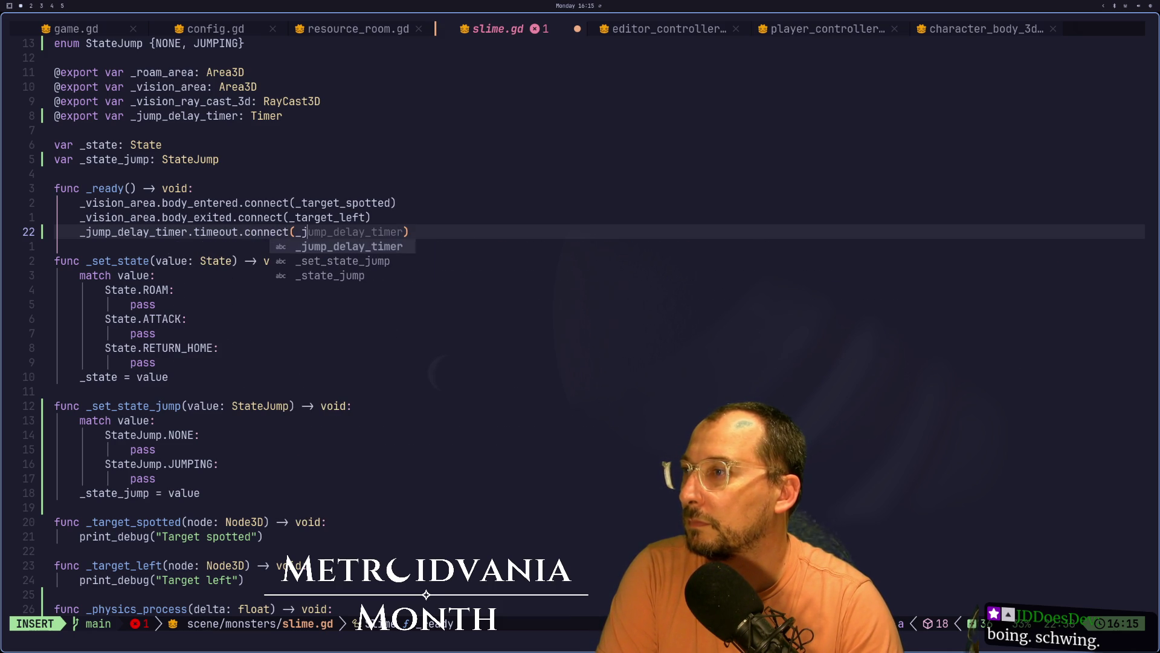
type("_delay")
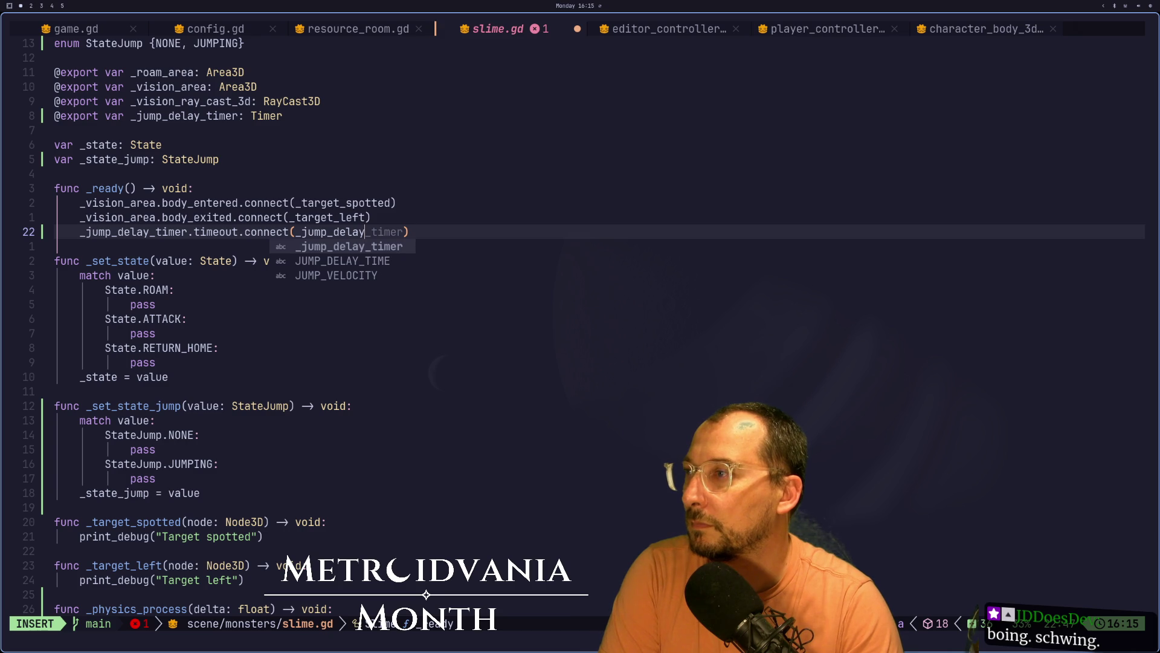
type("_timeout")
key("Escape")
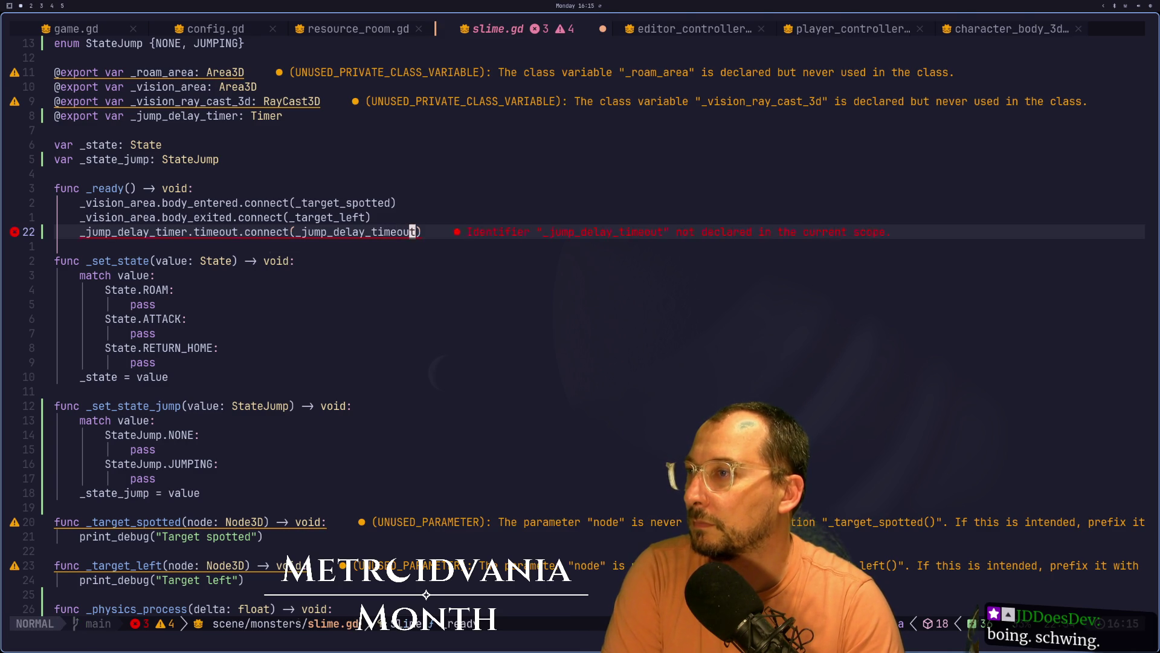
- Add a func _jump_delay_timeout() -> void: handler below _target_left
key("j")
key("j")
key("j")
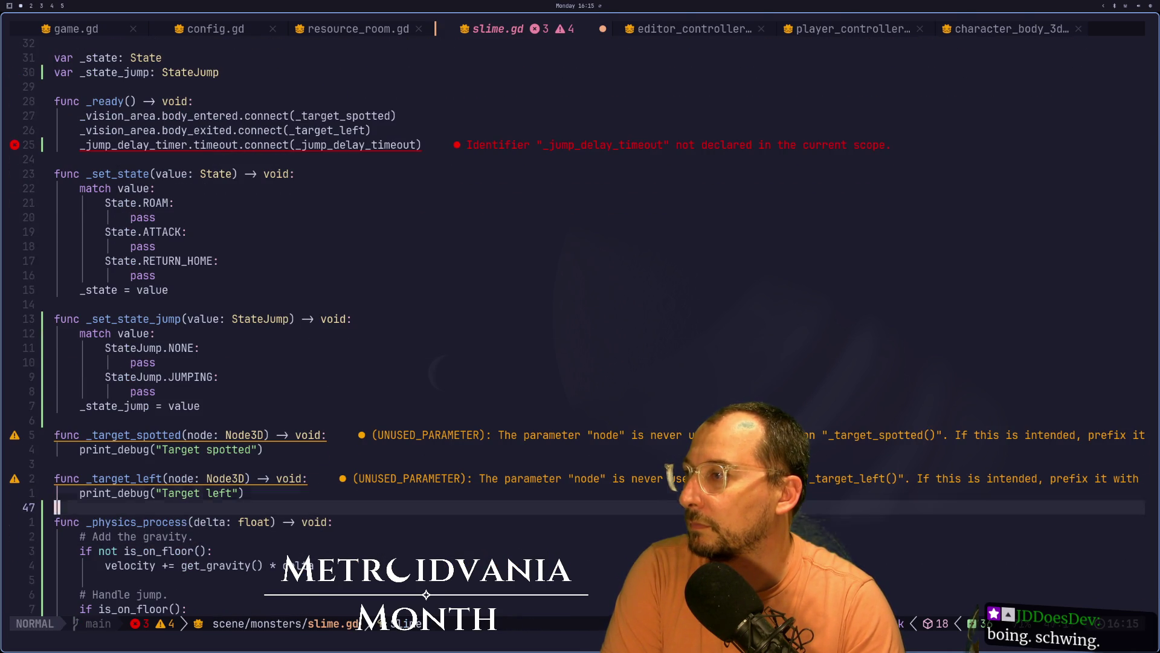
type("o")
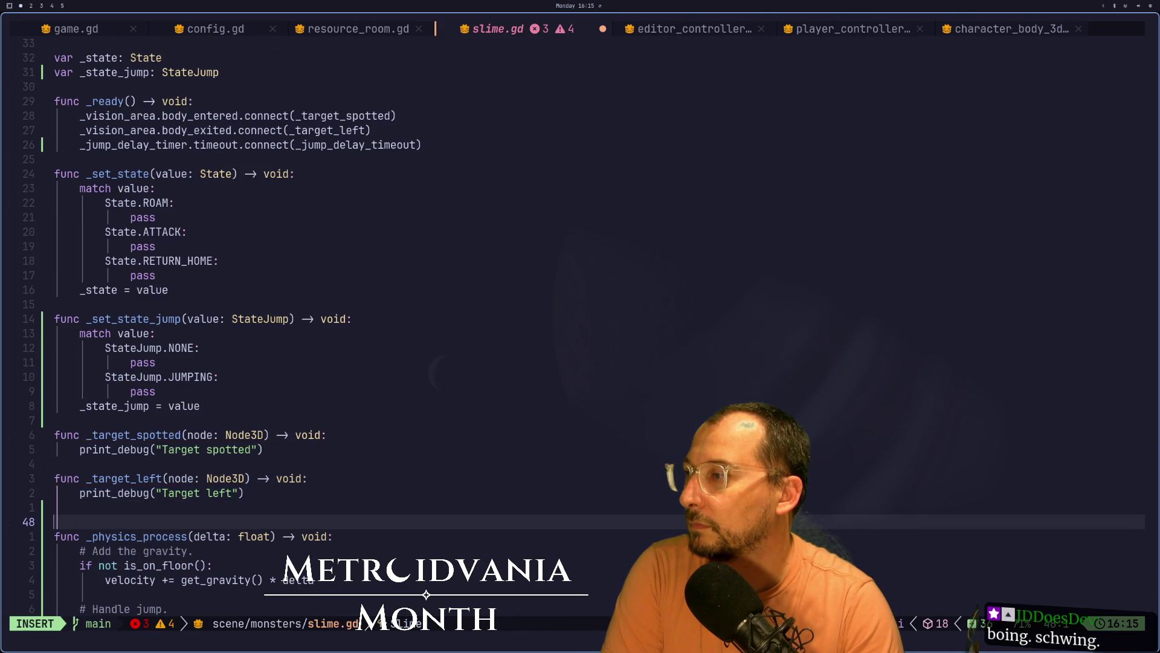
type("func _jump_delay_tie")
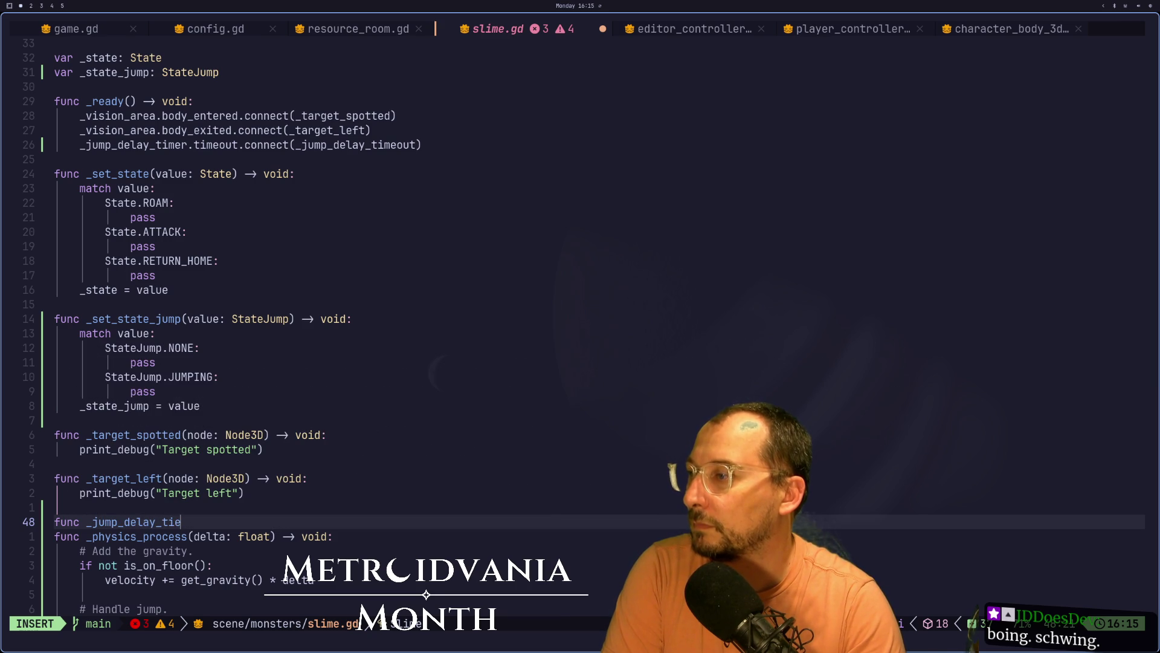
type("()")
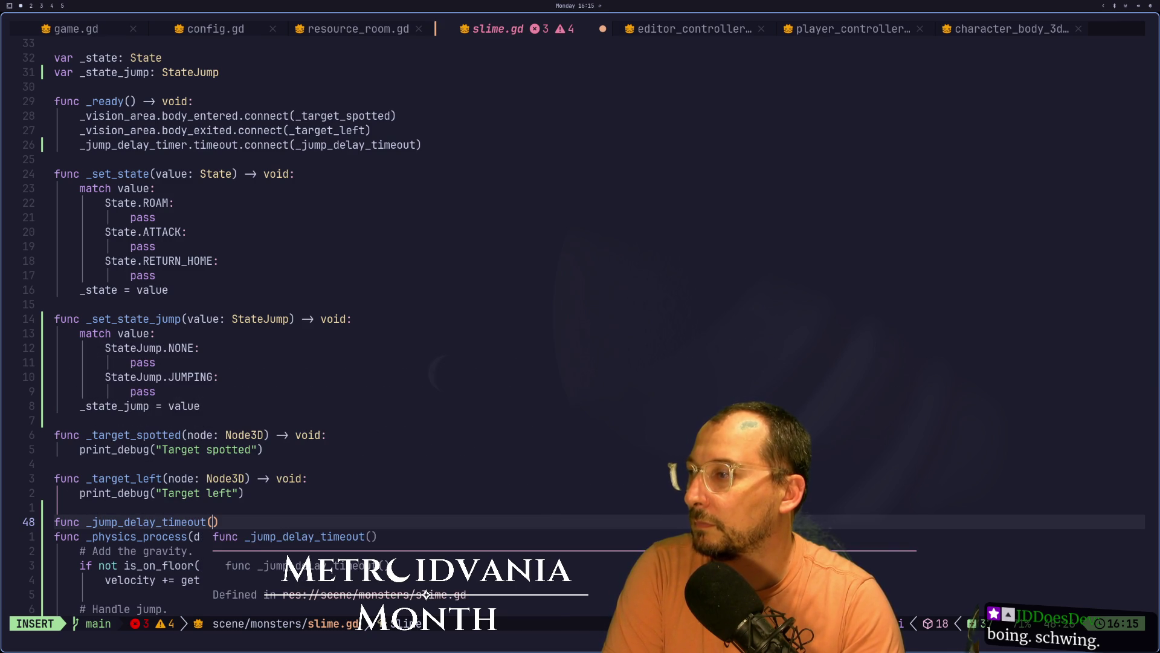
type("->v")
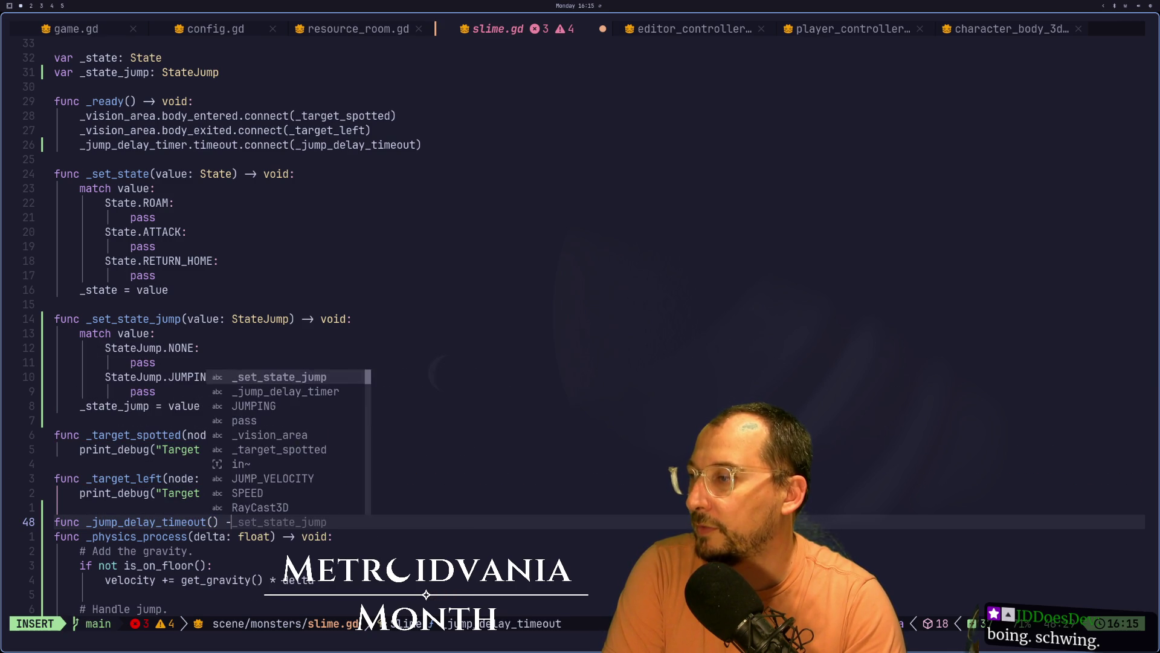
type("oid:")
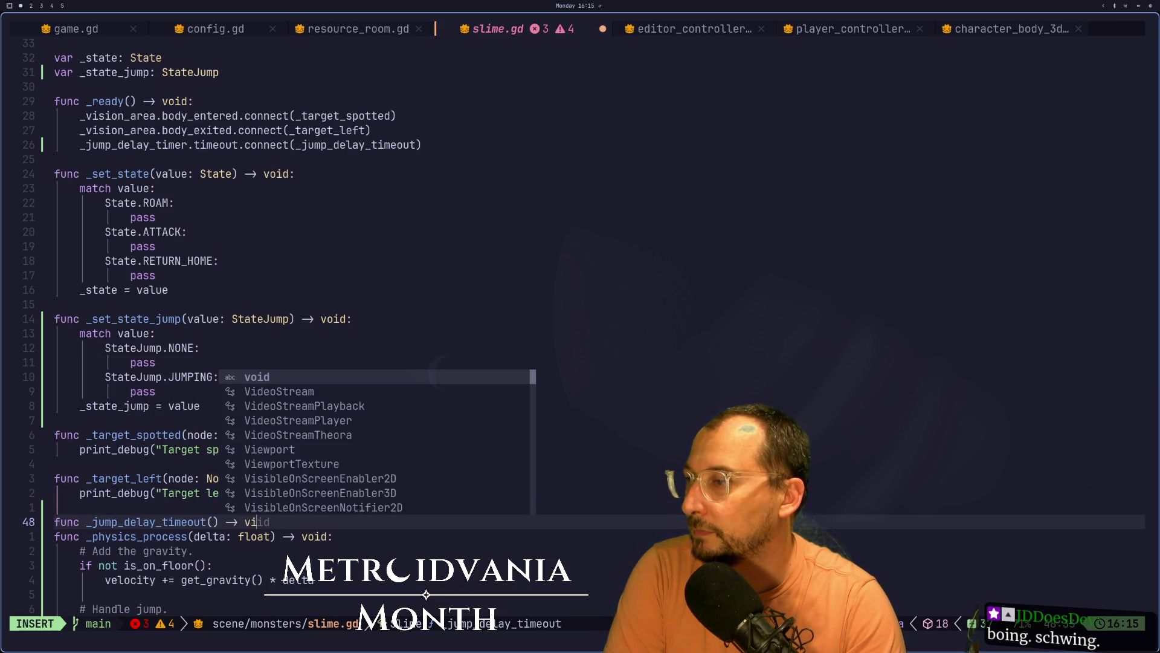
key("Return")
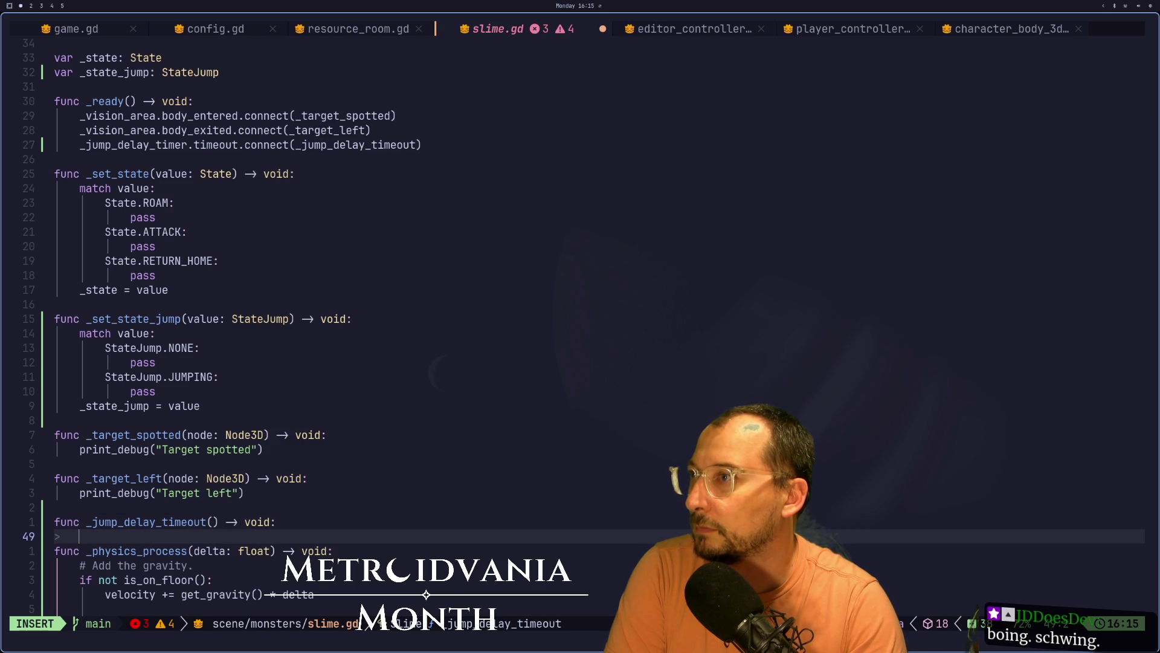
- Give the handler a print_debug("Jump delay timeout") body and save slime.gd
type("print_debug(")
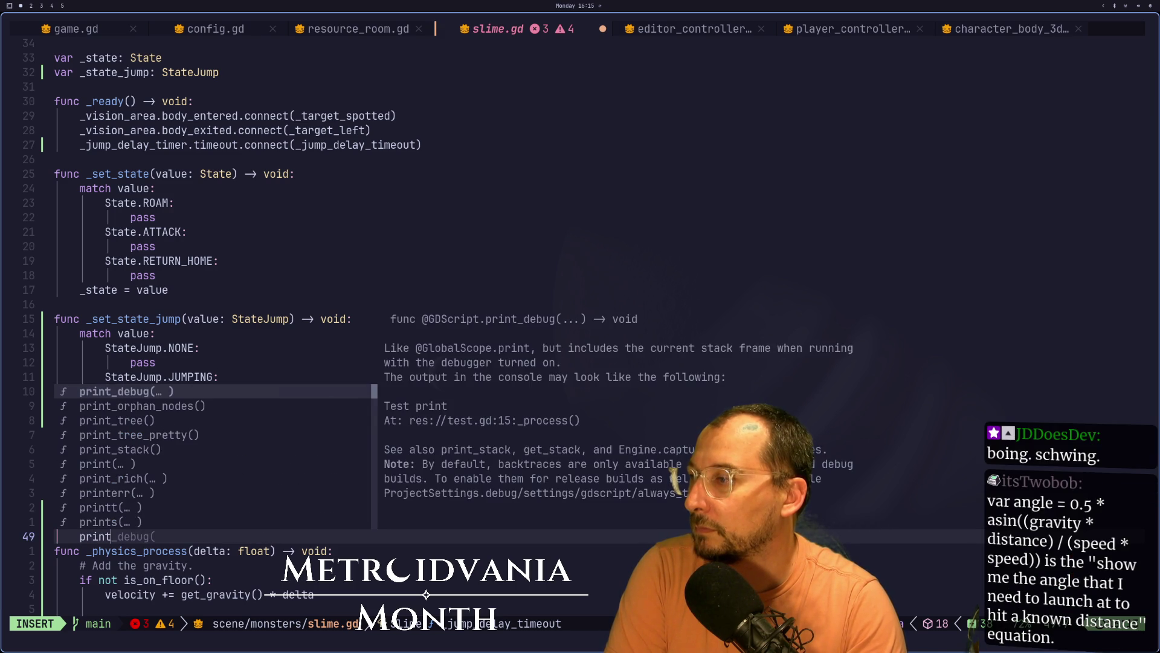
type("\"")
key("BackSpace")
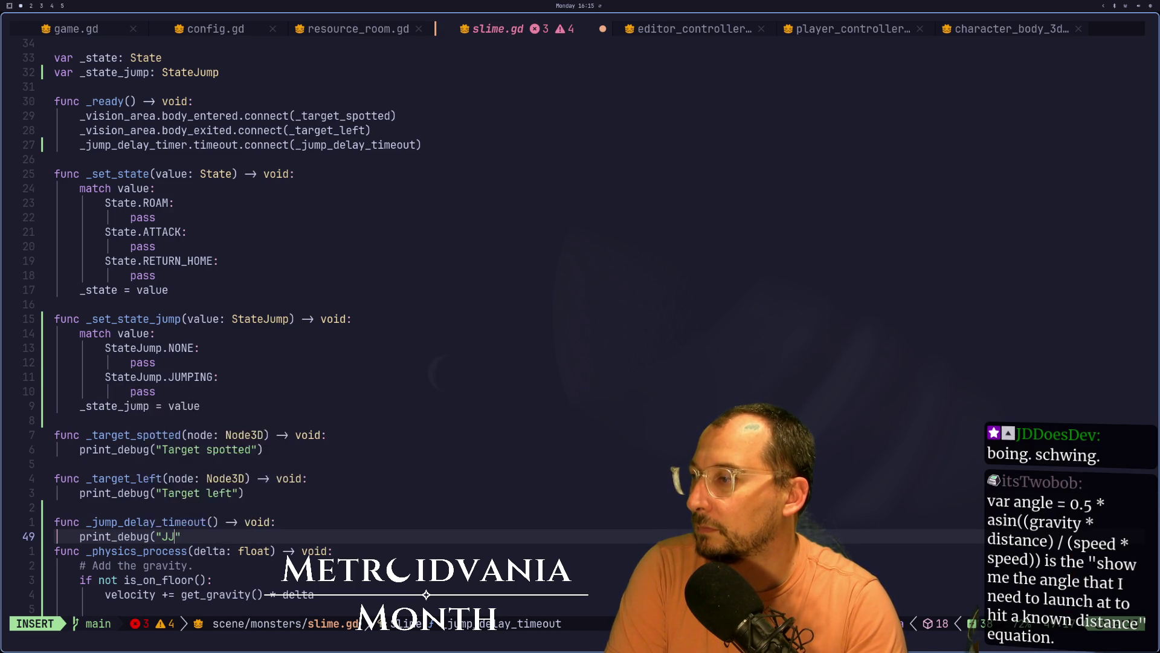
type("ump ")
type("delay timeout")
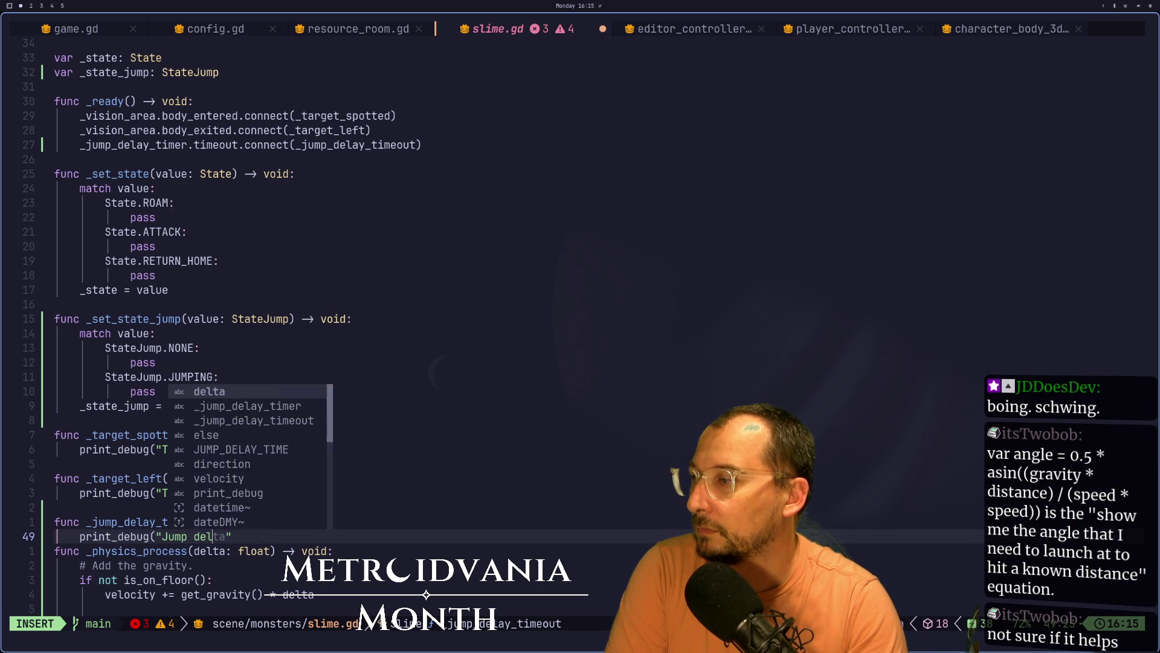
key("Escape")
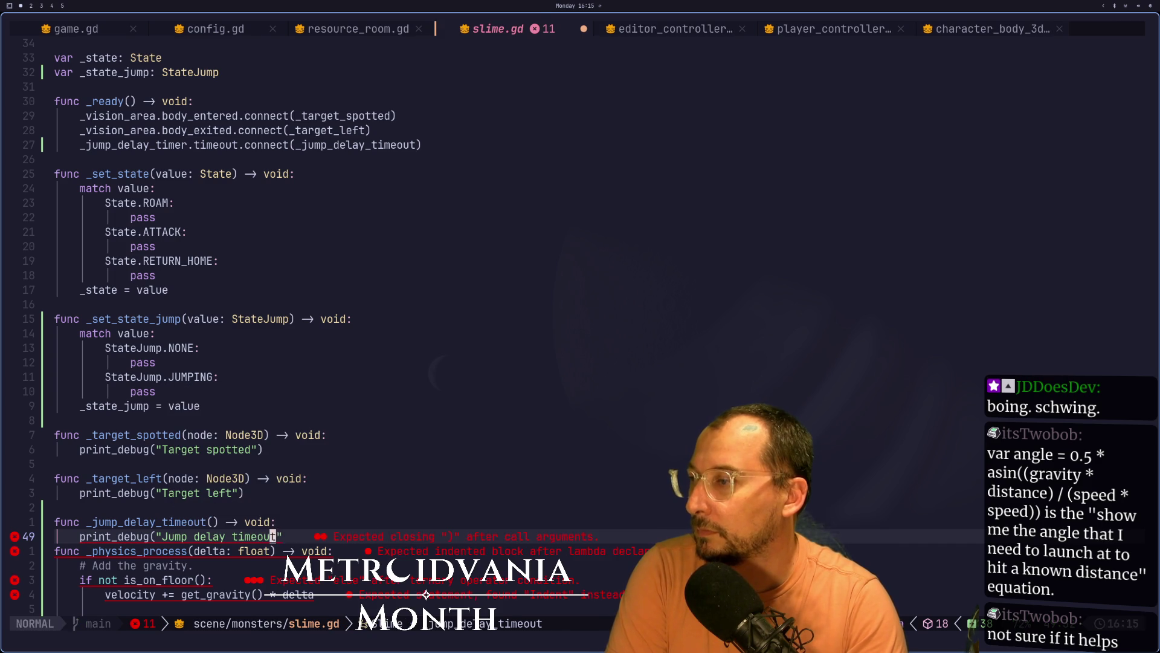
type("A)")
key("Return")
key("Escape")
type(":w")
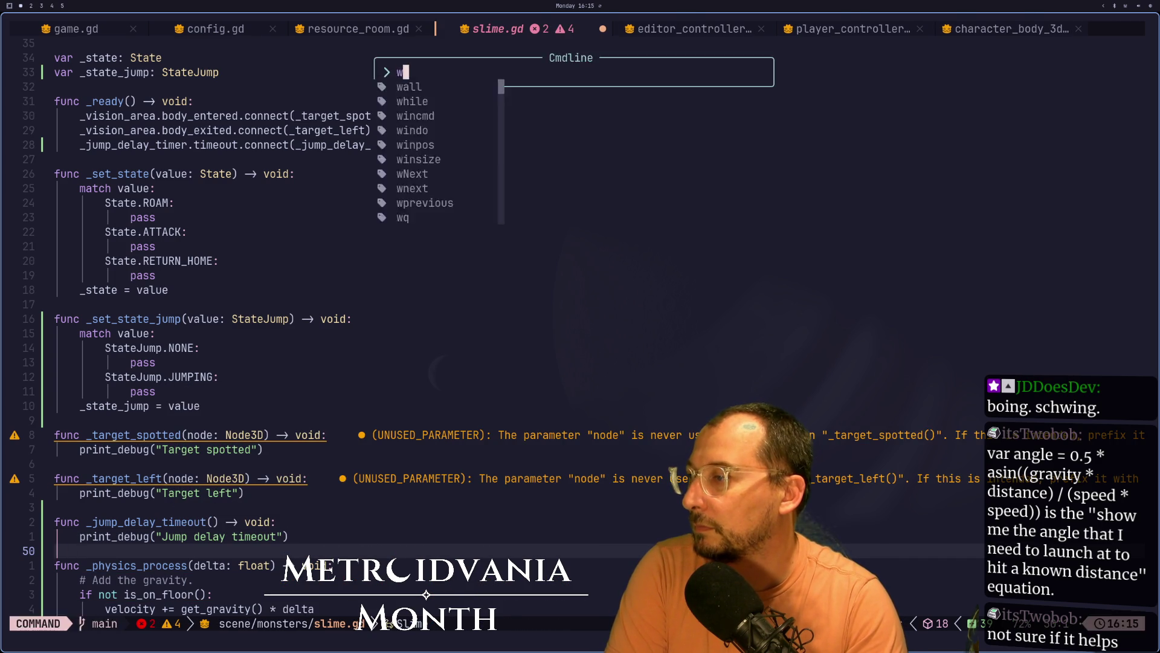
key("Return")
key("j")
key("j")
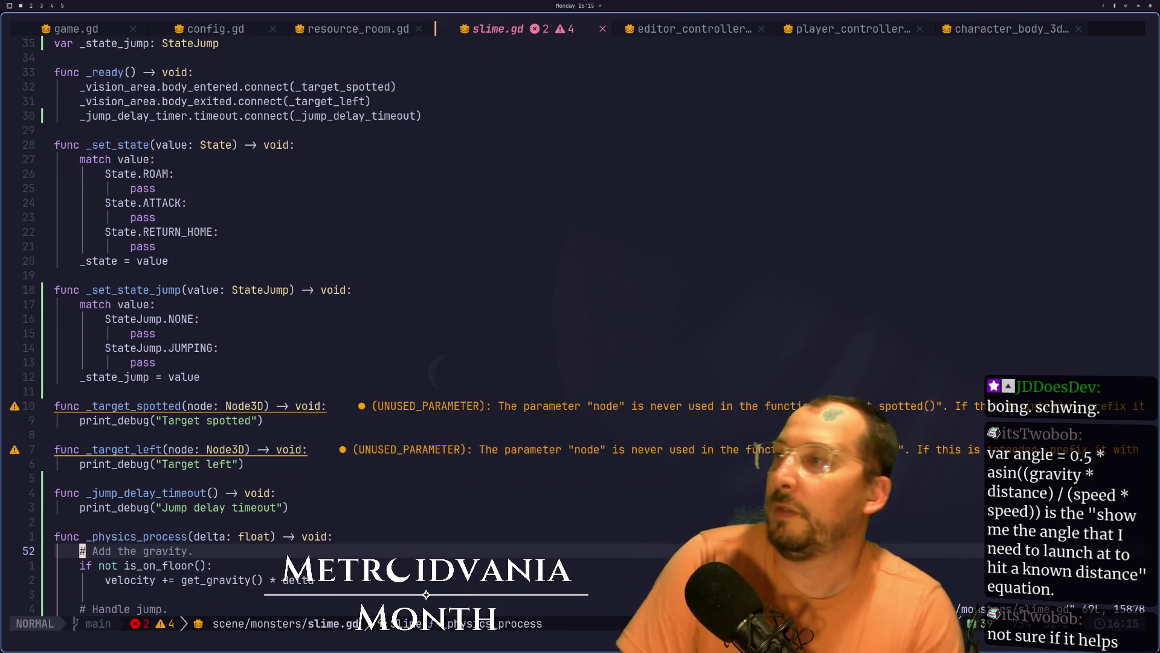
key("j")
key("j")
key("j")
- Write a _jump_delay_timer.wait_time line in _ready after checking the JumpDelayTimer node in Godot
key("ctrl+o")
key("ctrl+o")
key("ctrl+o")
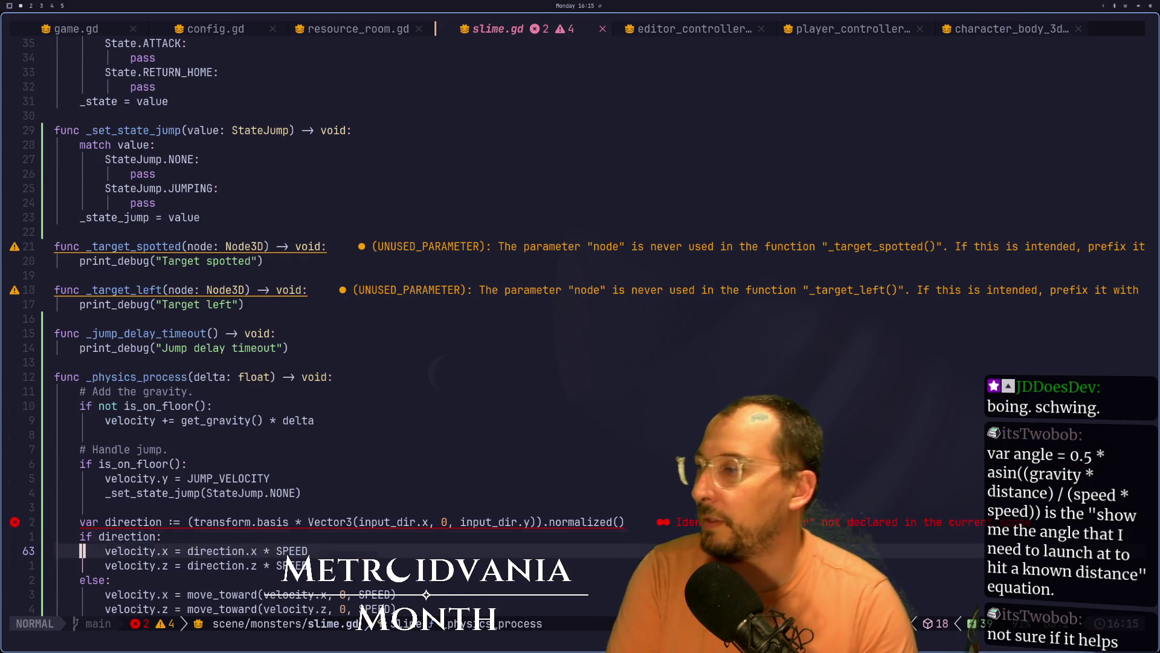
key("k")
key("k")
key("k")
key("j")
key("j")
key("j")
key("o")
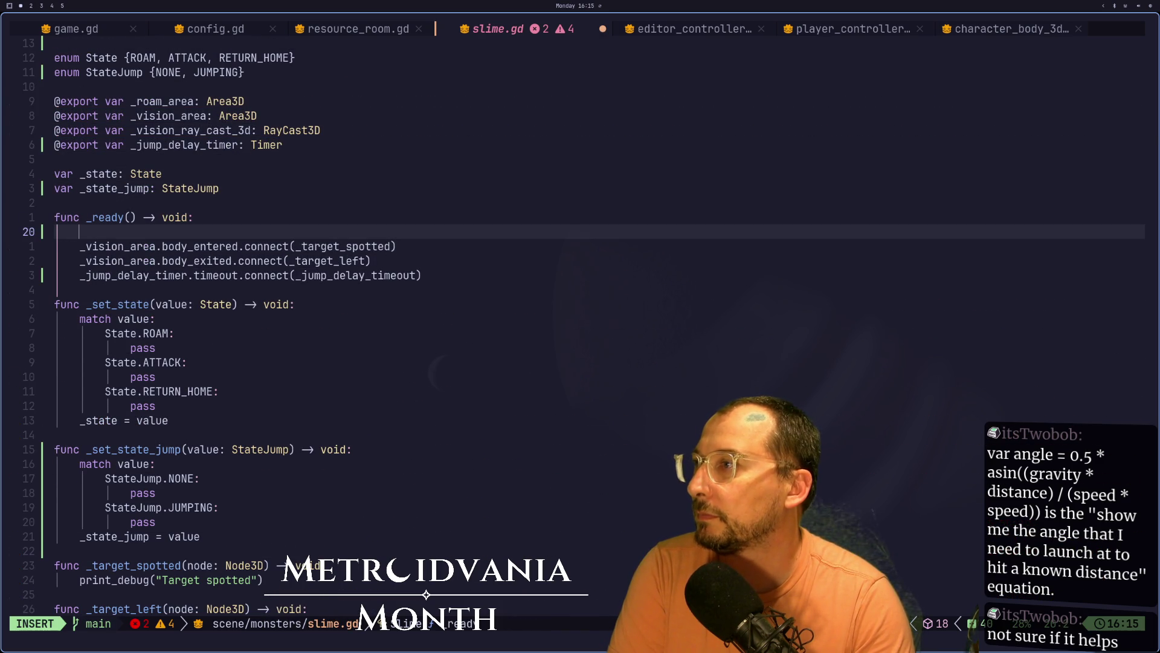
type("jum")
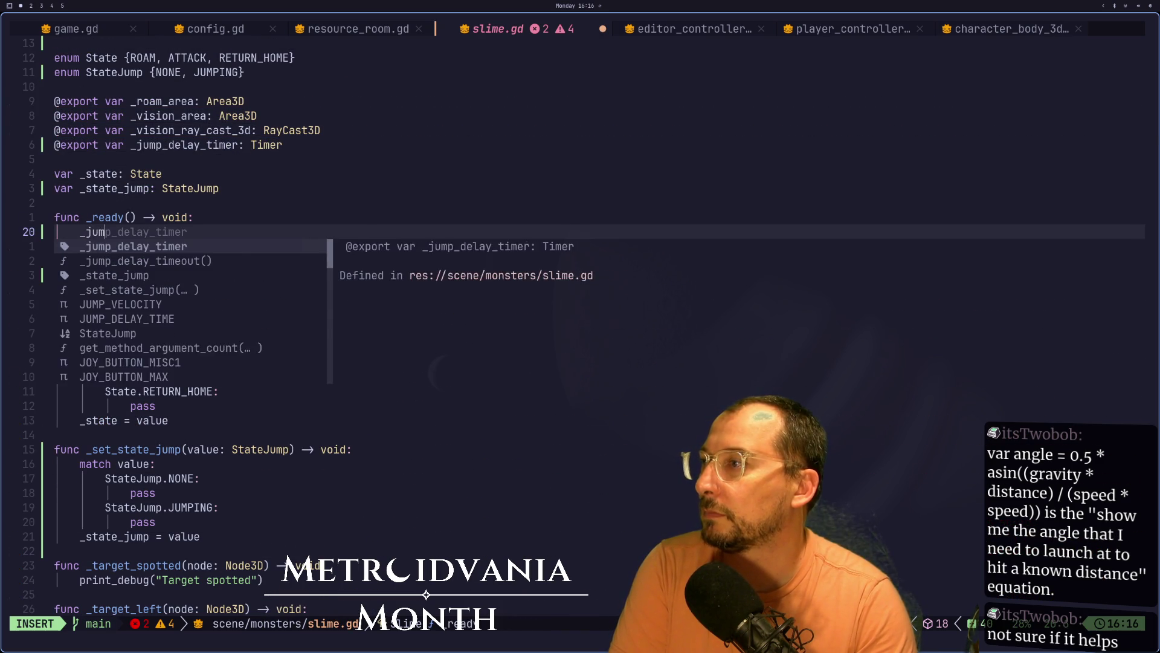
key("super+2")
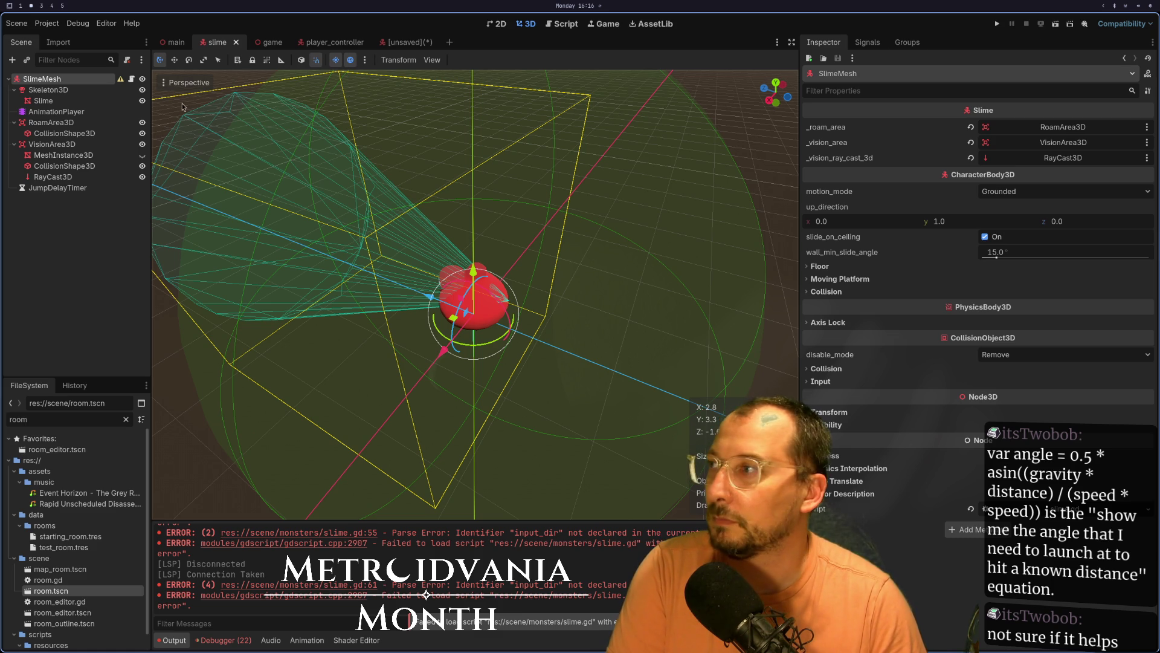
left_click(81, 191)
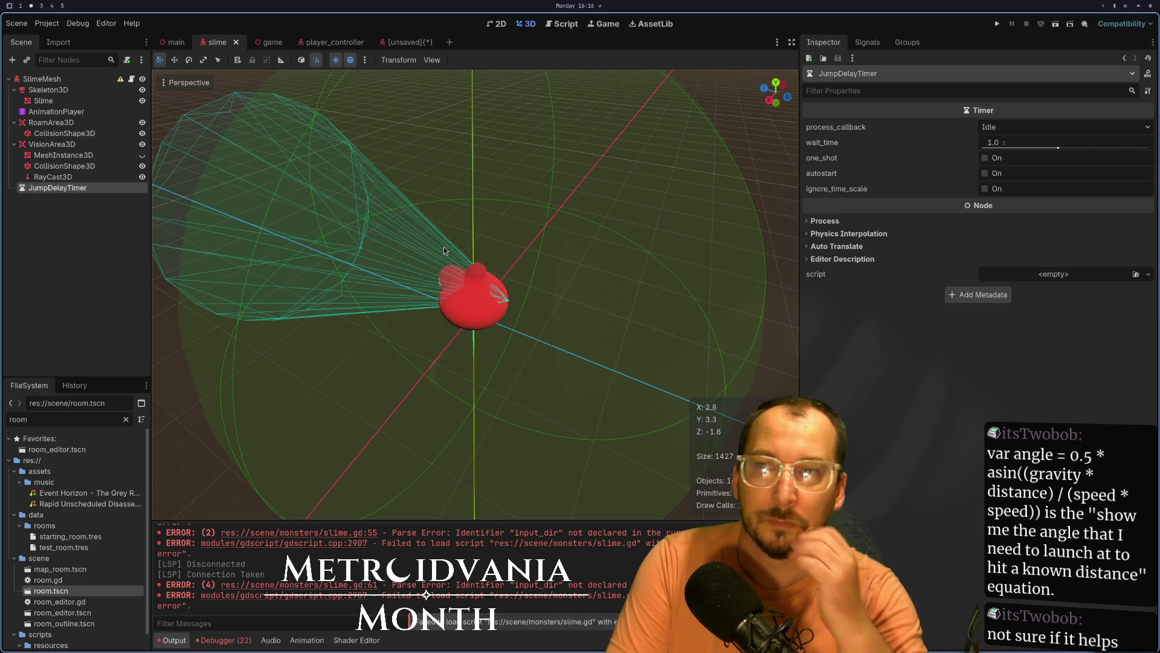
key("super+1")
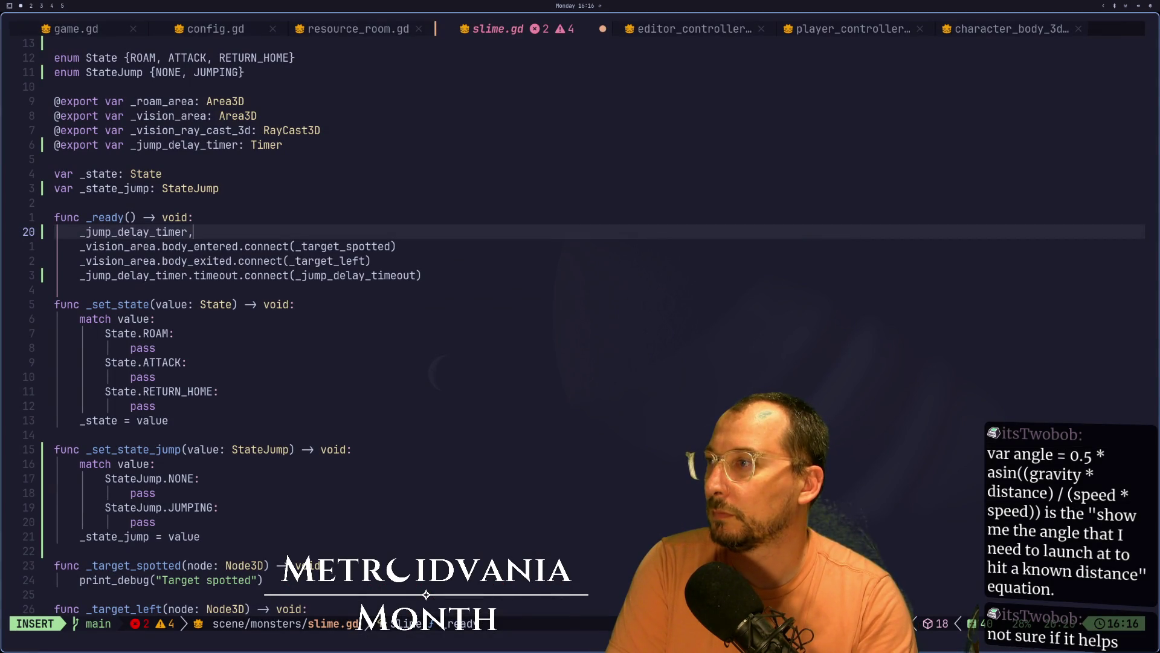
key("BackSpace")
type(".wait_time")
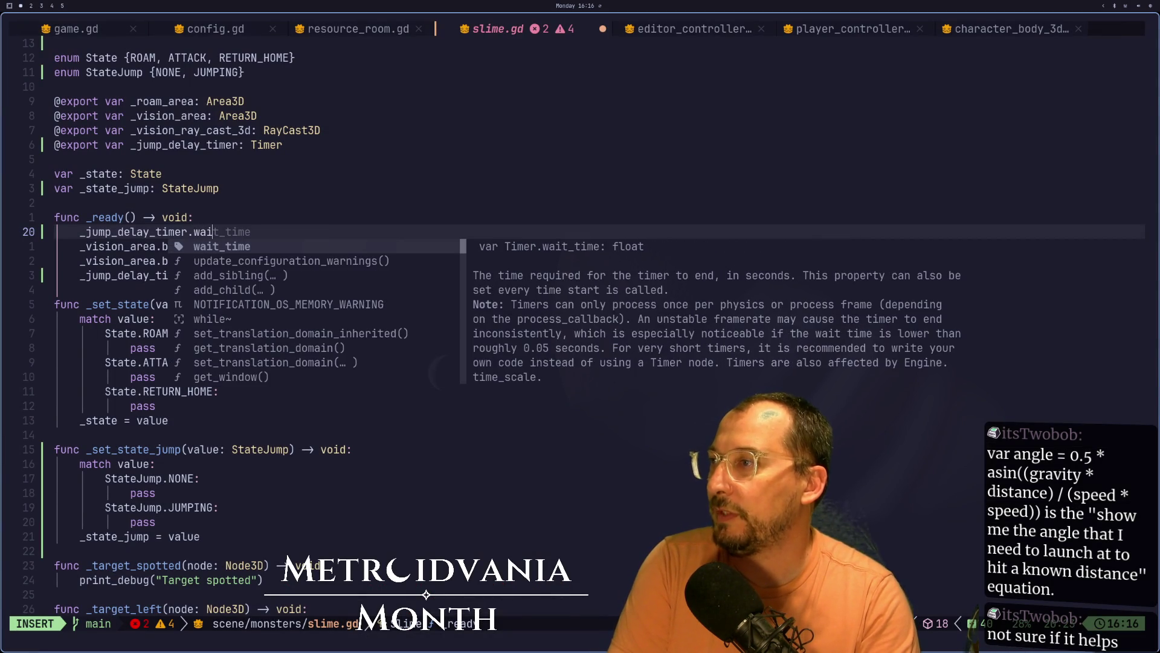
- Recheck the timer in Godot, cut the wait_time line out of _ready and save
key("super+2")
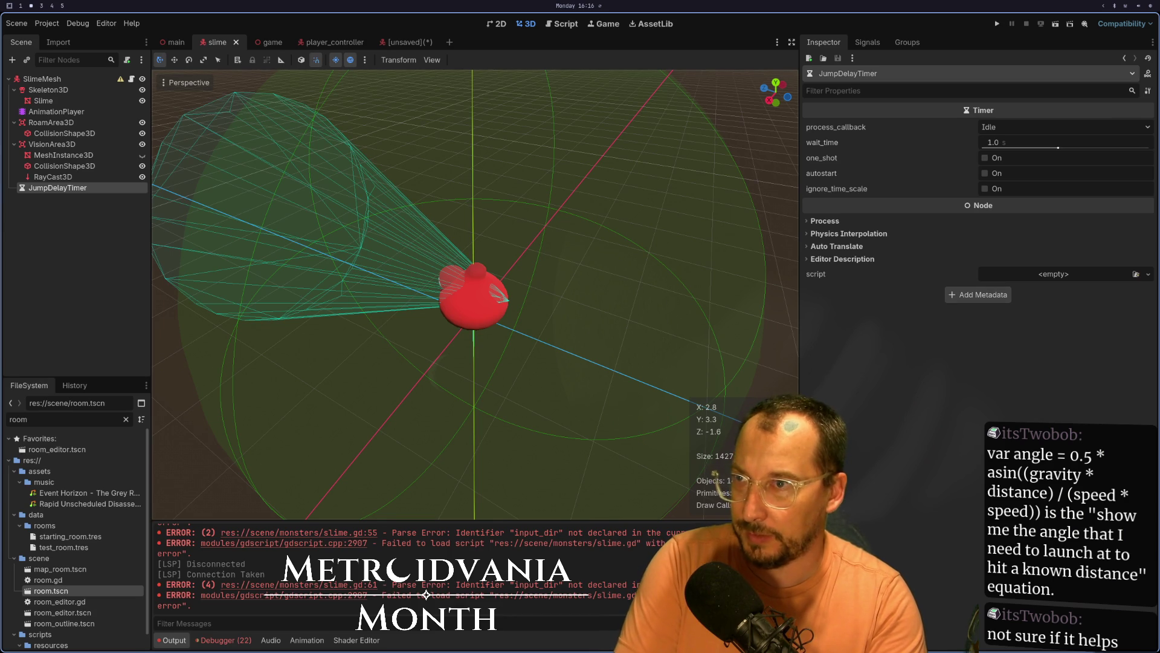
key("super+1")
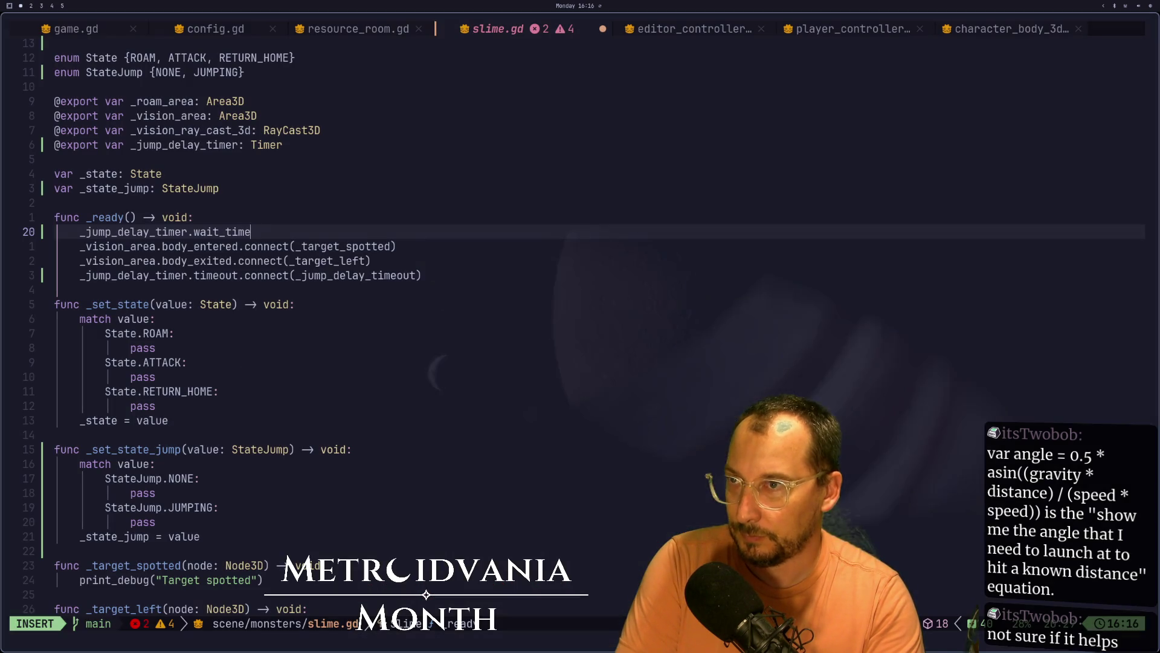
key("d")
key("d")
type(":w")
key("Return")
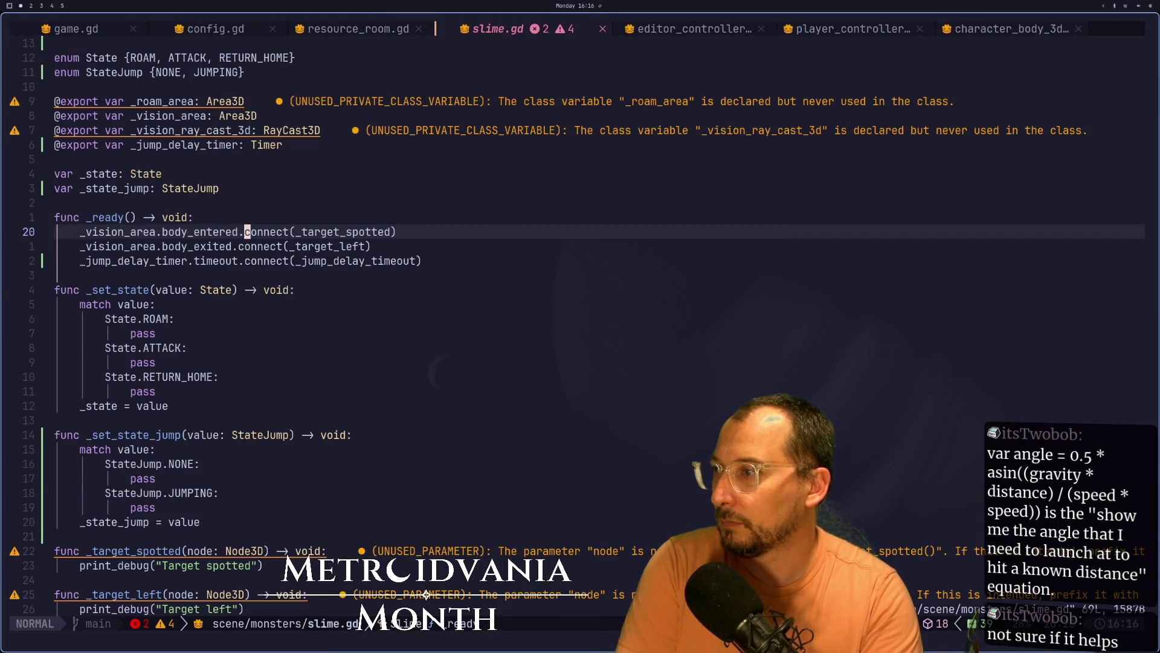
key("j")
- Move down to the jump state match cases, removing an accidental new line under JUMPING
key("j")
key("1")
key("0")
key("j")
key("3")
key("j")
key("j")
key("j")
key("j")
type("o")
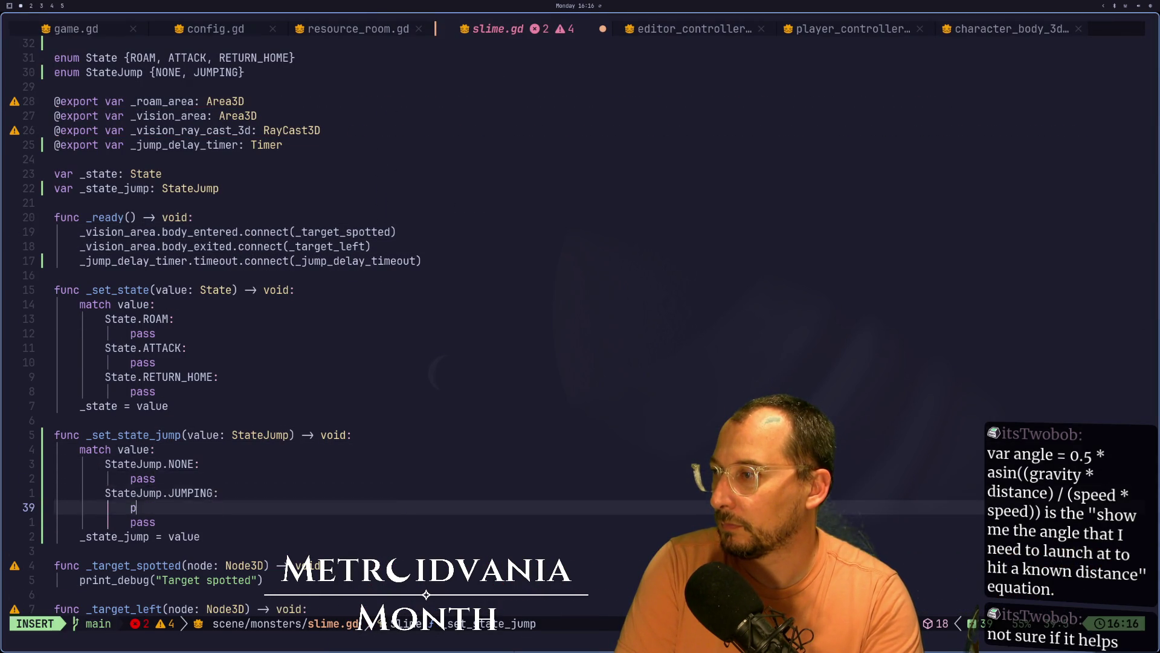
type("ps")
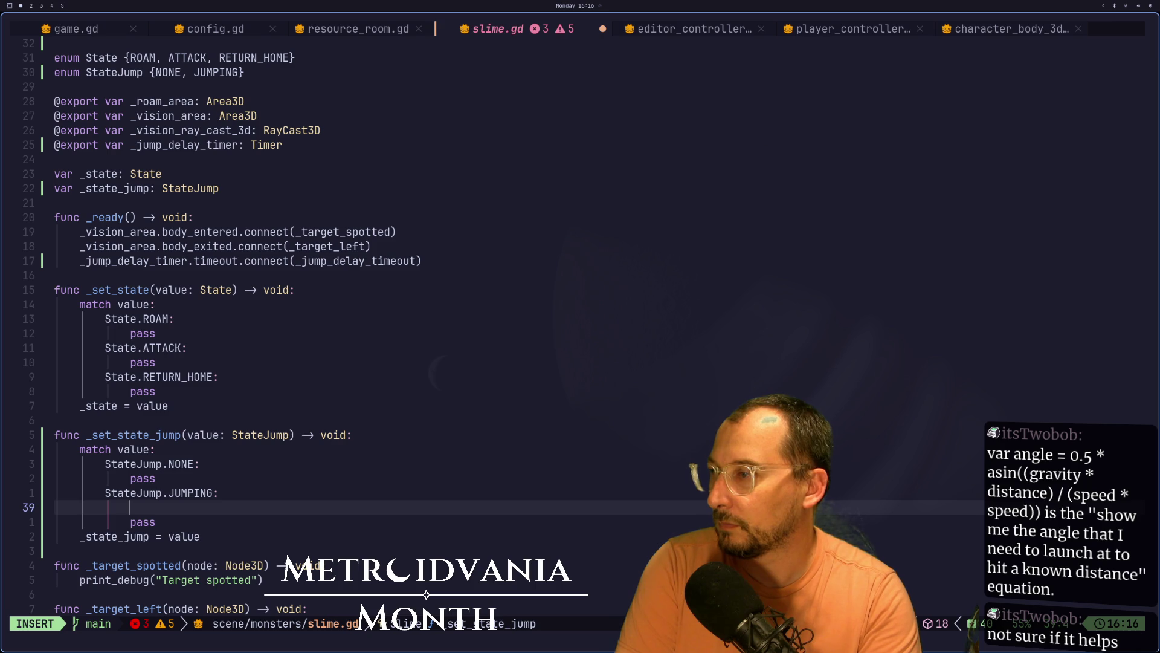
key("BackSpace")
key("BackSpace")
key("Escape")
key("k")
key("k")
key("k")
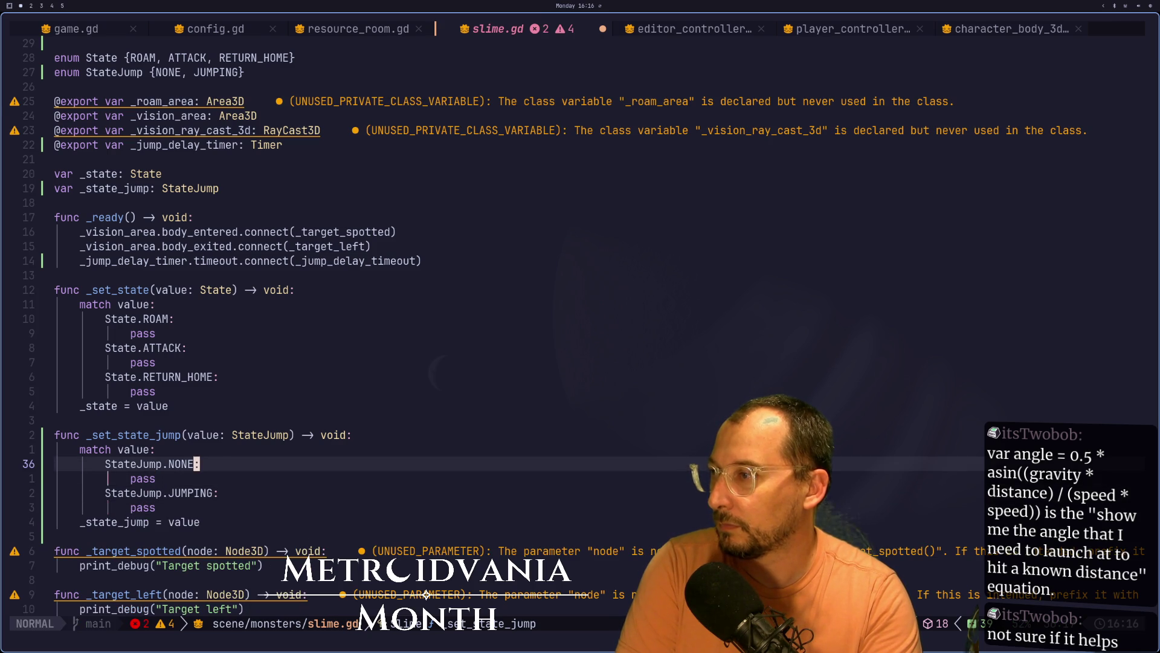
- Append a third value OVER to the StateJump enum
type("26k")
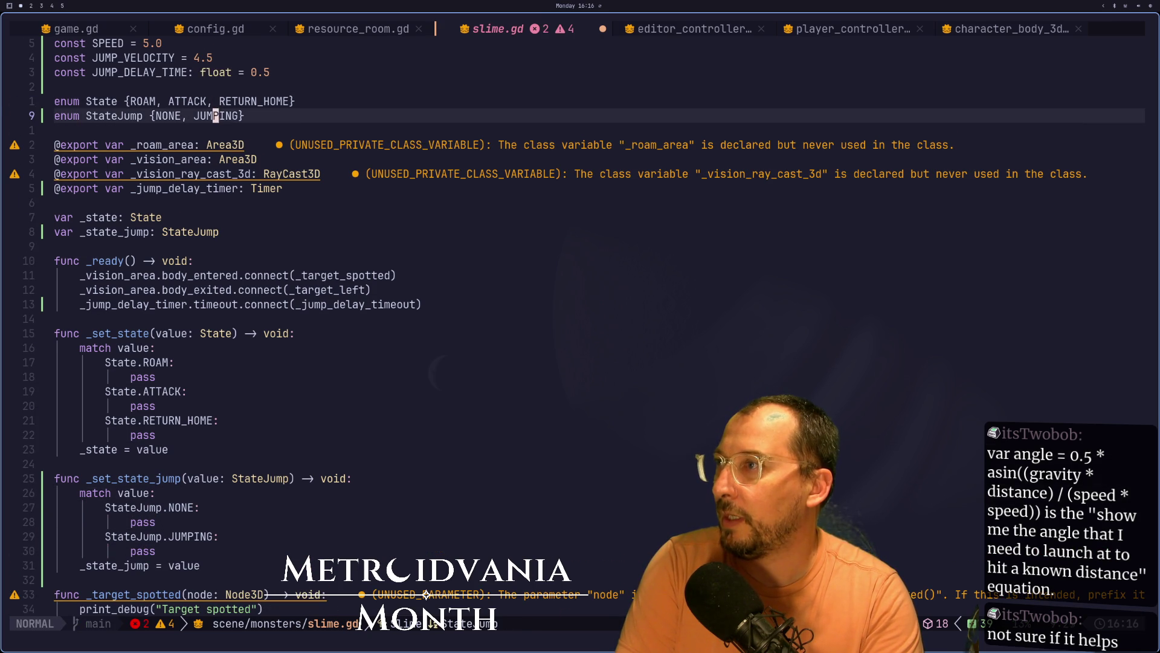
type("ea,")
type("LANDER")
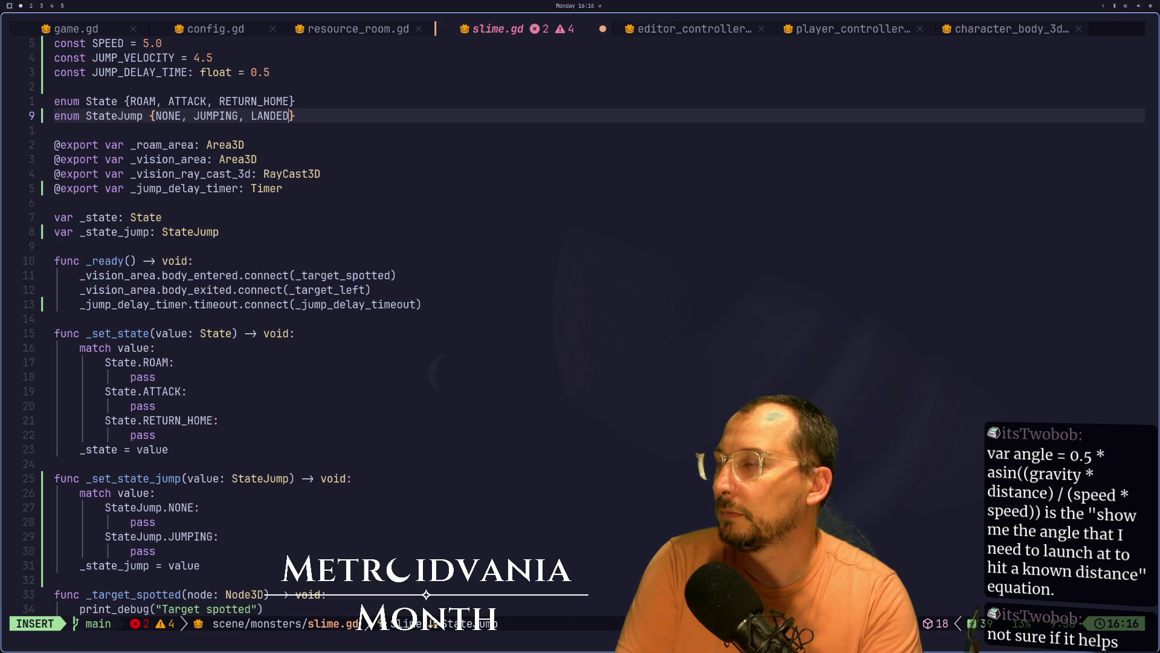
key("Escape")
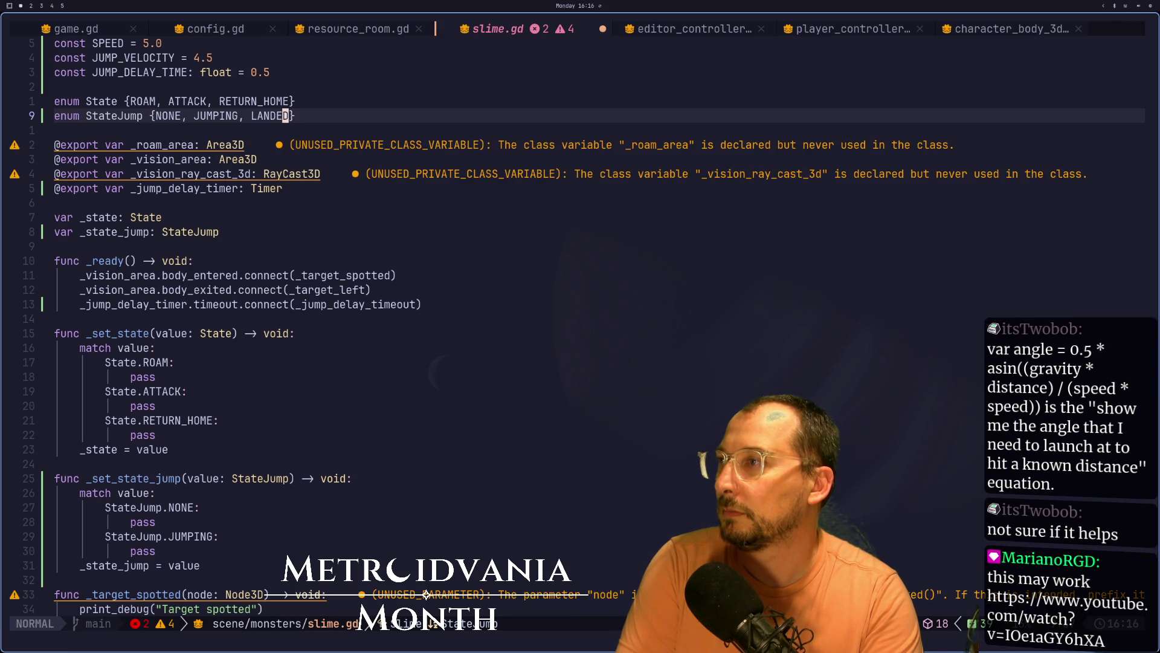
key("a")
key("BackSpace")
key("BackSpace")
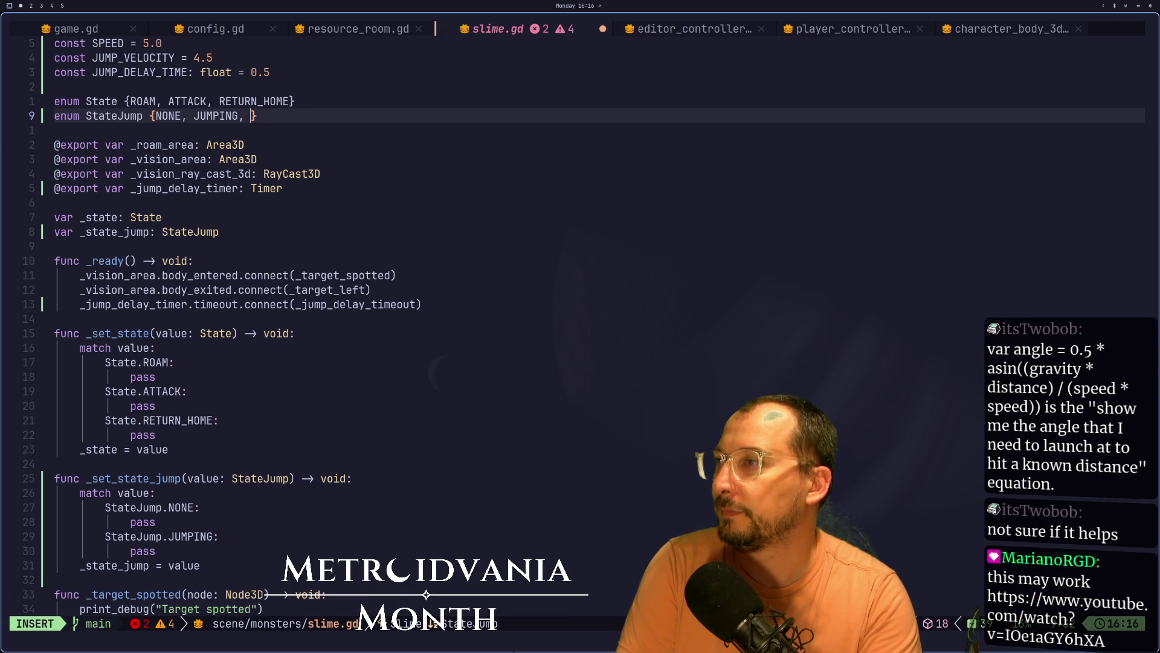
type("VER")
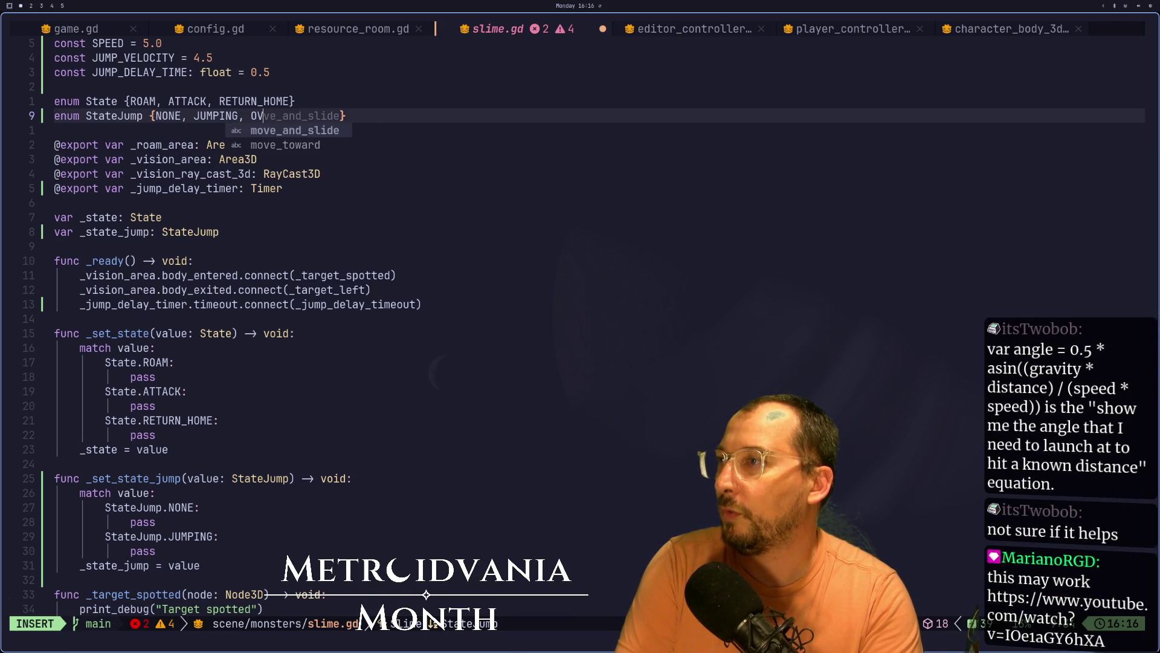
key("Escape")
- Add a StateJump.OVER: case below the JUMPING case in _set_state_jump
key("j")
key("j")
key("j")
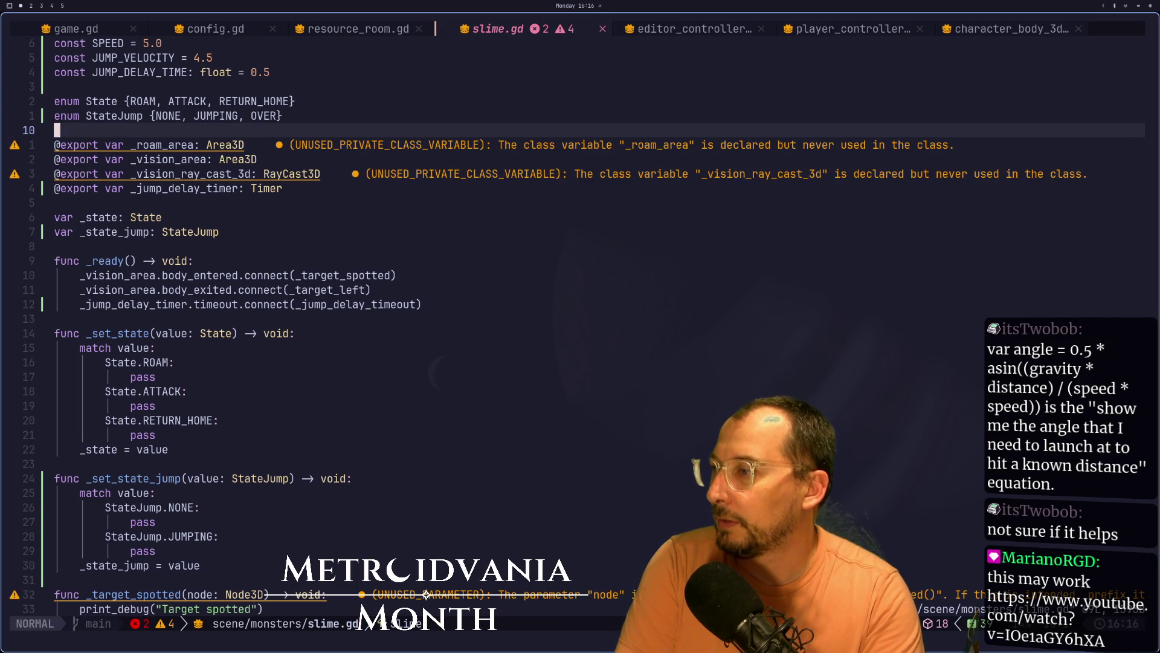
key("A")
key("Return")
type("=")
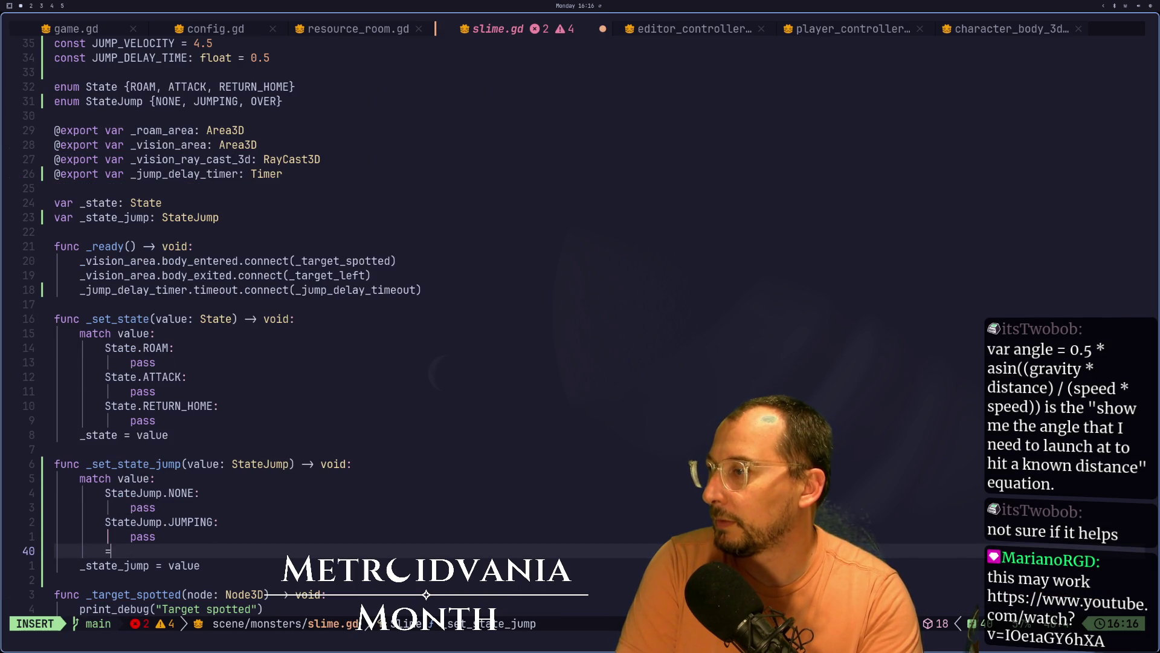
type("StateJump")
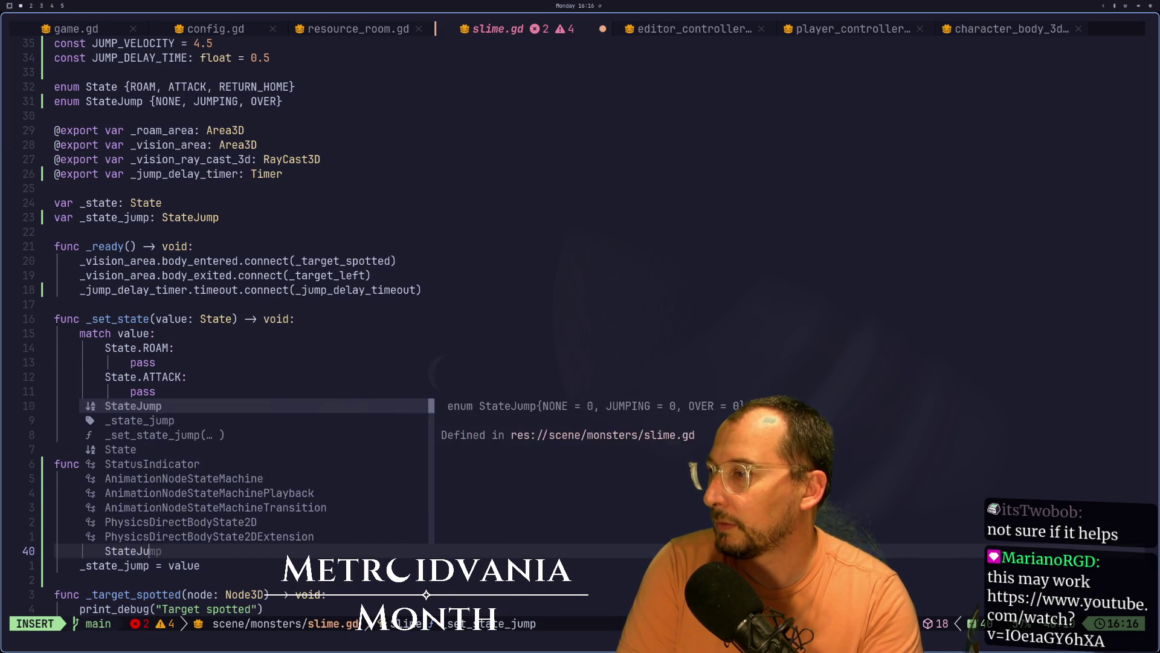
type(".o")
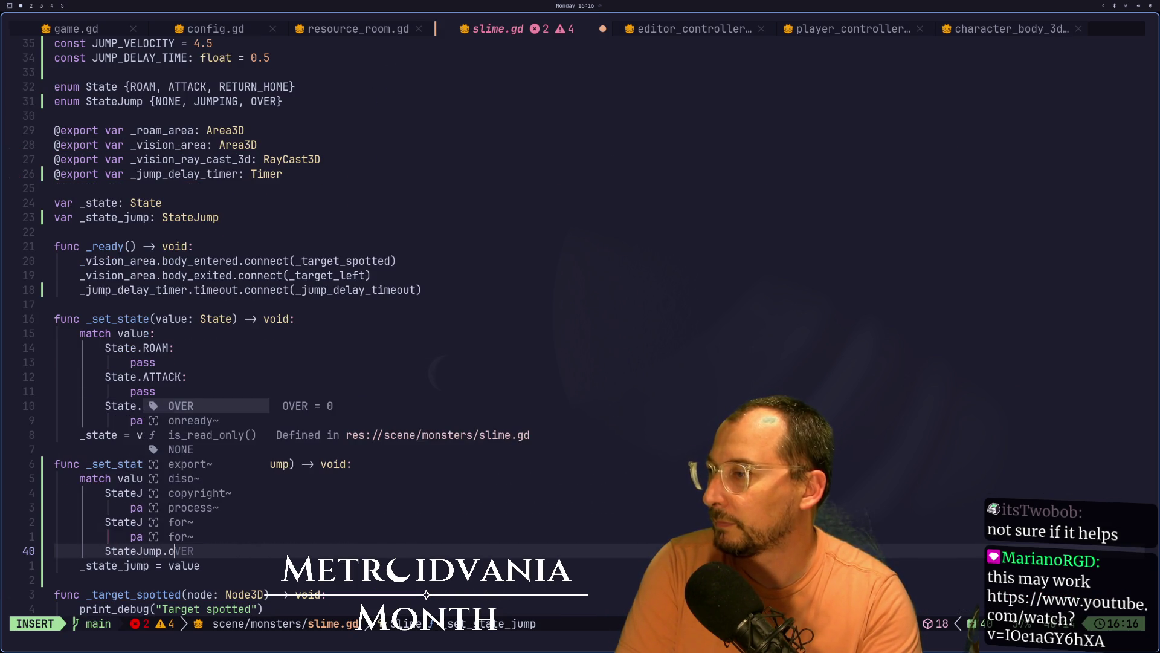
key("Tab")
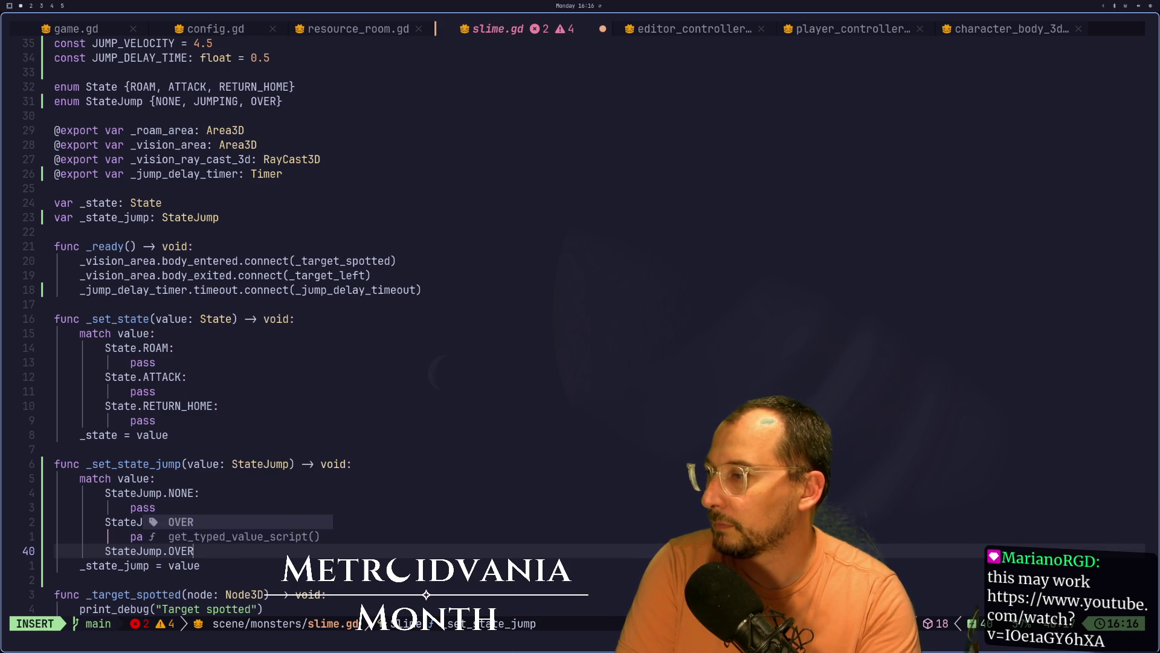
type(":")
key("Return")
- Paste the _jump_delay_timer.wait_time line, indented, under the OVER case and save
key("Escape")
key("p")
key("i")
key("Tab")
key("Tab")
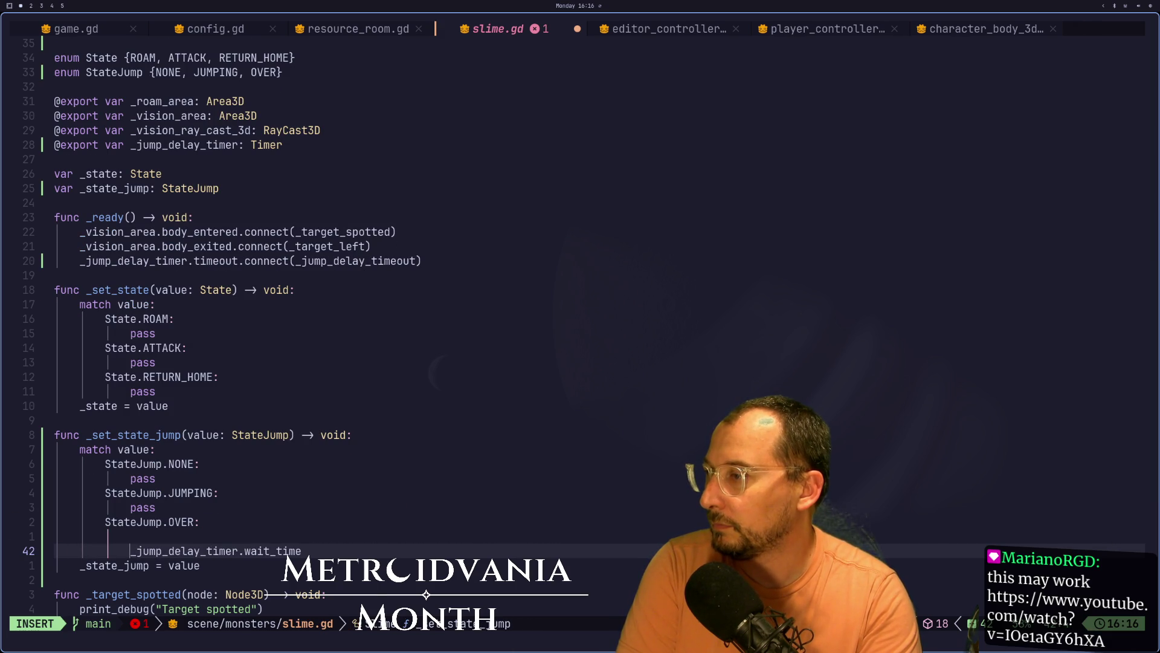
key("Escape")
key("k")
type("dd")
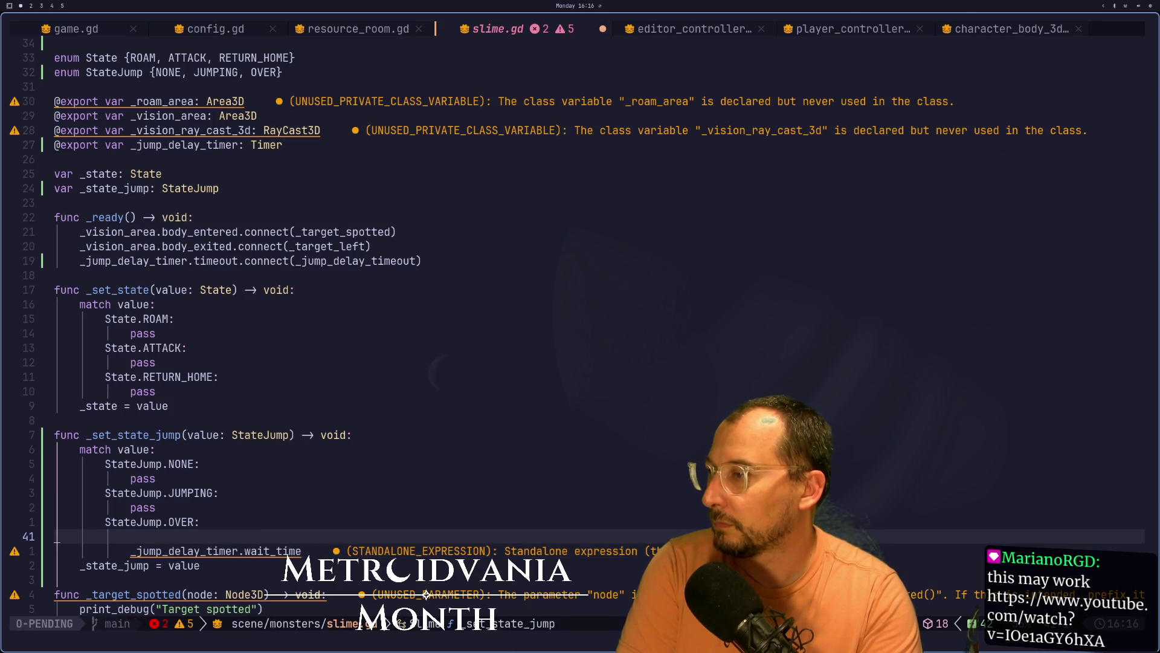
type(":w")
key("Return")
key("j")
key("j")
key("j")
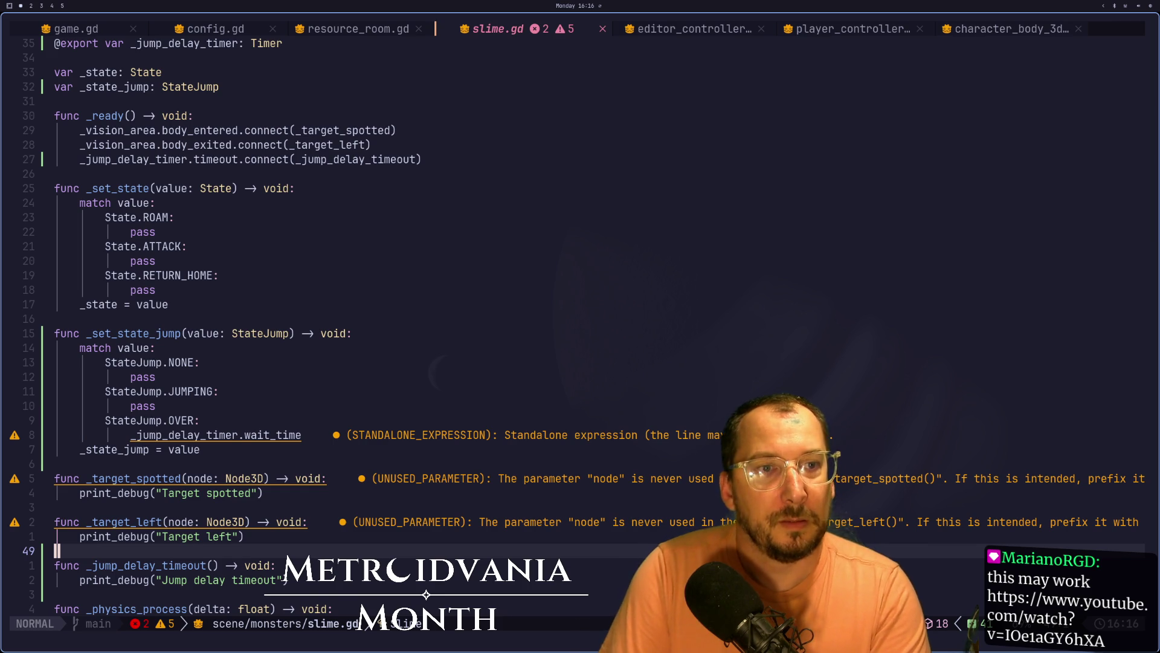
key("super+4")
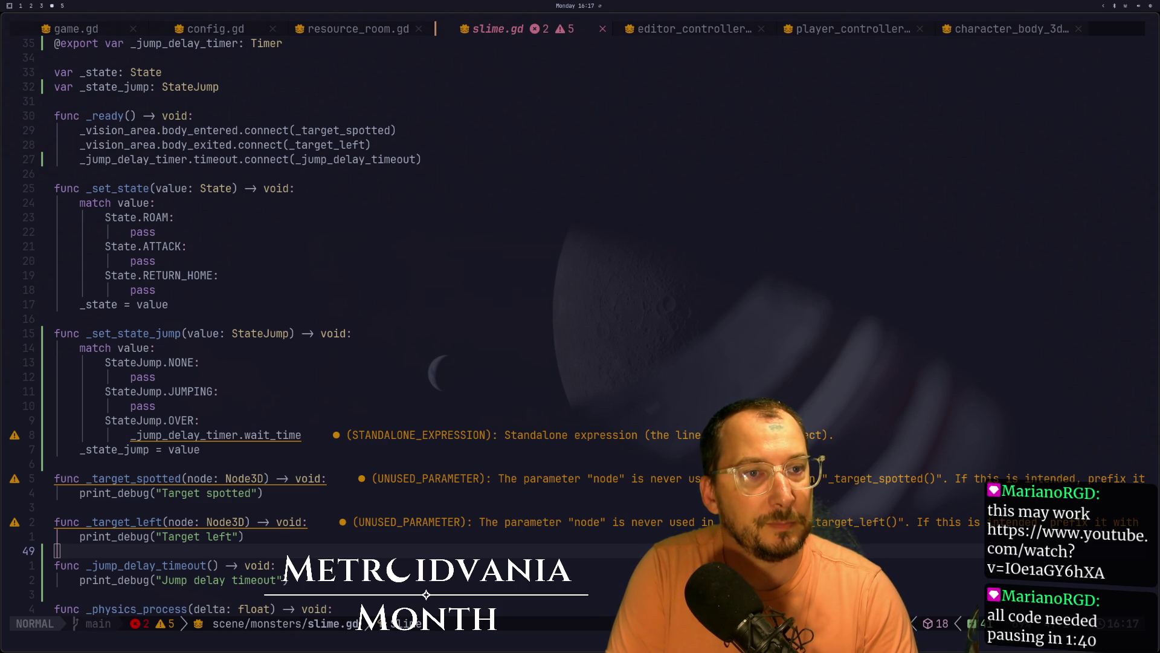
left_click(216, 275)
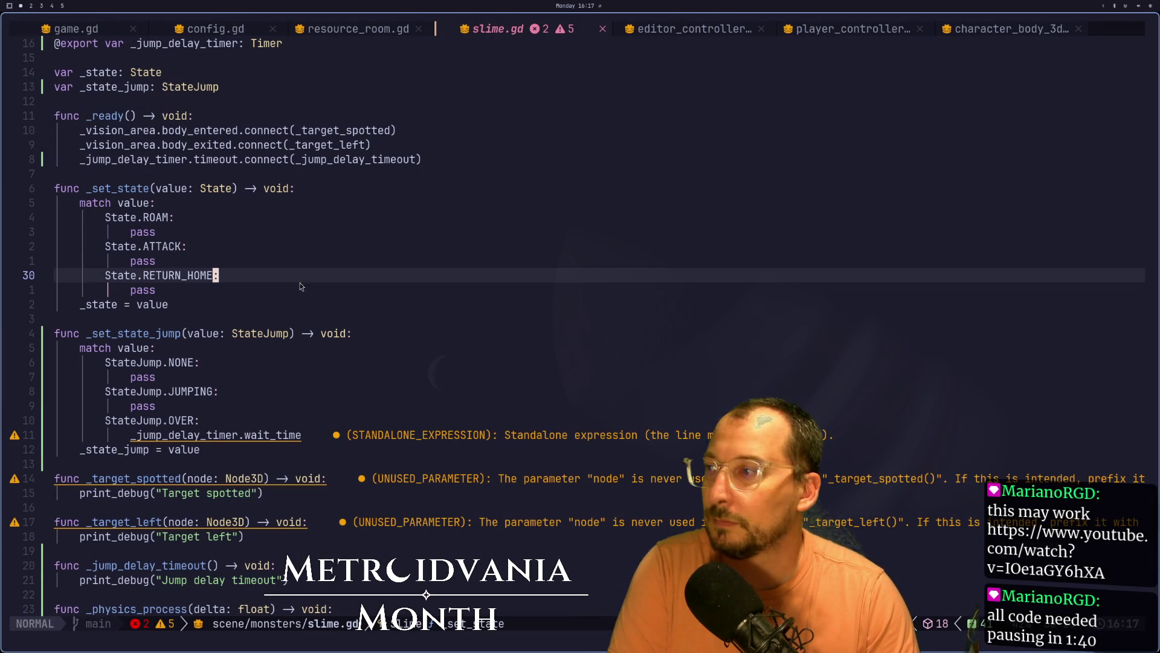
key("j")
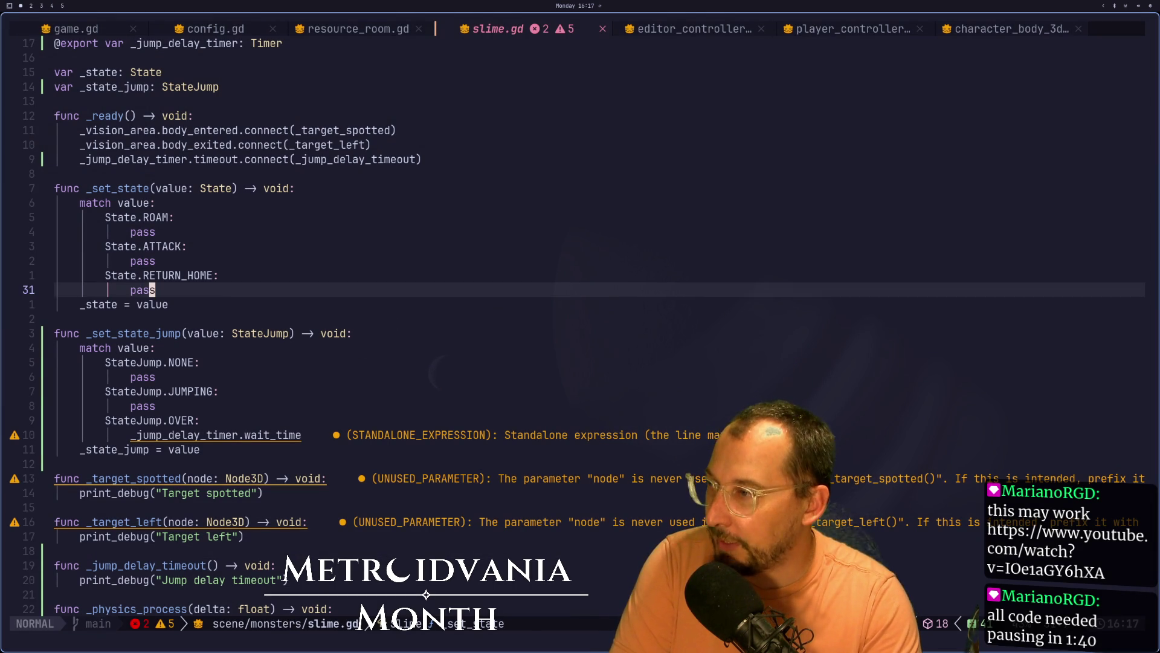
key("8")
key("j")
key("1")
key("0")
key("j")
key("1")
key("8")
key("j")
key("1")
key("2")
key("k")
key("1")
key("2")
key("k")
key("3")
key("j")
key("1")
key("1")
key("j")
key("8")
key("k")
key("1")
key("1")
key("k")
key("9")
key("k")
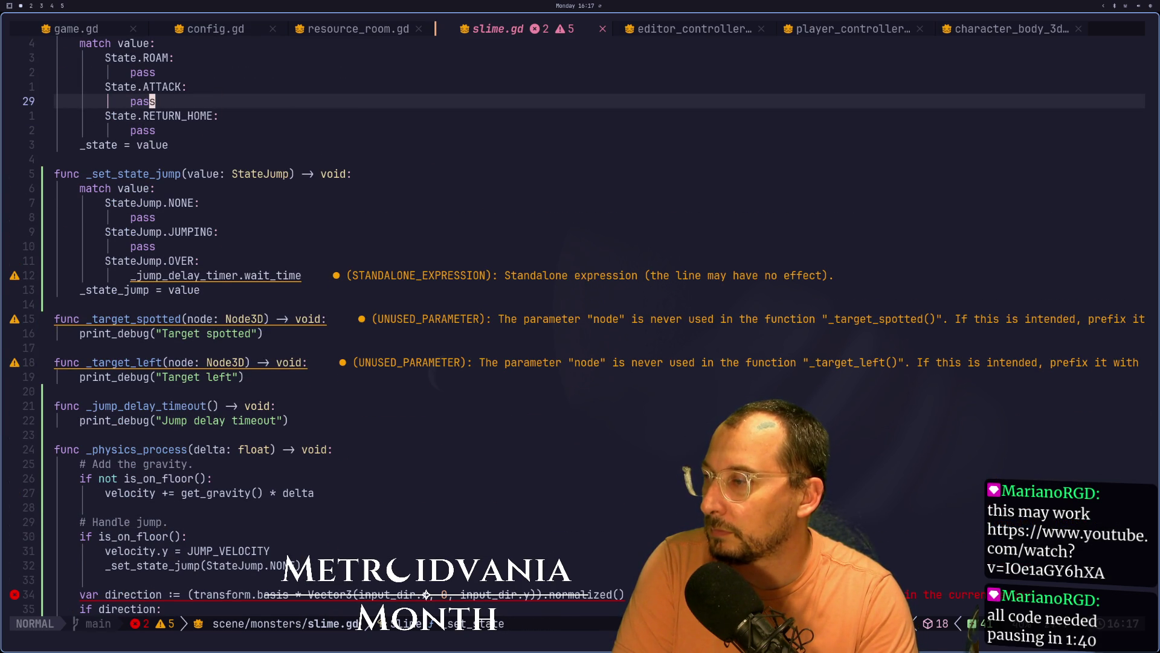
key("j")
key("6")
key("j")
key("9")
key("j")
key("1")
key("0")
key("j")
key("j")
key("j")
key("j")
key("j")
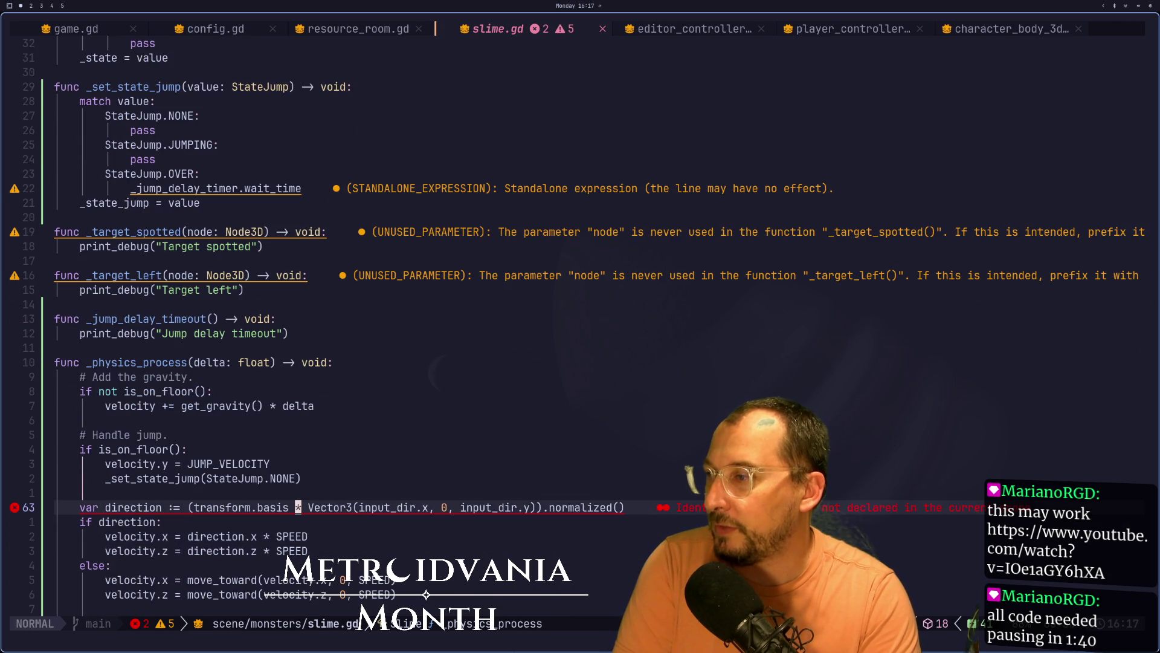
key("h")
key("h")
key("h")
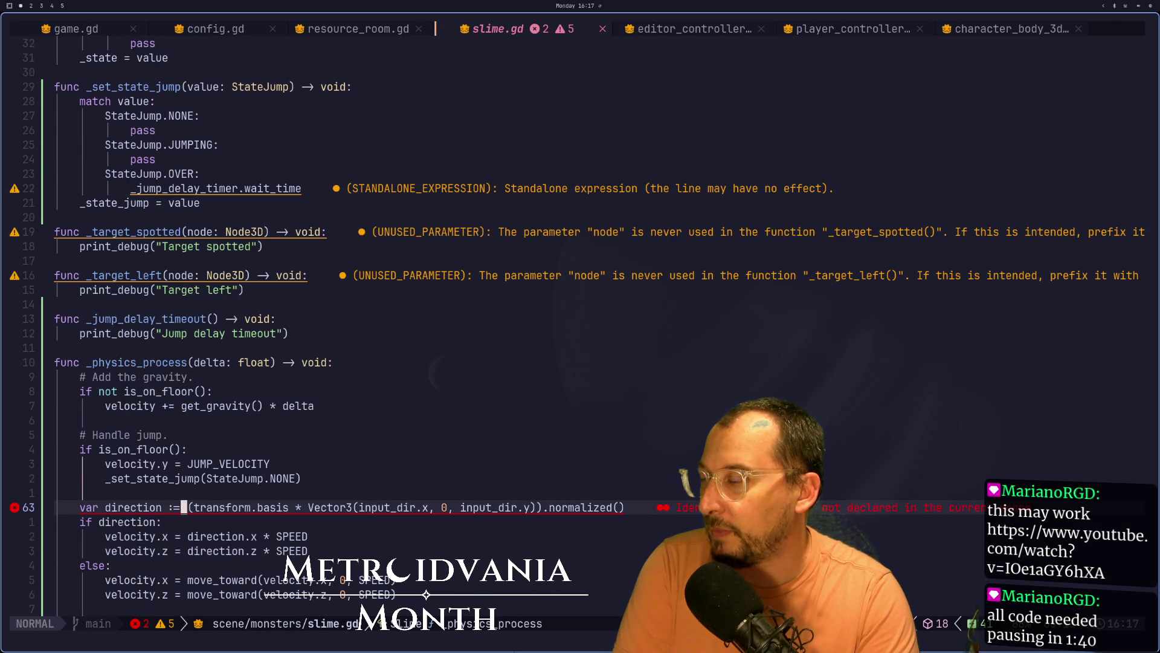
- Type the direction variable as Vector3 and erase its old normalized input expression
key("h")
key("h")
type("ion Vecto")
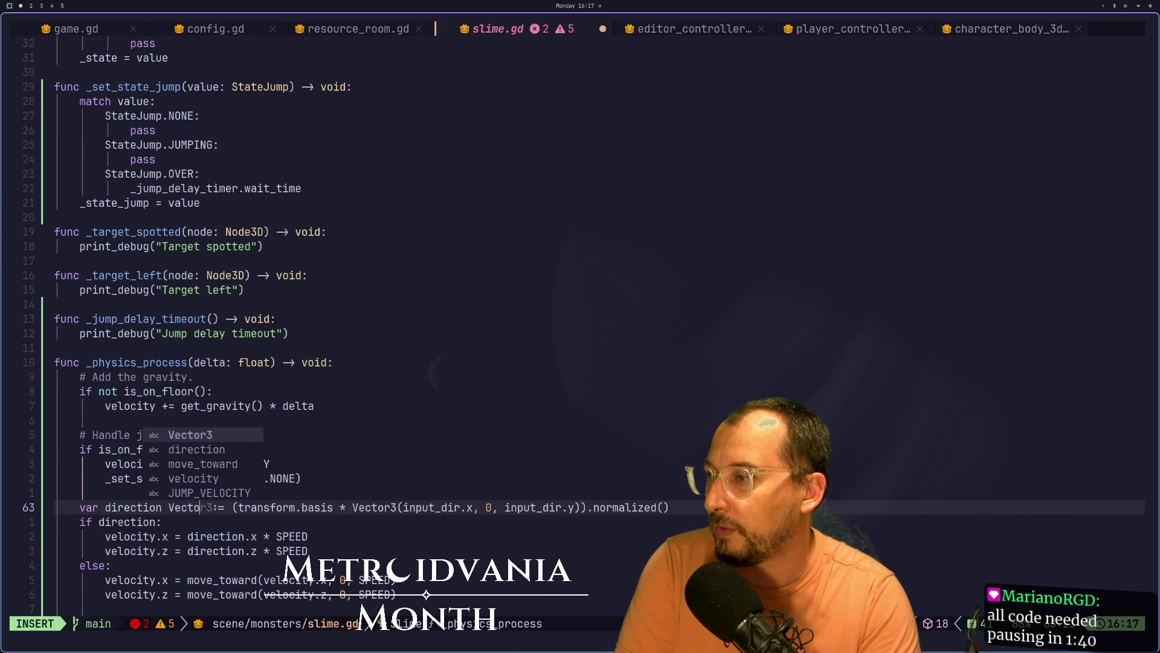
type("r3")
key("Escape")
key("l")
key("l")
key("l")
key("x")
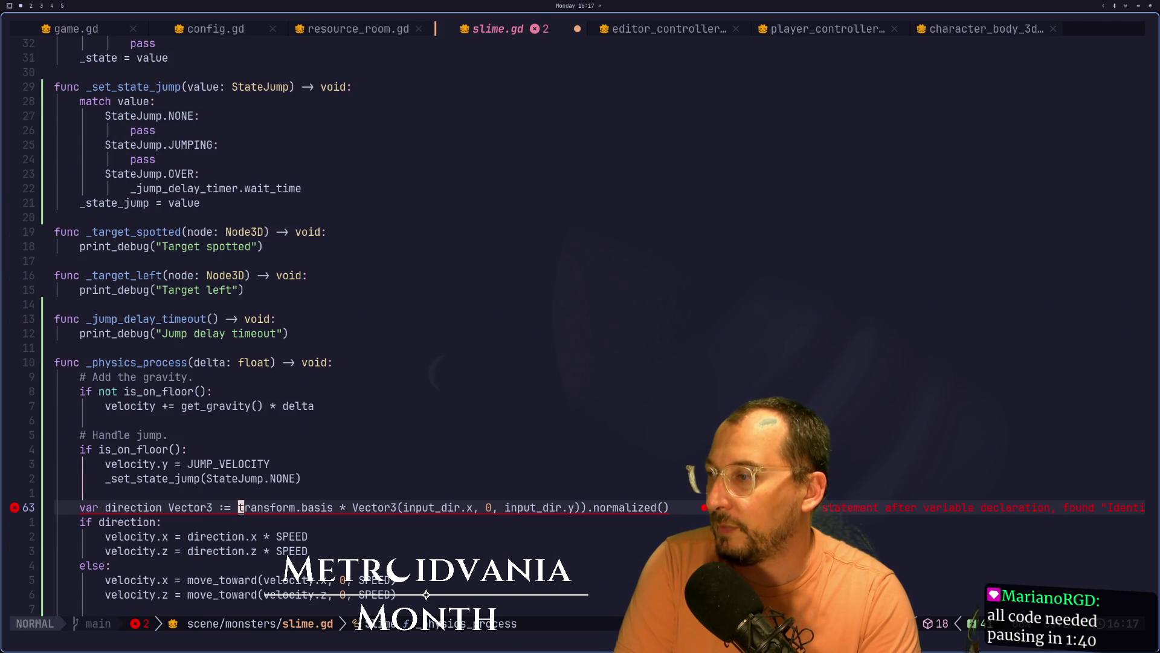
key("l")
key("l")
key("l")
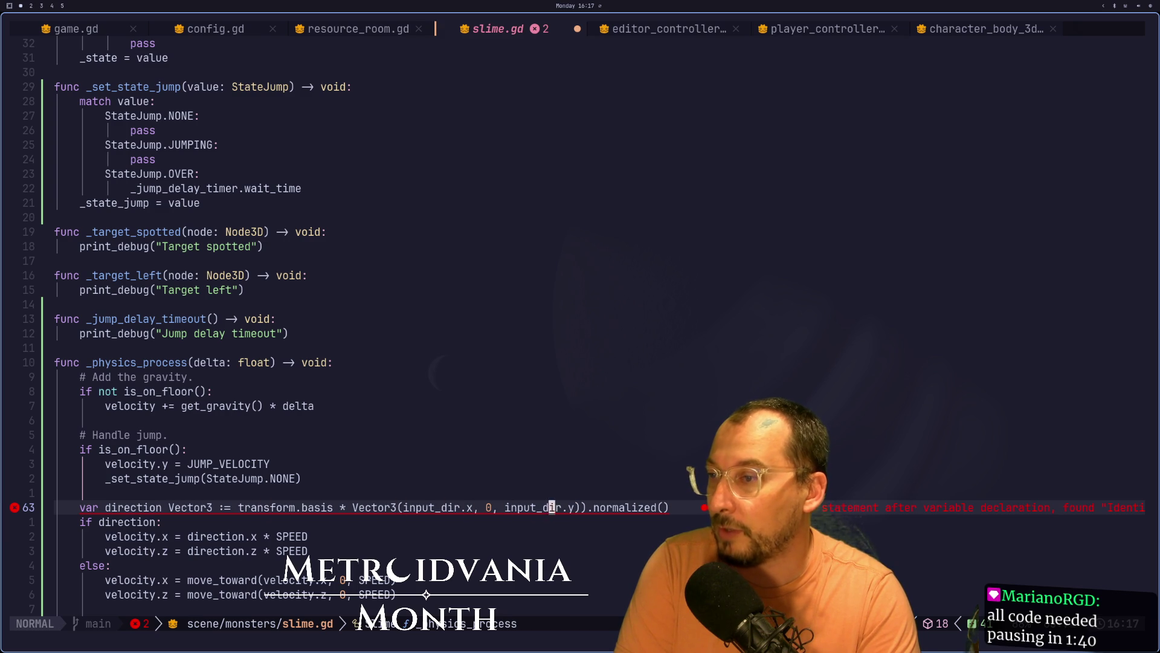
key("i")
key("BackSpace")
key("BackSpace")
key("BackSpace")
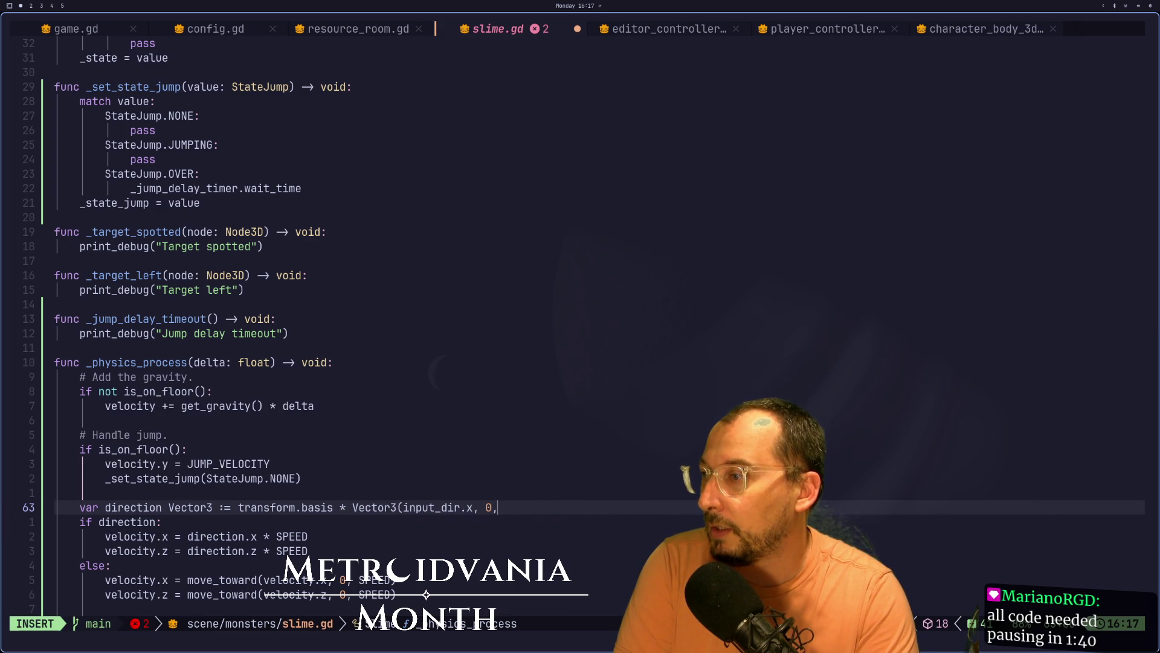
key("Escape")
key("h")
key("h")
key("h")
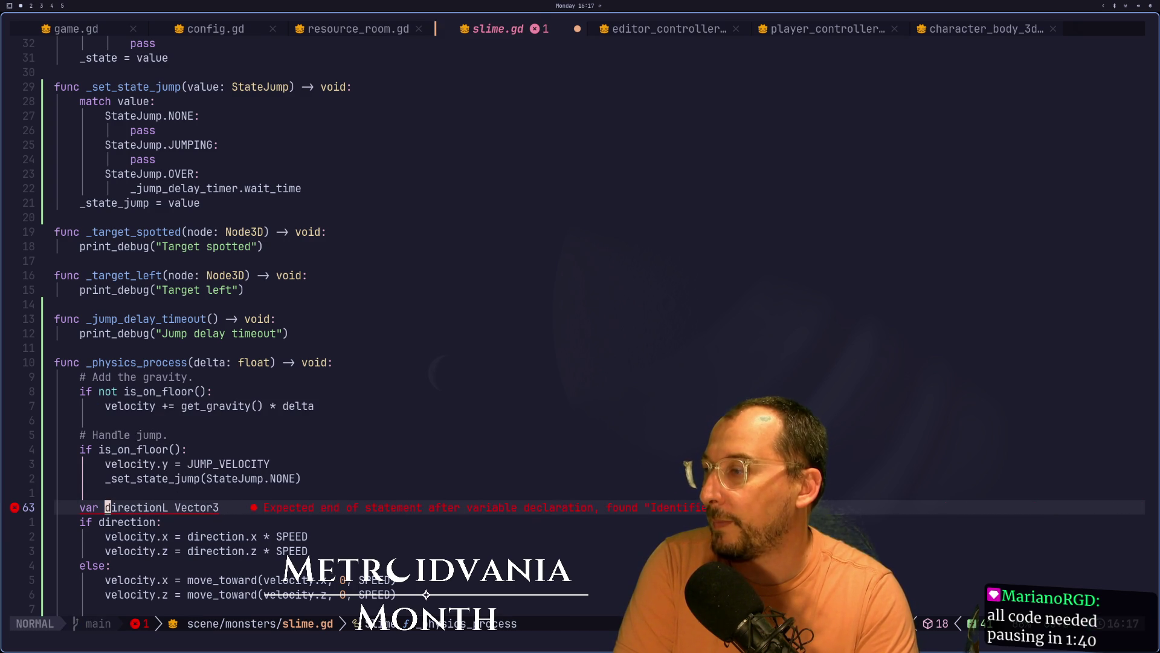
key("l")
key("l")
key("l")
key("a")
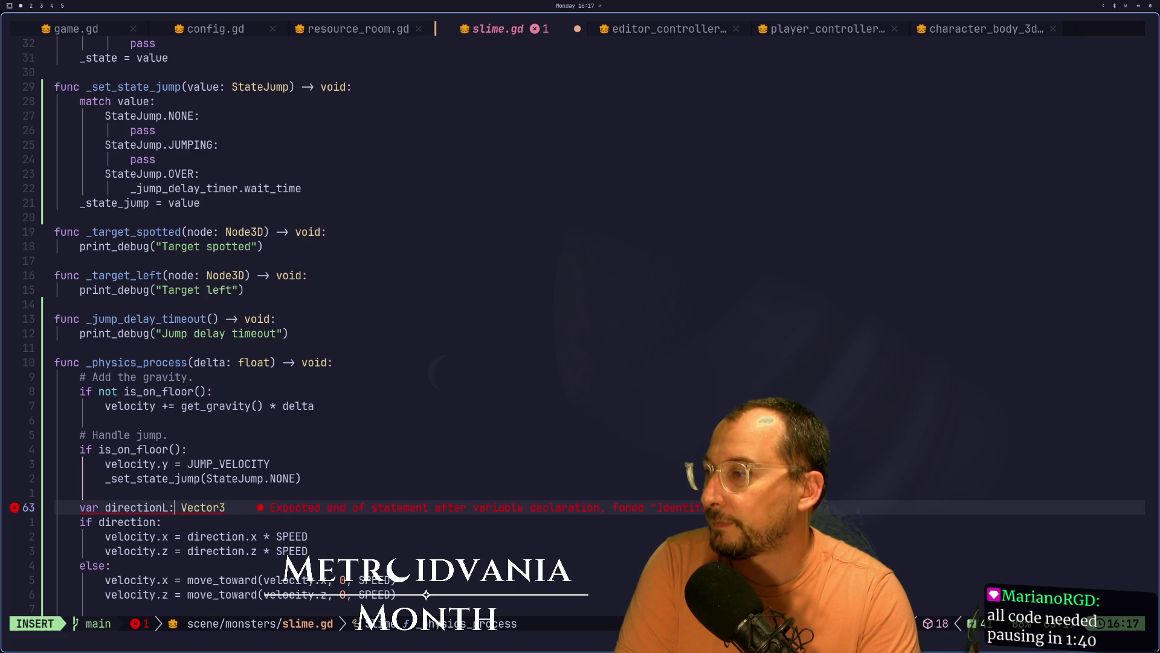
type(":")
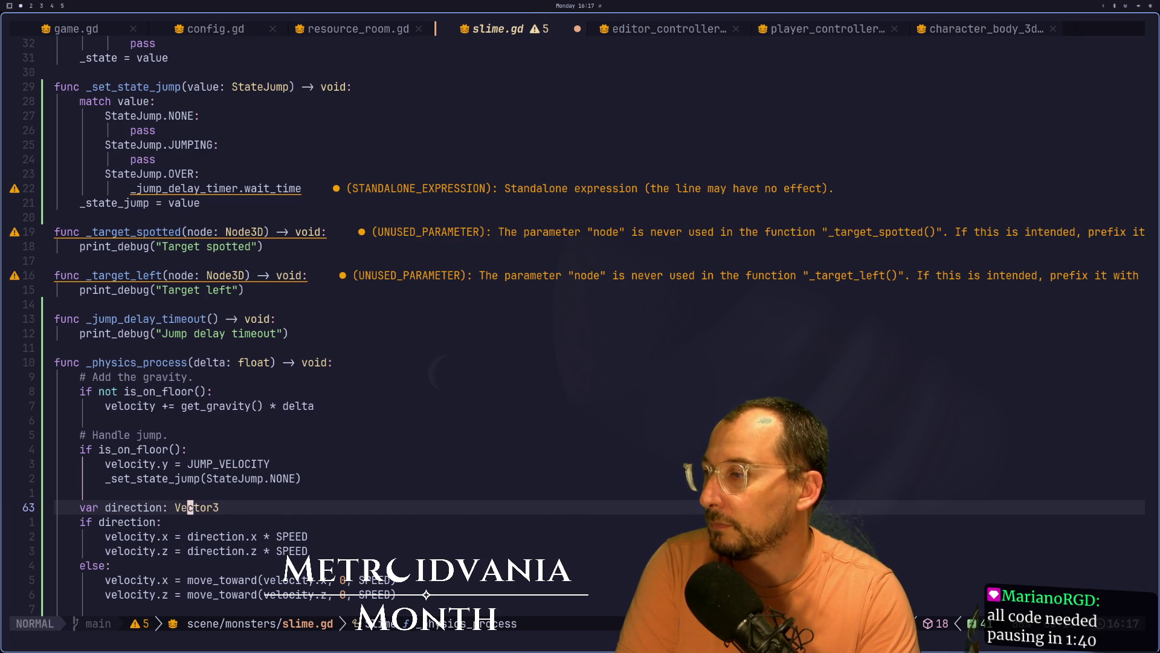
- Set direction's initial value to Vector3.FORWARD and save slime.gd
key("End")
type("Vector3")
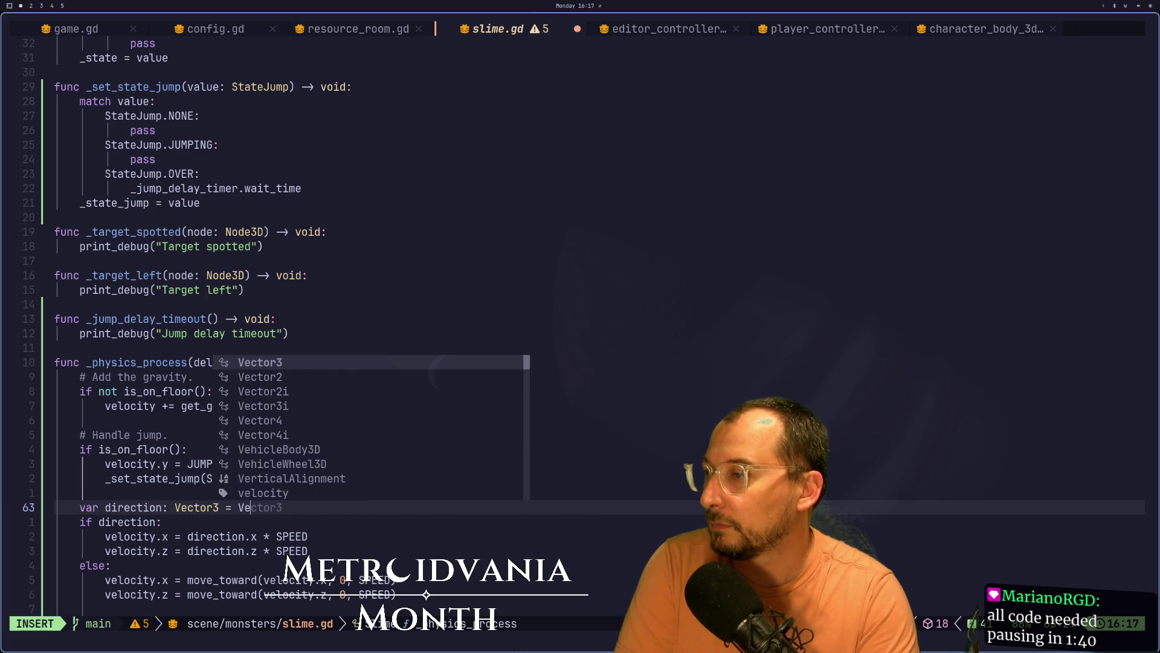
type(".FOR")
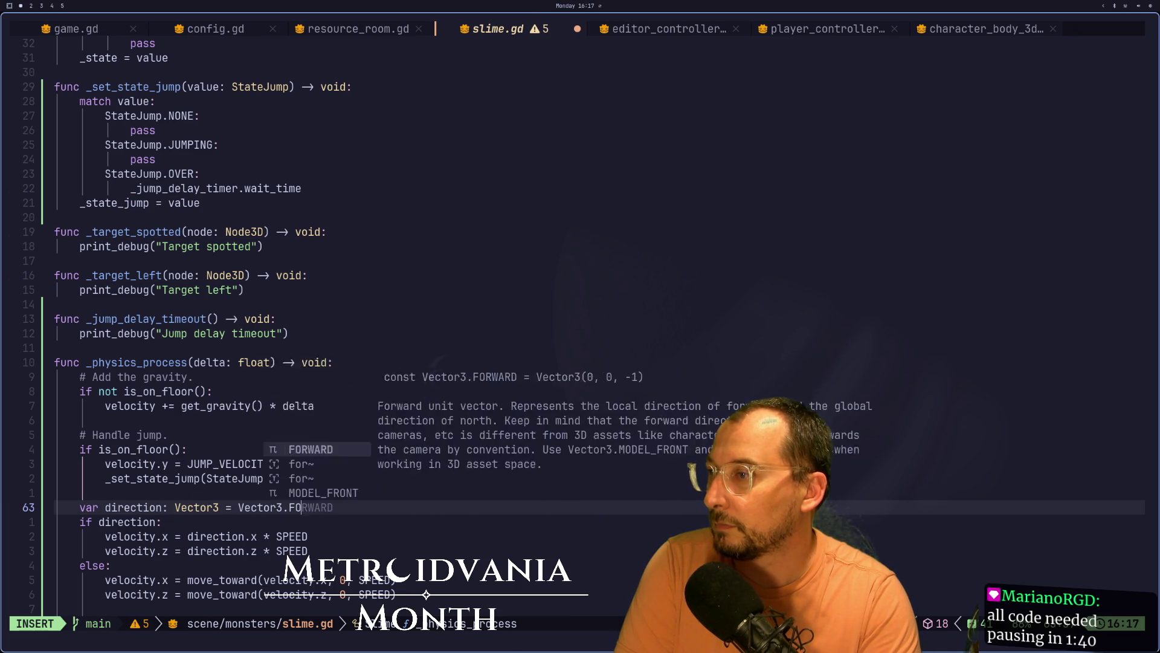
key("Return")
key("Escape")
type(":w")
key("Return")
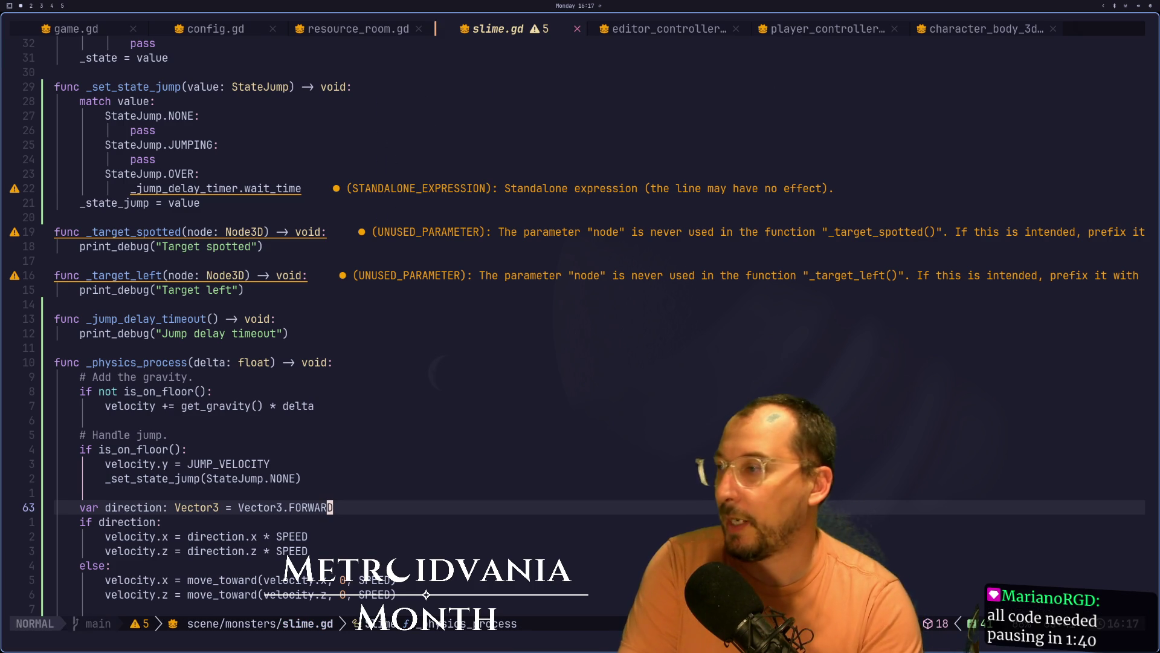
- Add a blank line below the direction line, save, and return to the StateJump.NONE case
key("o")
key("Escape")
type(":w")
key("Return")
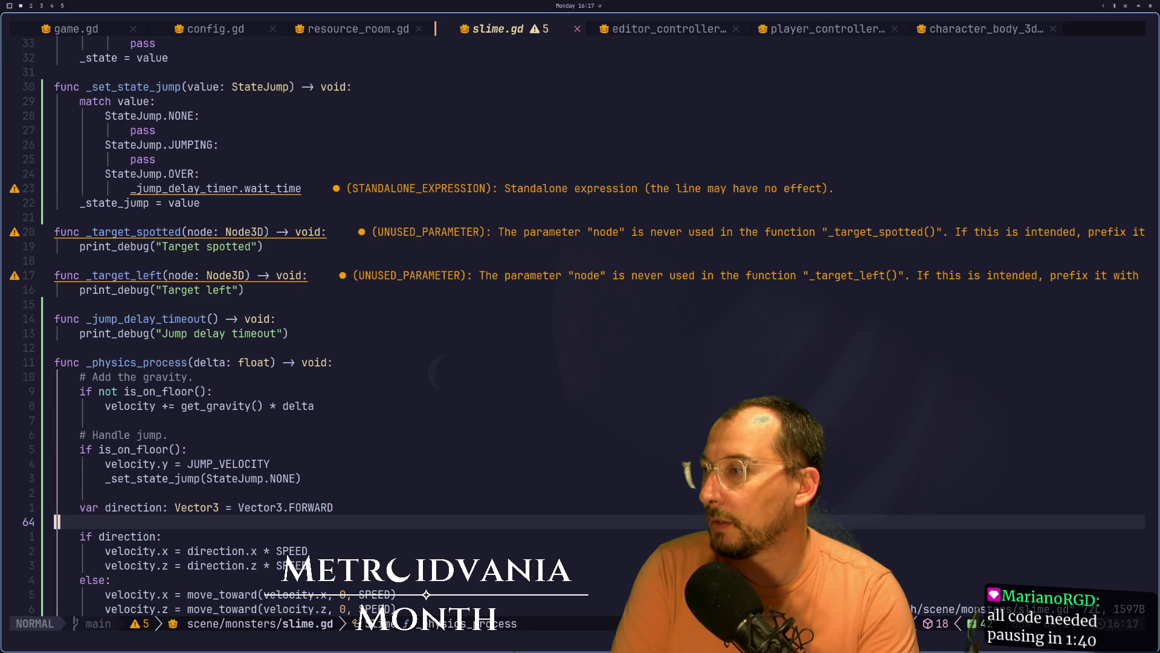
key("k")
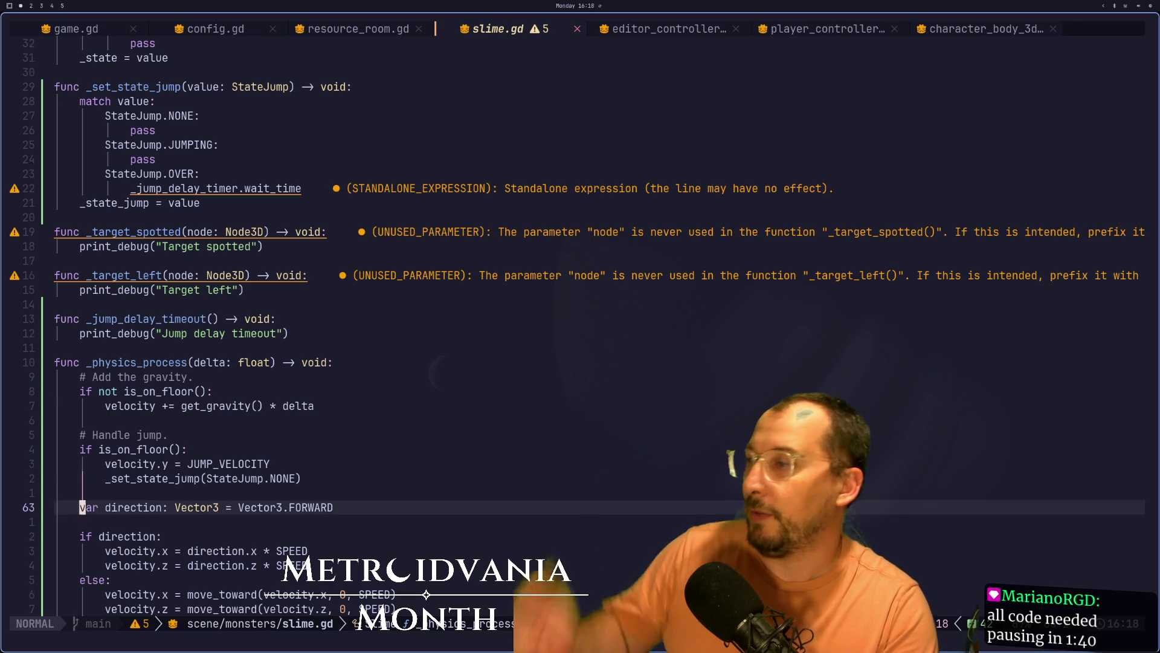
key("k")
key("k")
key("k")
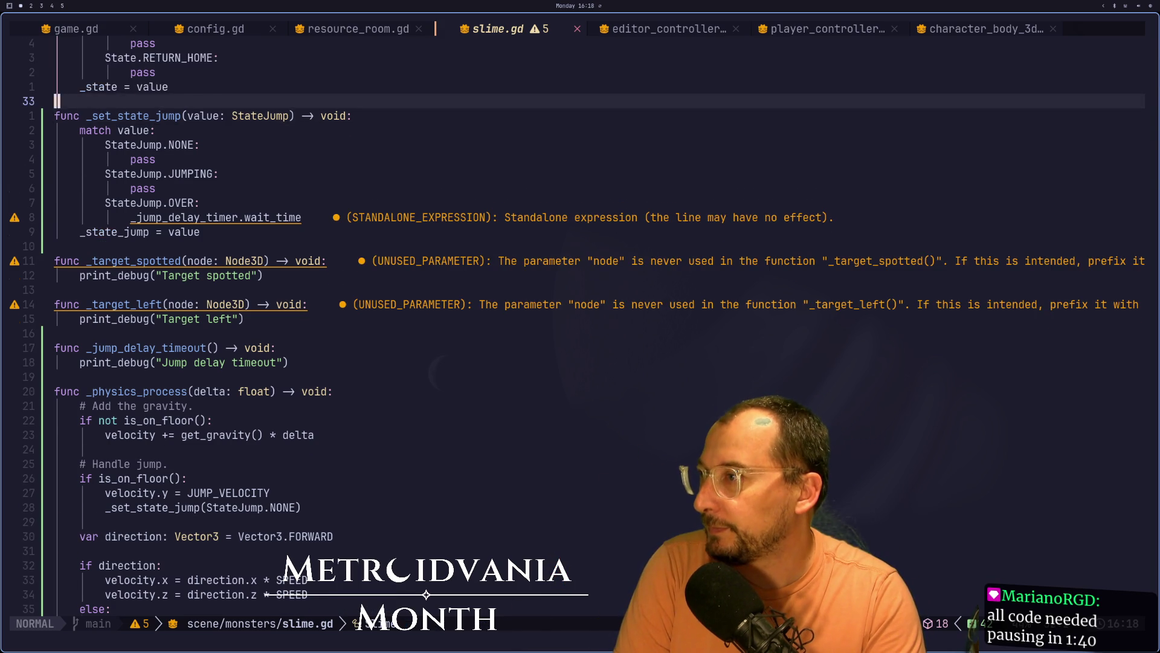
key("k")
key("k")
key("j")
key("j")
key("j")
key("j")
type(":w")
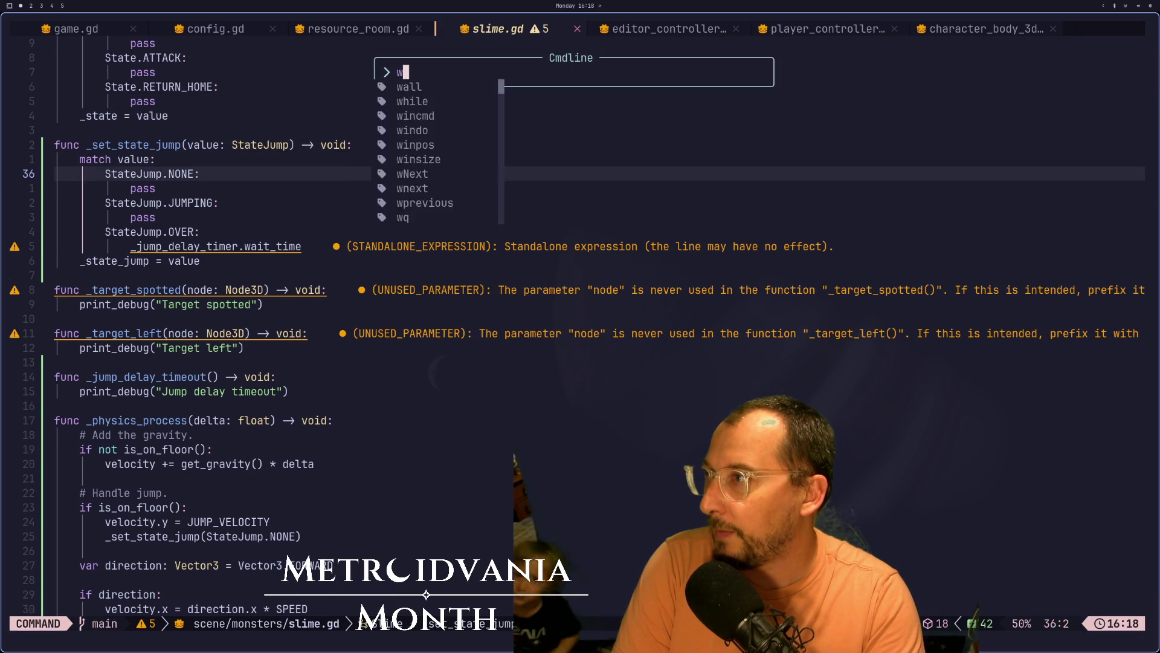
key("Return")
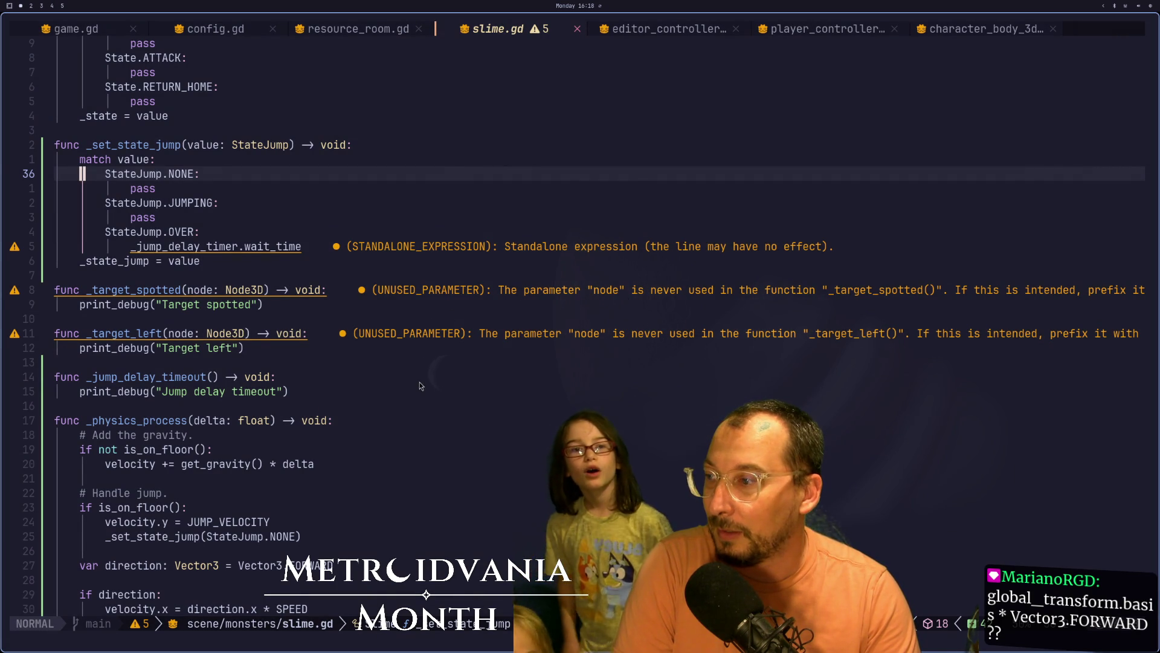
scroll(423, 387, "down", 3)
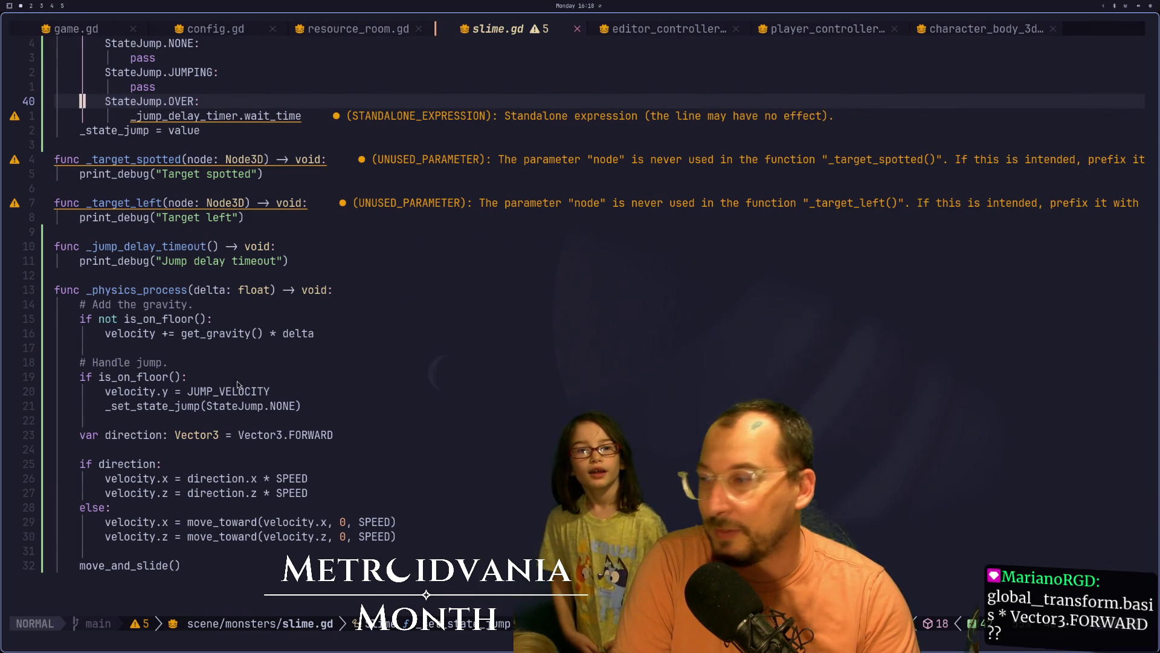
- Prefix Vector3.FORWARD on line 63 with 'global_transform.basis.z * '
left_click(240, 435)
key("i")
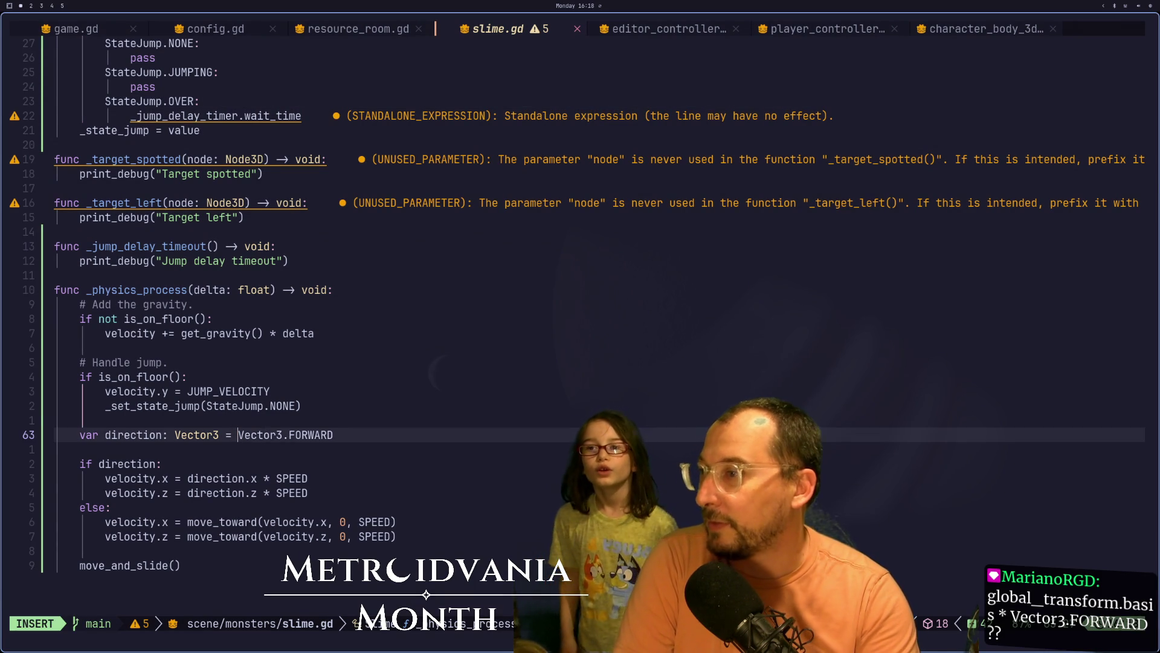
type("global_transform.bas")
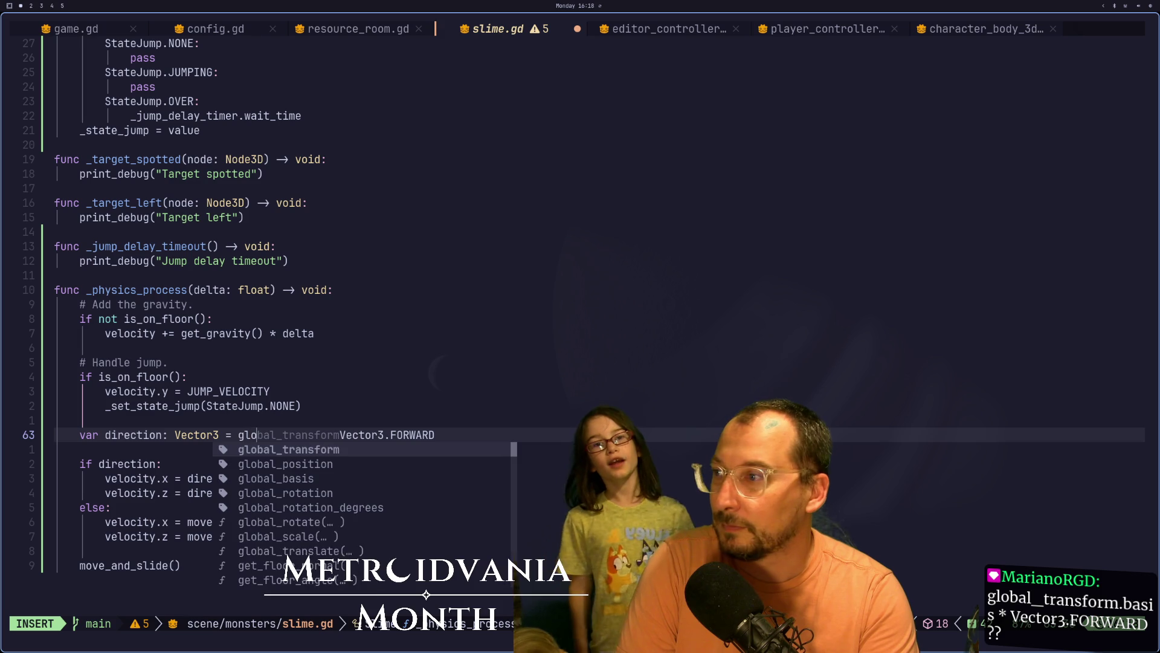
type("is")
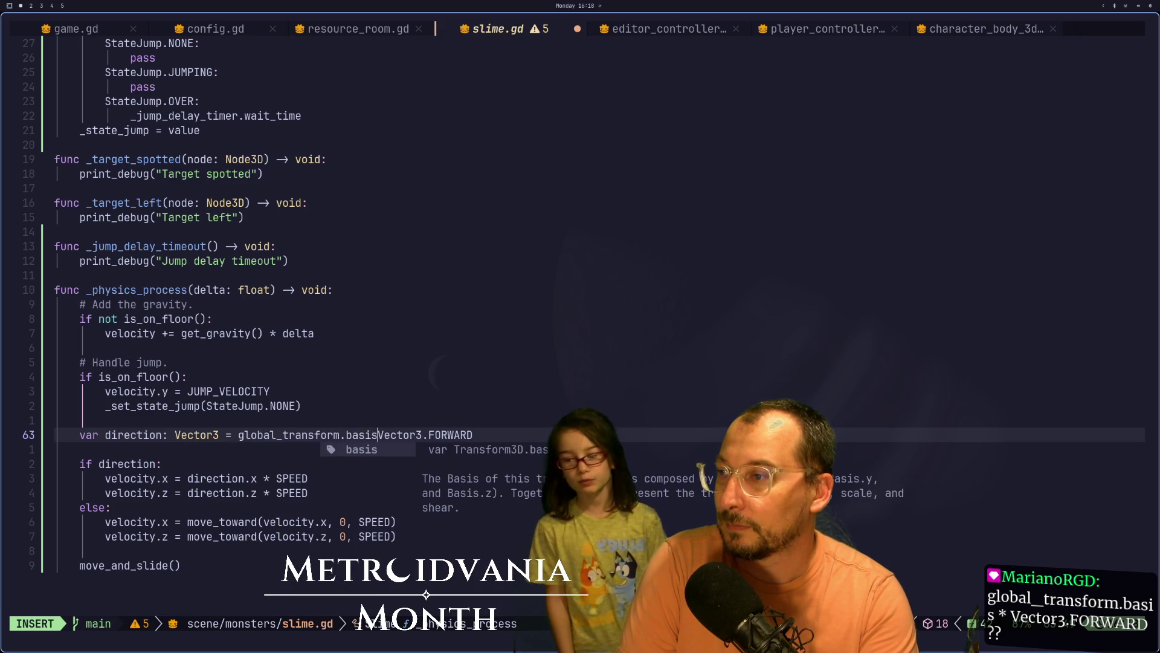
type(".z *")
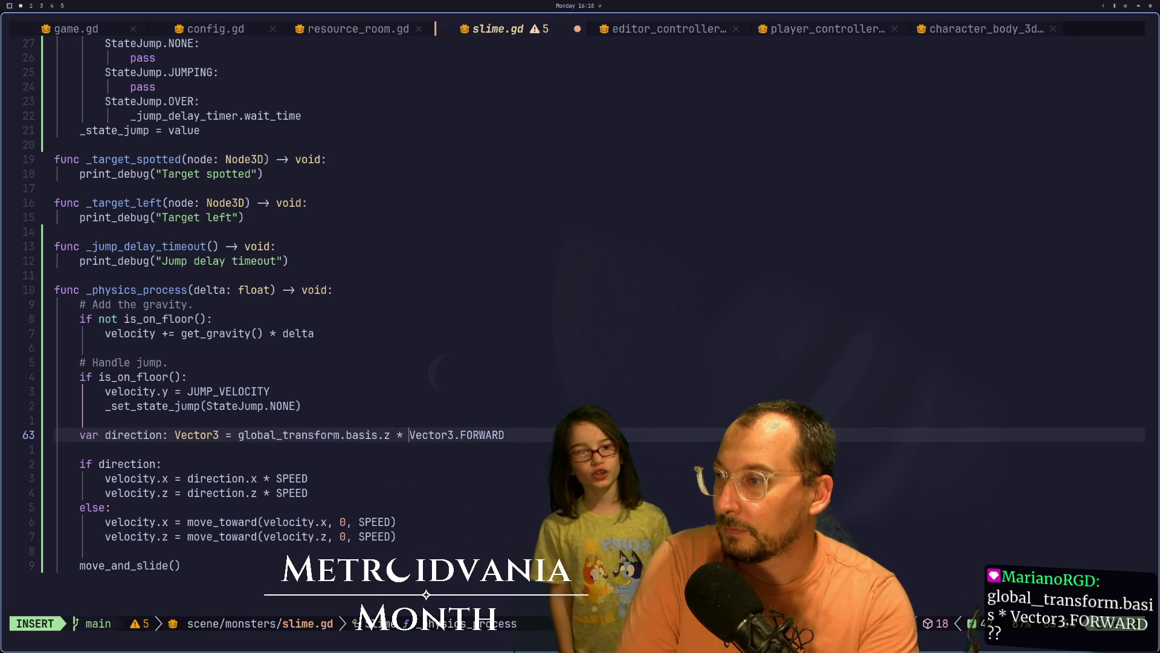
key("Escape")
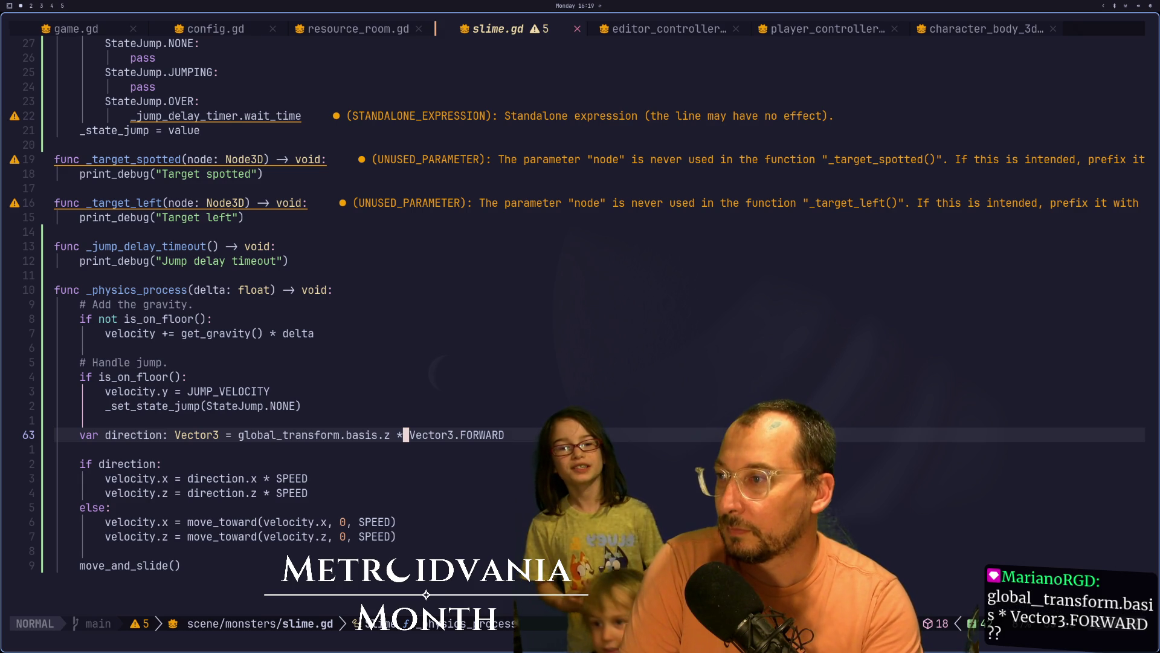
- Add a blank line below the direction line and return to basis on that line
key("b")
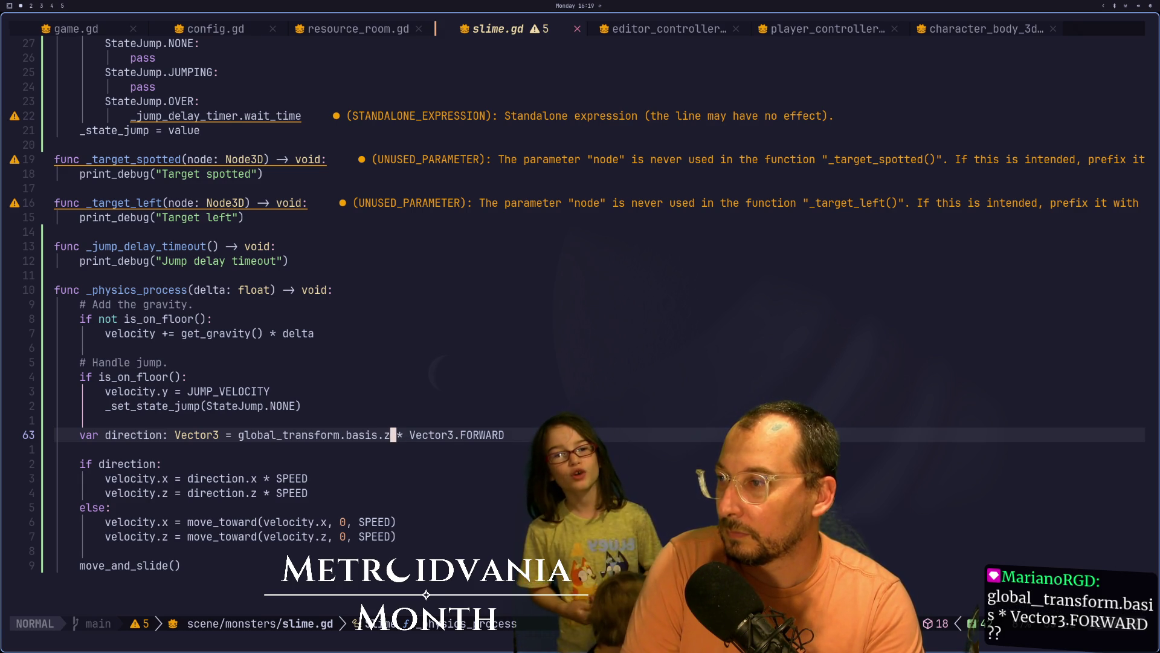
key("i")
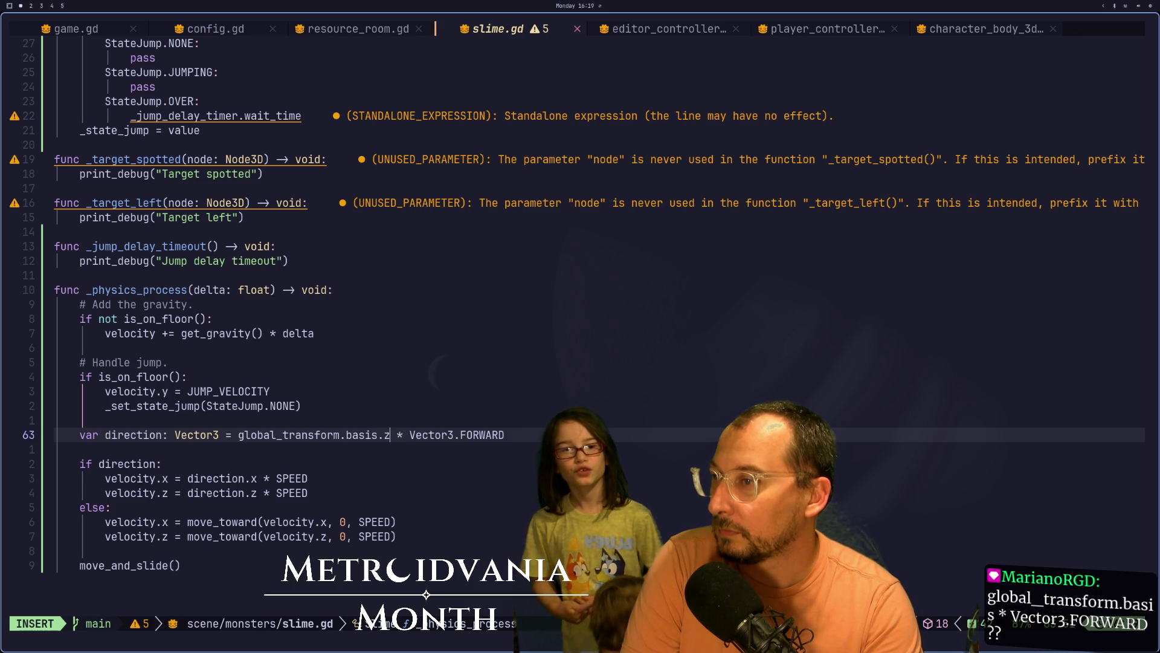
key("Escape")
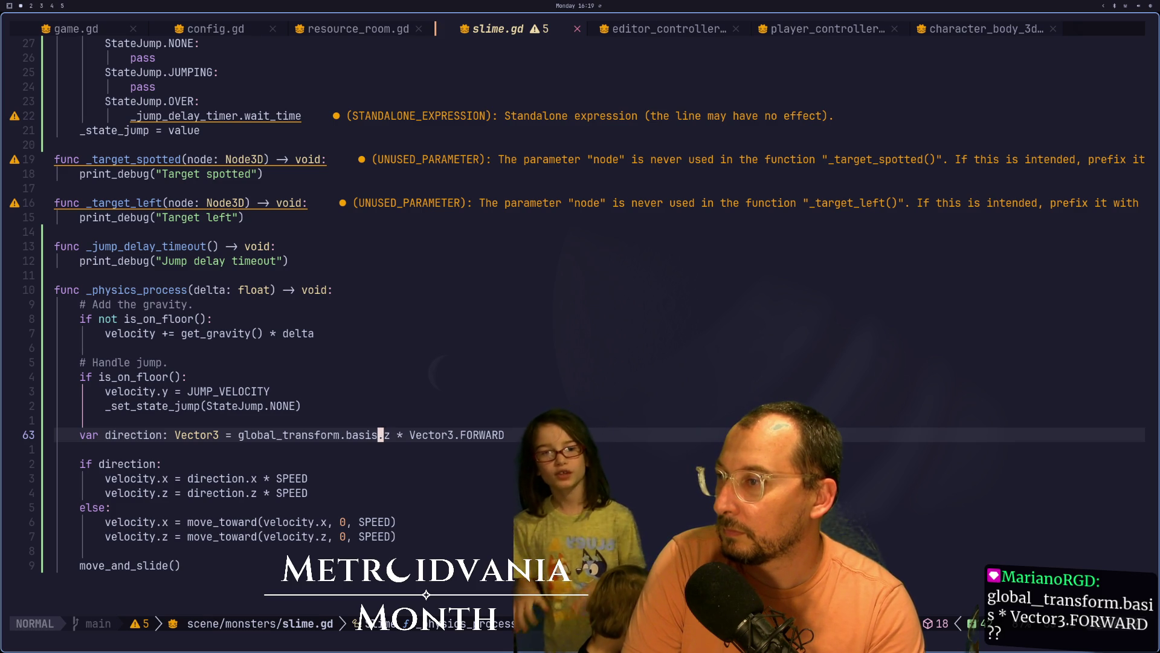
key("o")
key("Escape")
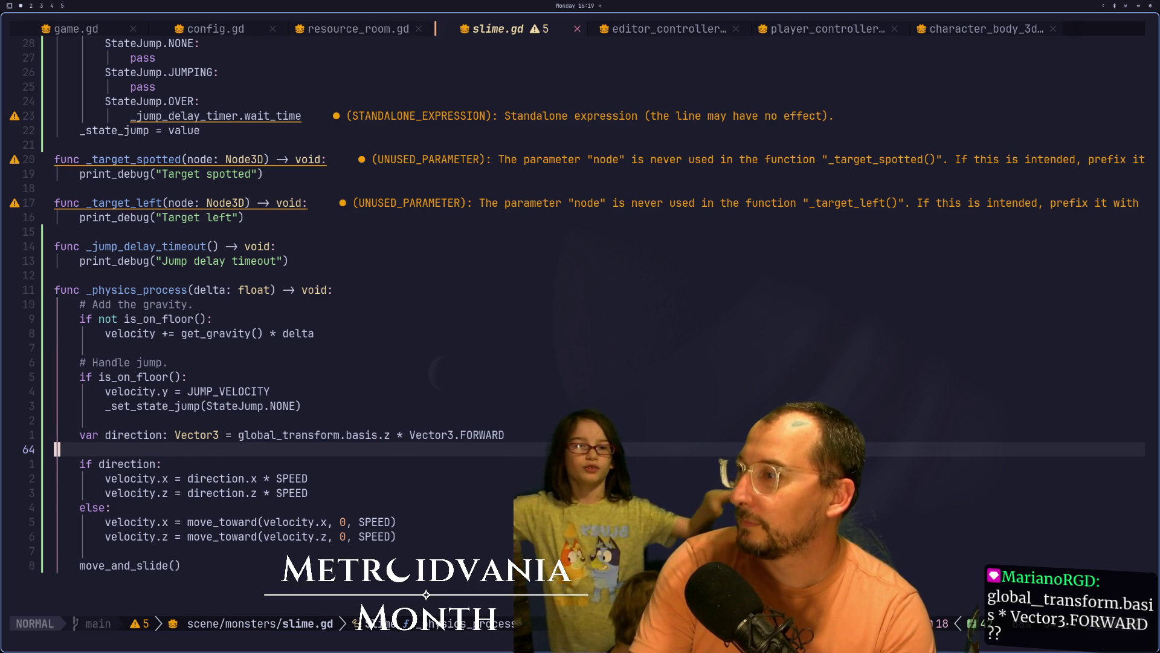
key("k")
key("k")
key("k")
key("j")
key("j")
key("j")
left_click(374, 435)
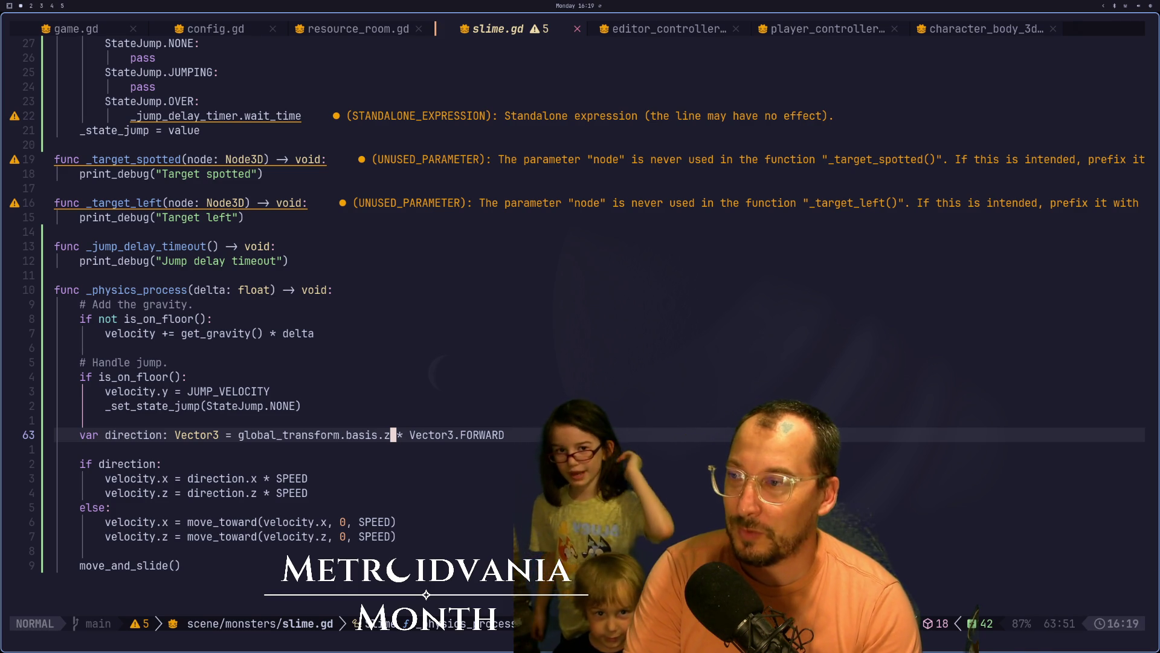
- Glance at editor_controller.gd, return to slime.gd, then switch between desktop workspaces 4 and 1
key("shift+l")
key("shift+h")
key("space")
key("s")
key("s")
key("Escape")
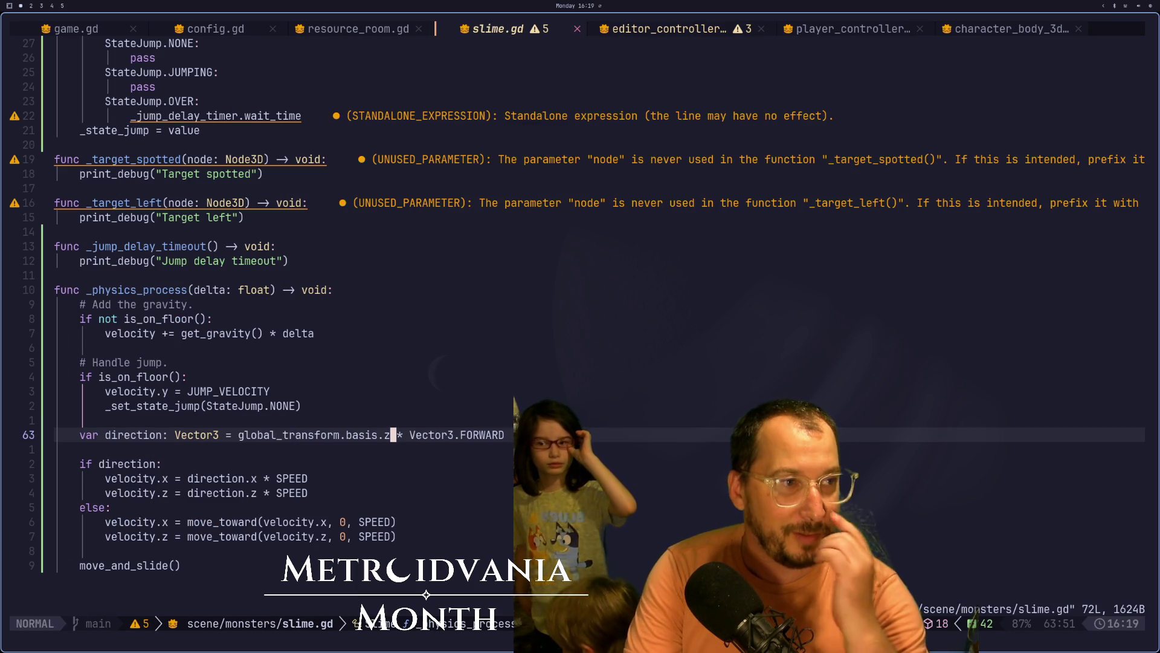
key("super+4")
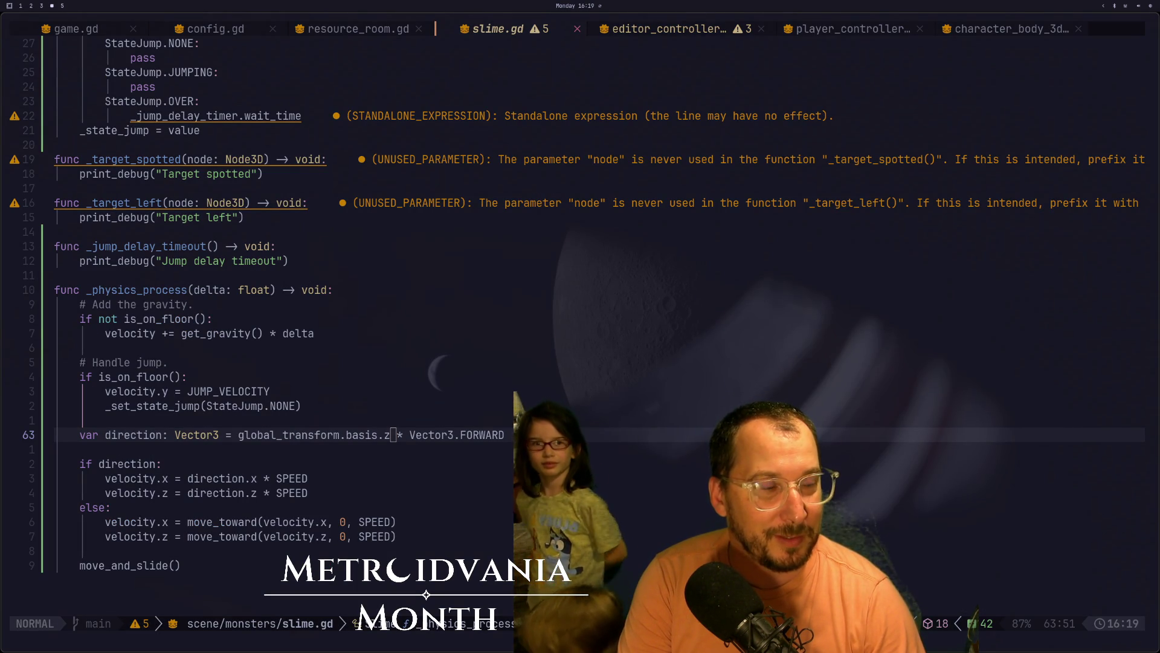
key("super+1")
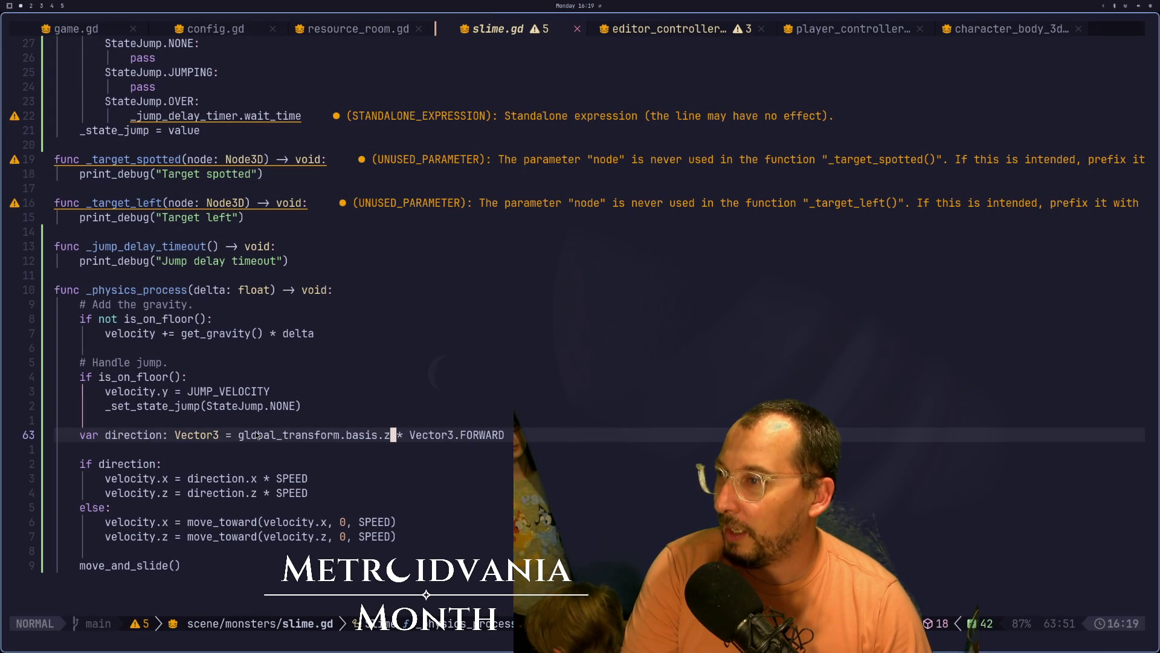
key("super+4")
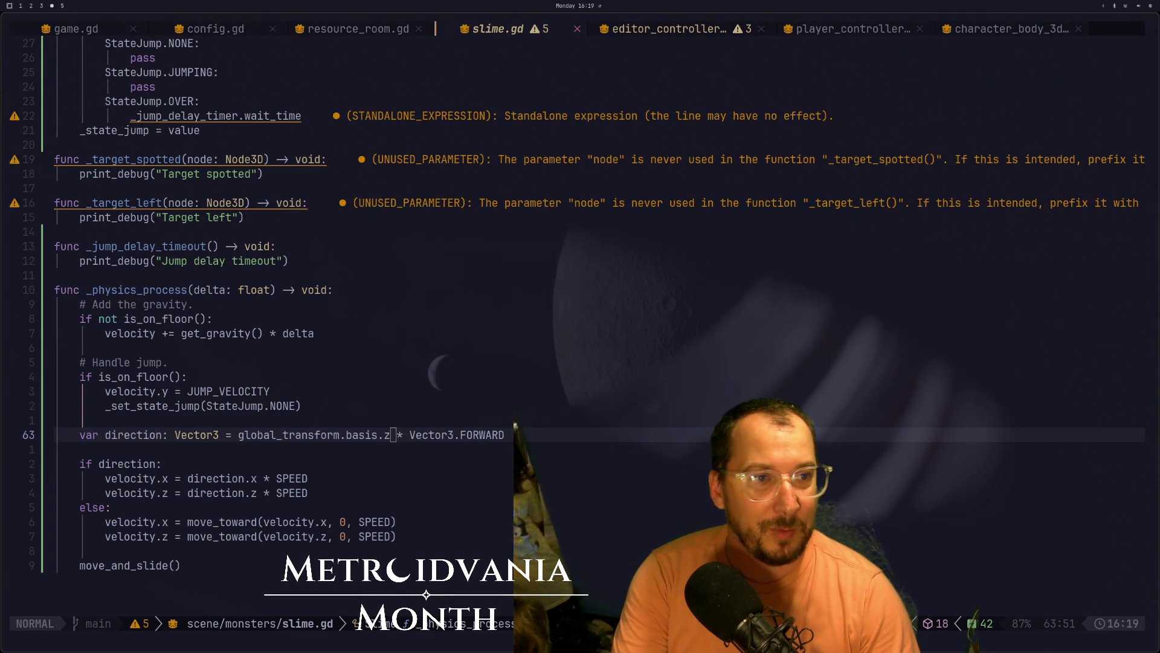